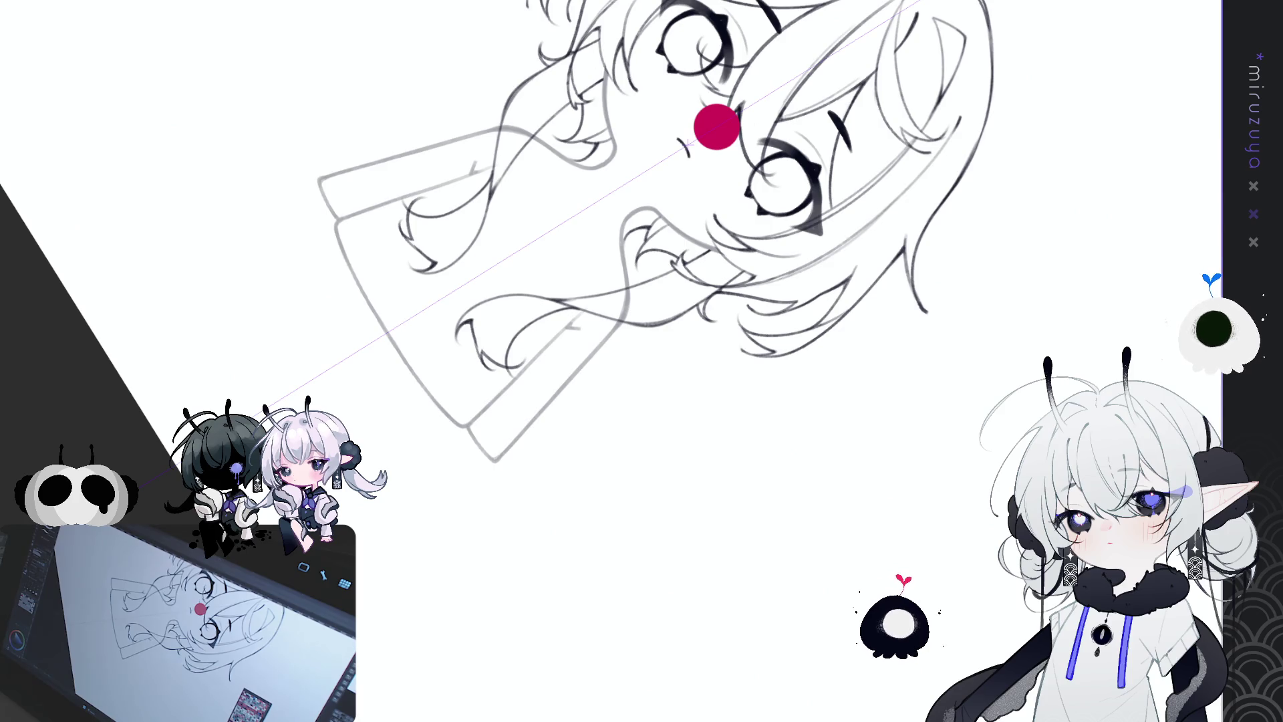
Straighten the canvas, fit the drawing to the window, then zoom in closely on the face
key("ctrl+shift+r")
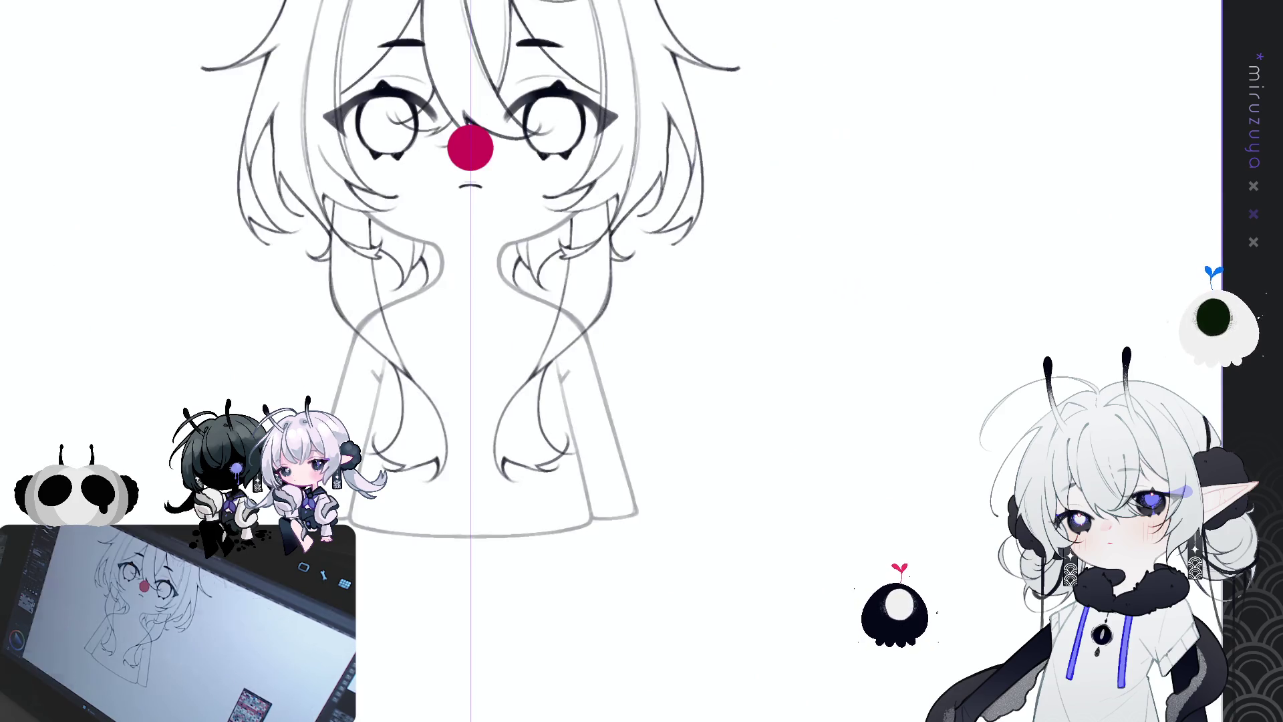
key("ctrl+0")
key("ctrl+plus")
key("ctrl+plus")
mouse_move(802, 695)
left_mouse_down()
mouse_move(839, 270)
mouse_move(823, 473)
left_mouse_up()
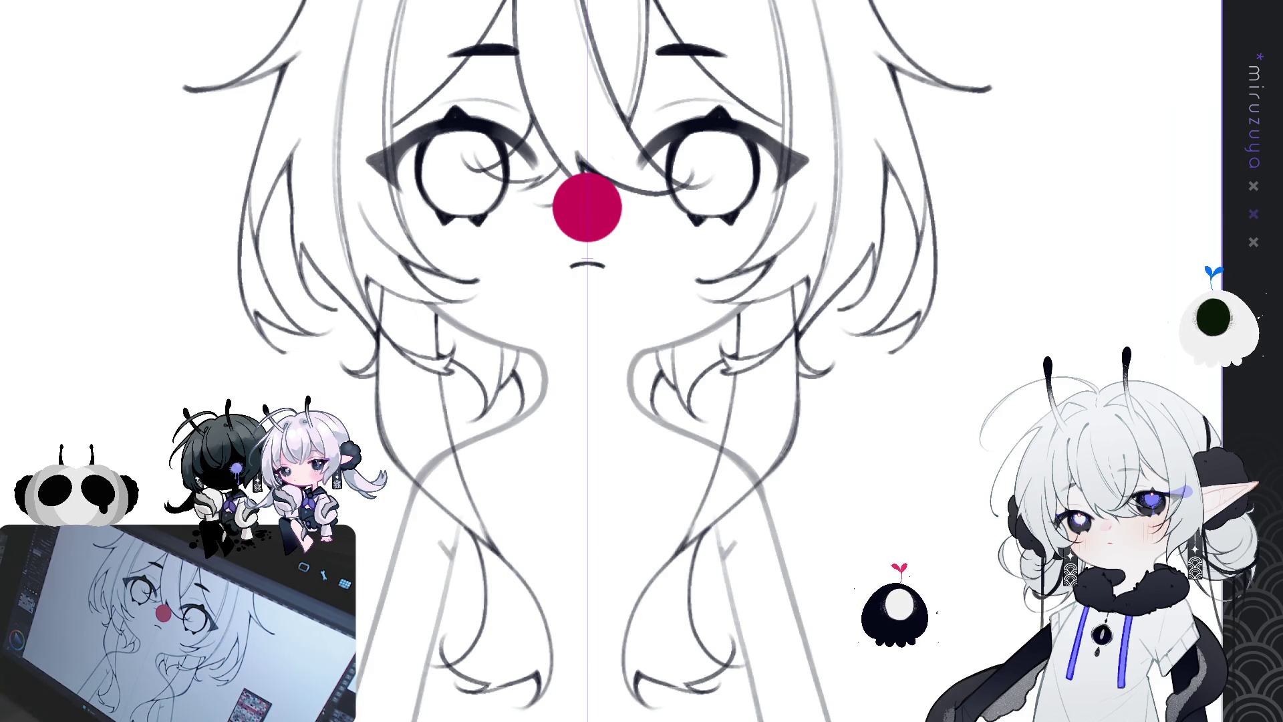
left_click_drag(587, 361, 660, 288)
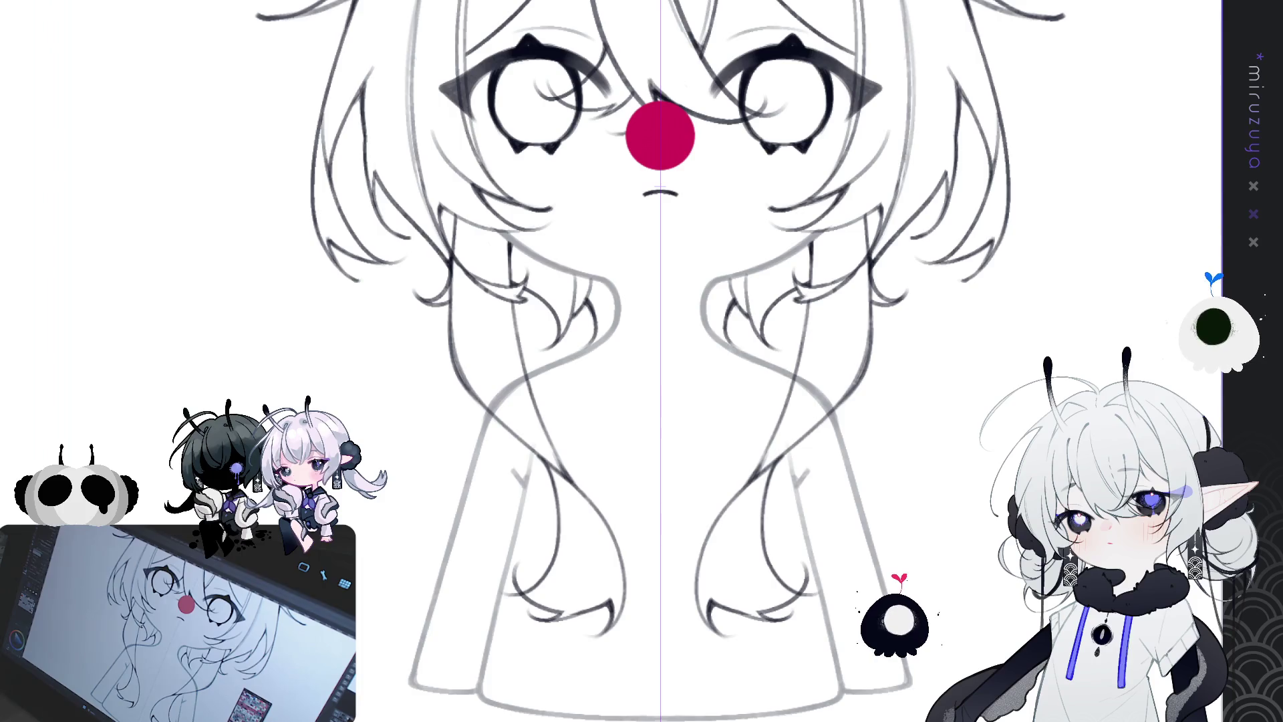
Tilt the canvas sideways and diagonally to check the sketch, then straighten and recentre the figure
left_click_drag(660, 361, 599, 383)
mouse_move(641, 200)
left_mouse_down()
mouse_move(782, 280)
mouse_move(800, 381)
left_mouse_up()
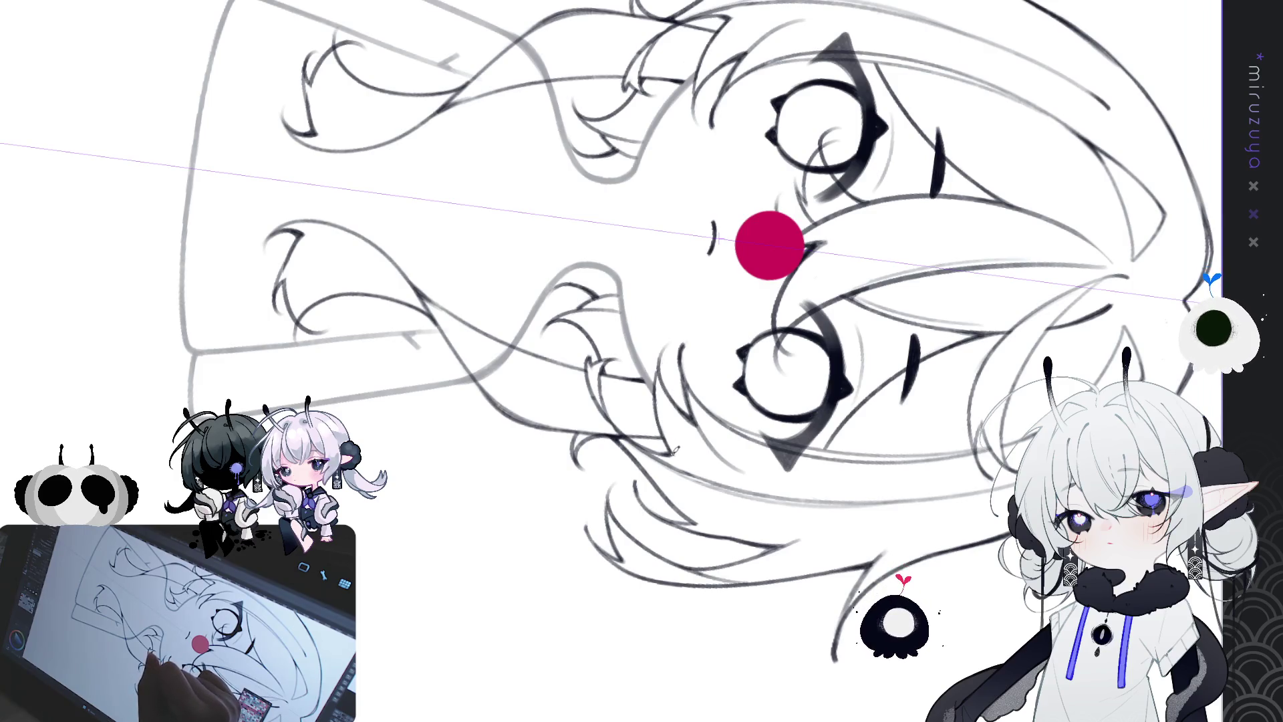
left_click_drag(674, 449, 580, 200)
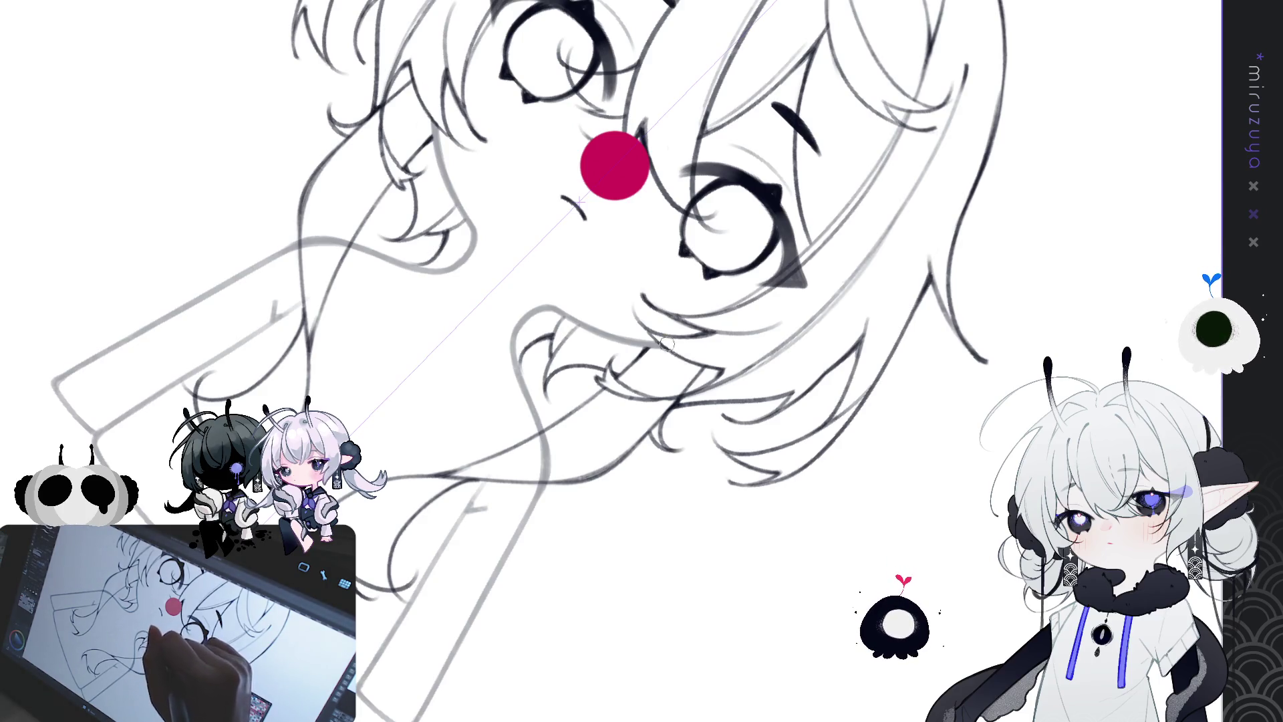
key("ctrl+0")
mouse_move(592, 675)
left_mouse_down()
mouse_move(662, 627)
mouse_move(647, 640)
left_mouse_up()
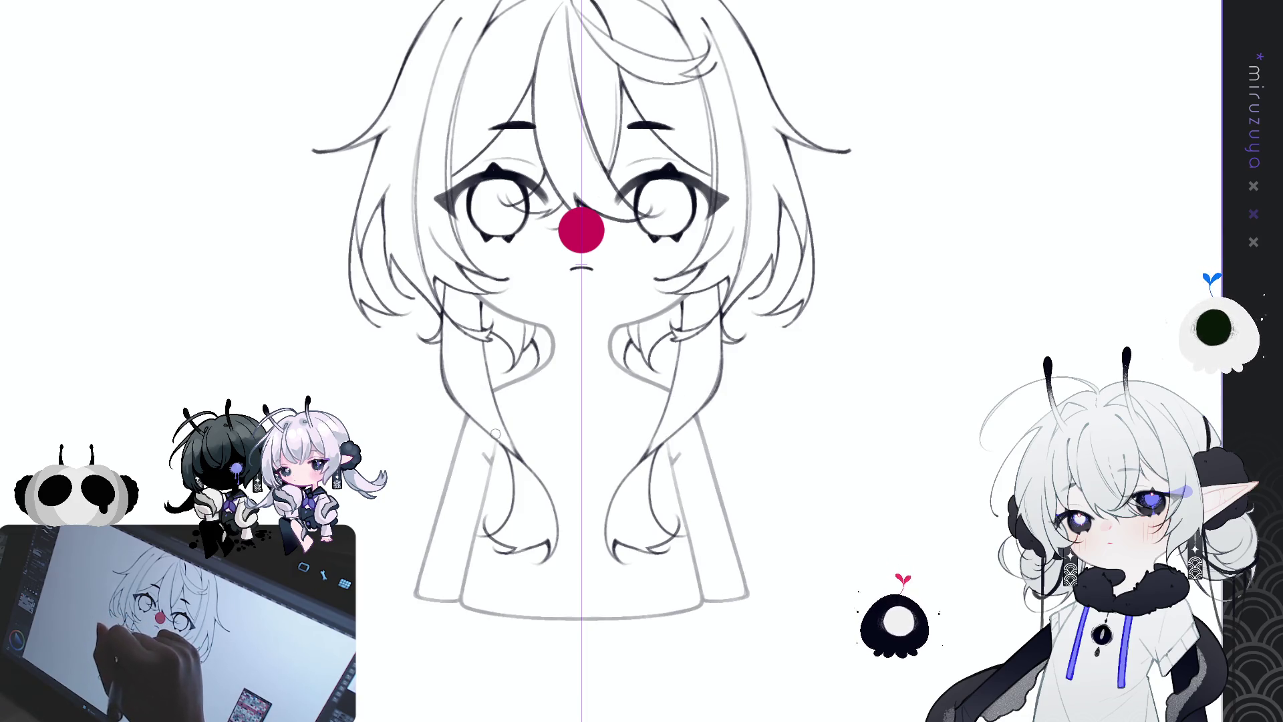
scroll(774, 359, "up", 3)
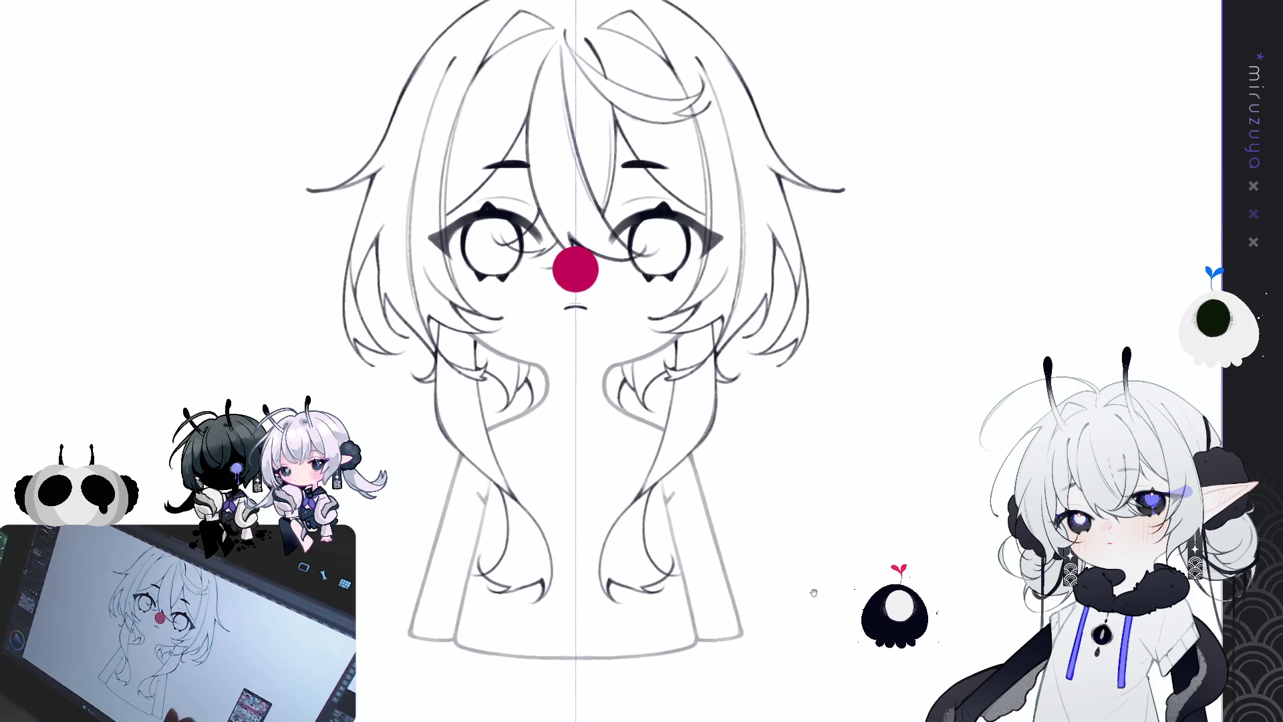
Zoom and pan over the hair and lower body, then fit the whole page in the window
left_click_drag(946, 470, 956, 464)
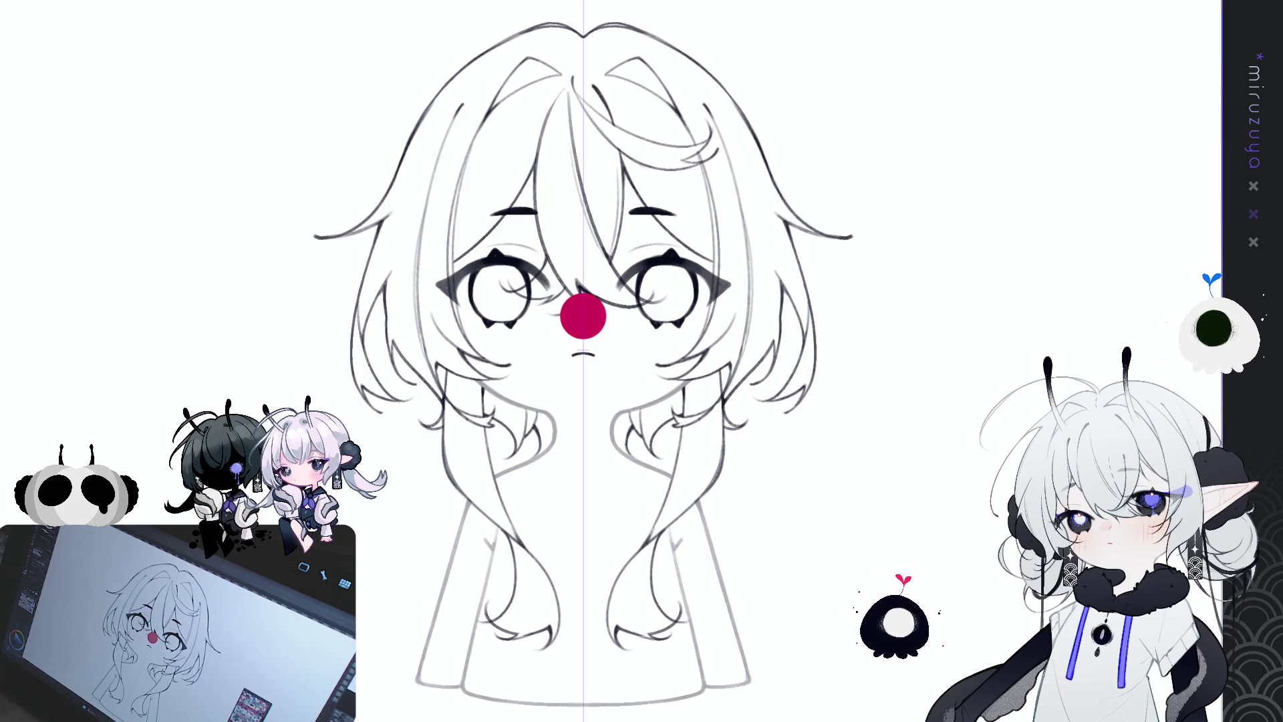
scroll(749, 563, "up", 4)
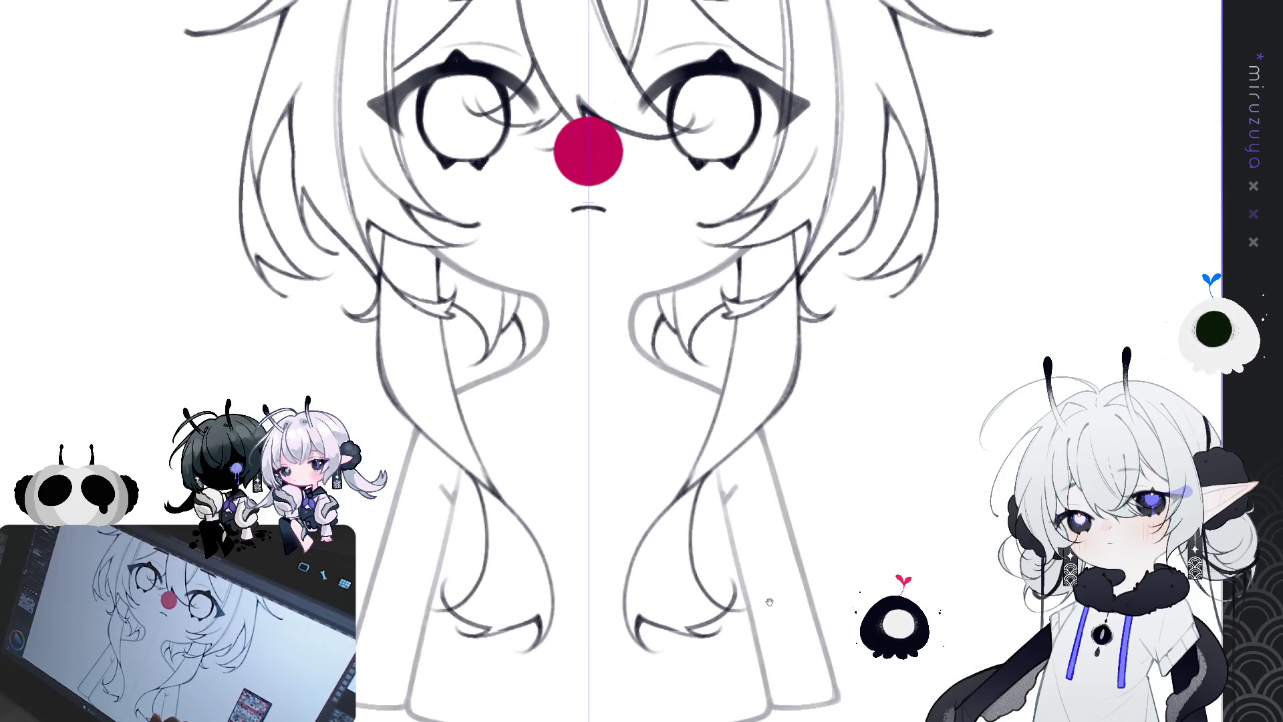
mouse_move(779, 617)
left_mouse_down()
mouse_move(758, 560)
mouse_move(777, 582)
mouse_move(787, 538)
left_mouse_up()
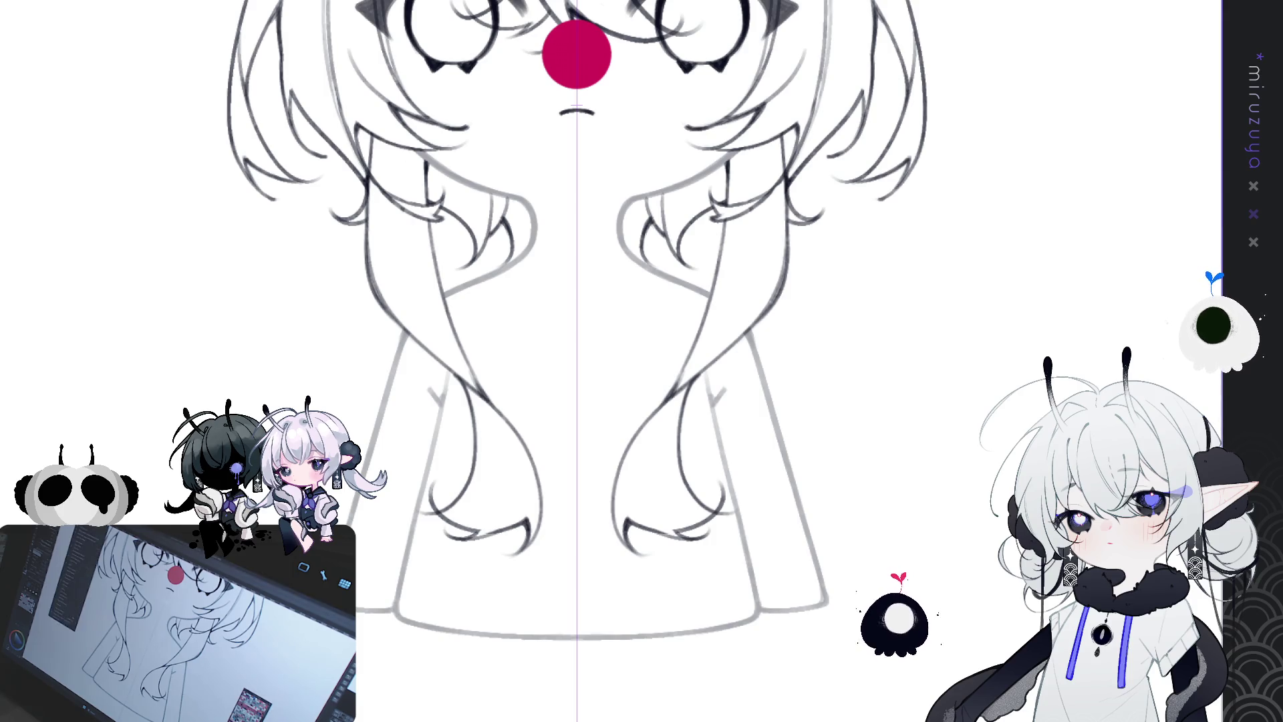
key("ctrl+0")
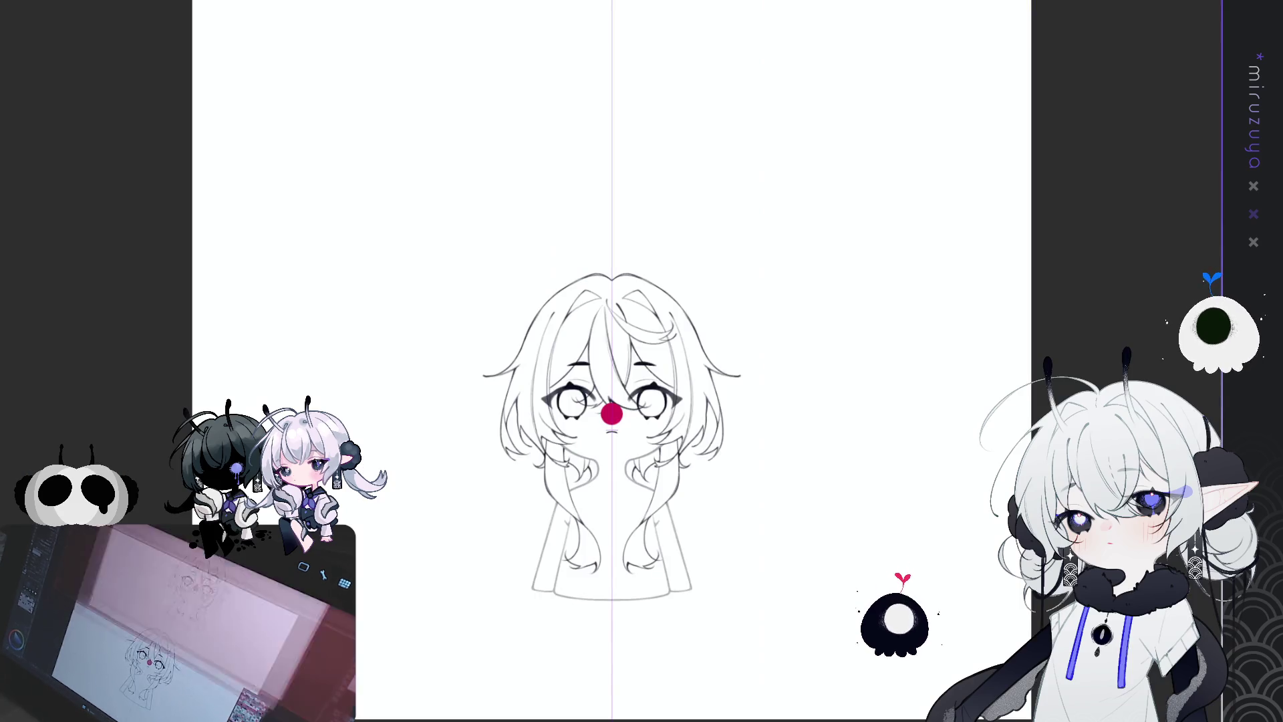
Zoom in toward the torso of the sketch
scroll(634, 639, "up", 5)
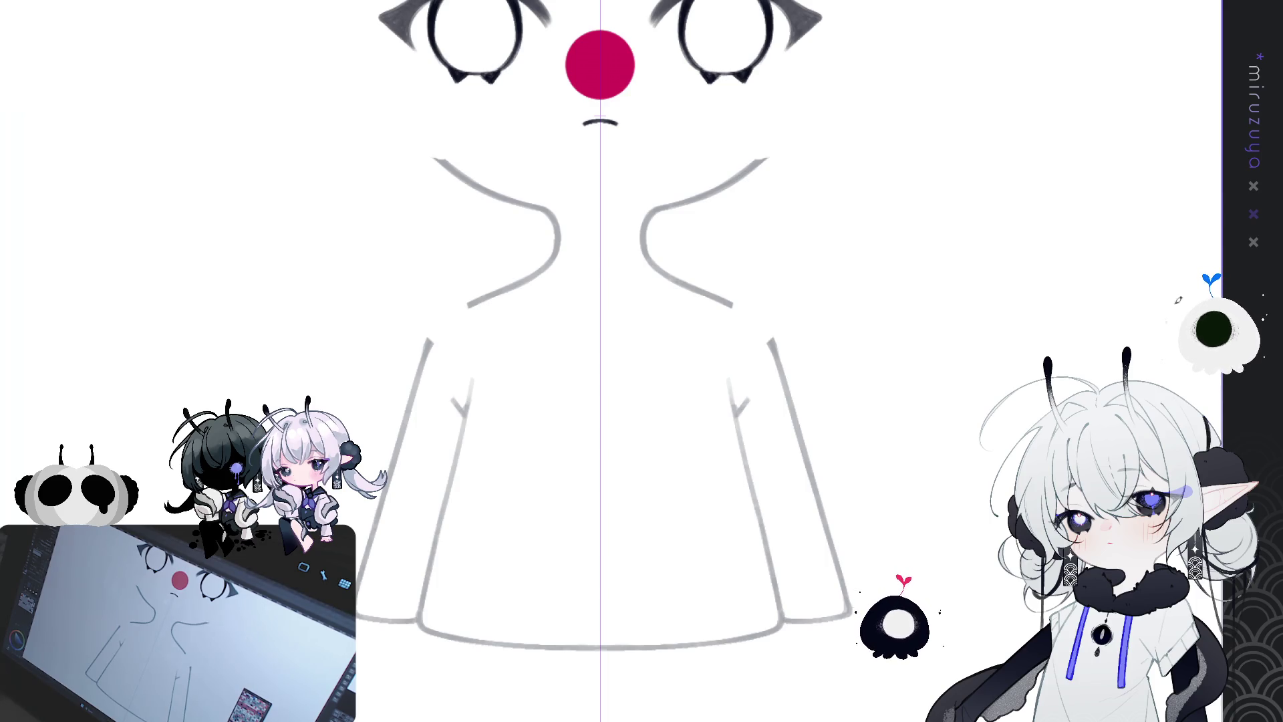
Attempt the high collar's top edge, undo the stroke, and set the canvas upright
mouse_move(538, 228)
left_mouse_down()
mouse_move(688, 231)
mouse_move(685, 266)
mouse_move(712, 235)
mouse_move(706, 264)
mouse_move(680, 271)
mouse_move(680, 257)
mouse_move(680, 281)
mouse_move(722, 563)
left_mouse_up()
key("ctrl+z")
key("ctrl+z")
key("ctrl+z")
key("ctrl+z")
key("ctrl+z")
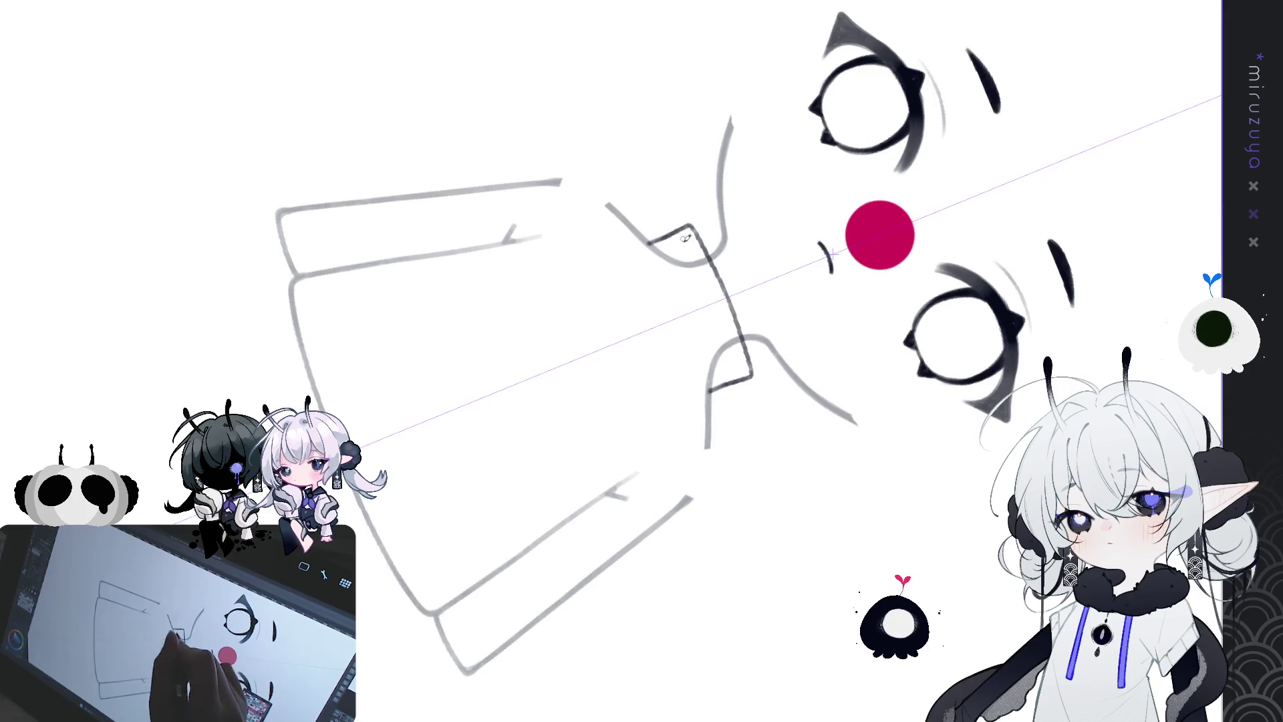
key("Home")
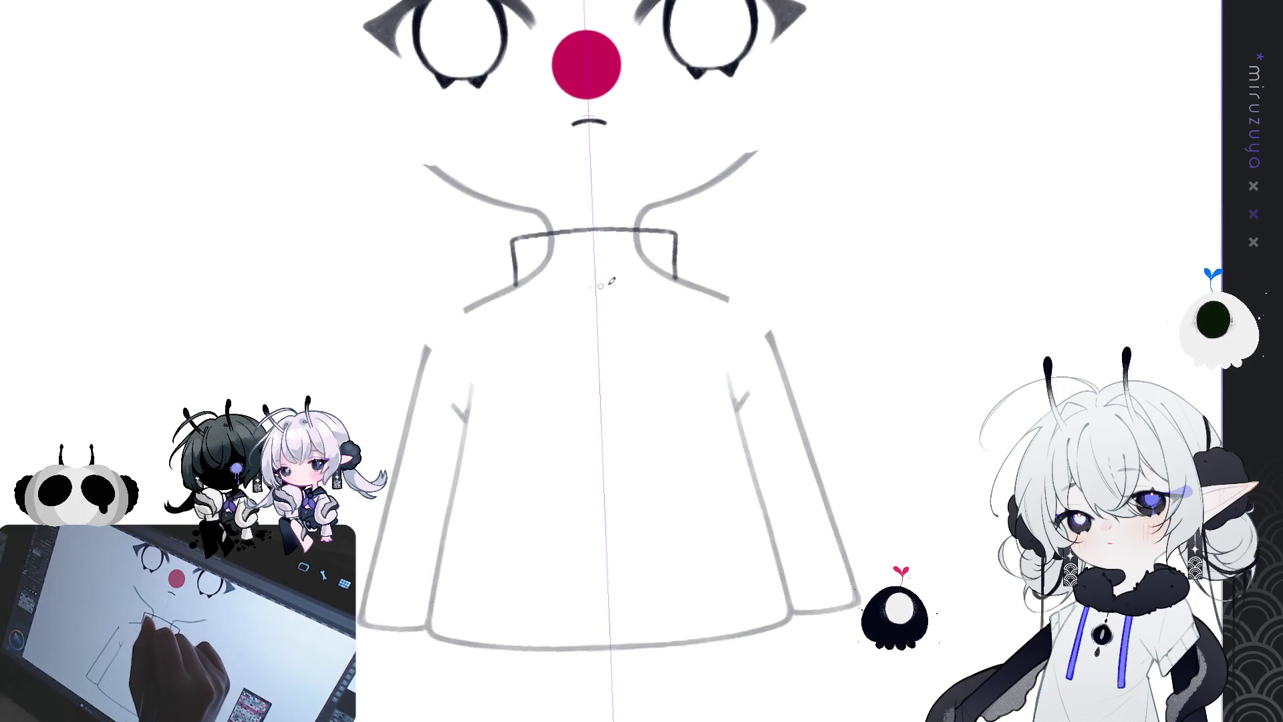
Draw the mirrored shoulder line across the torso, redrawing it until it extends from the collar corner
left_click_drag(603, 285, 772, 313)
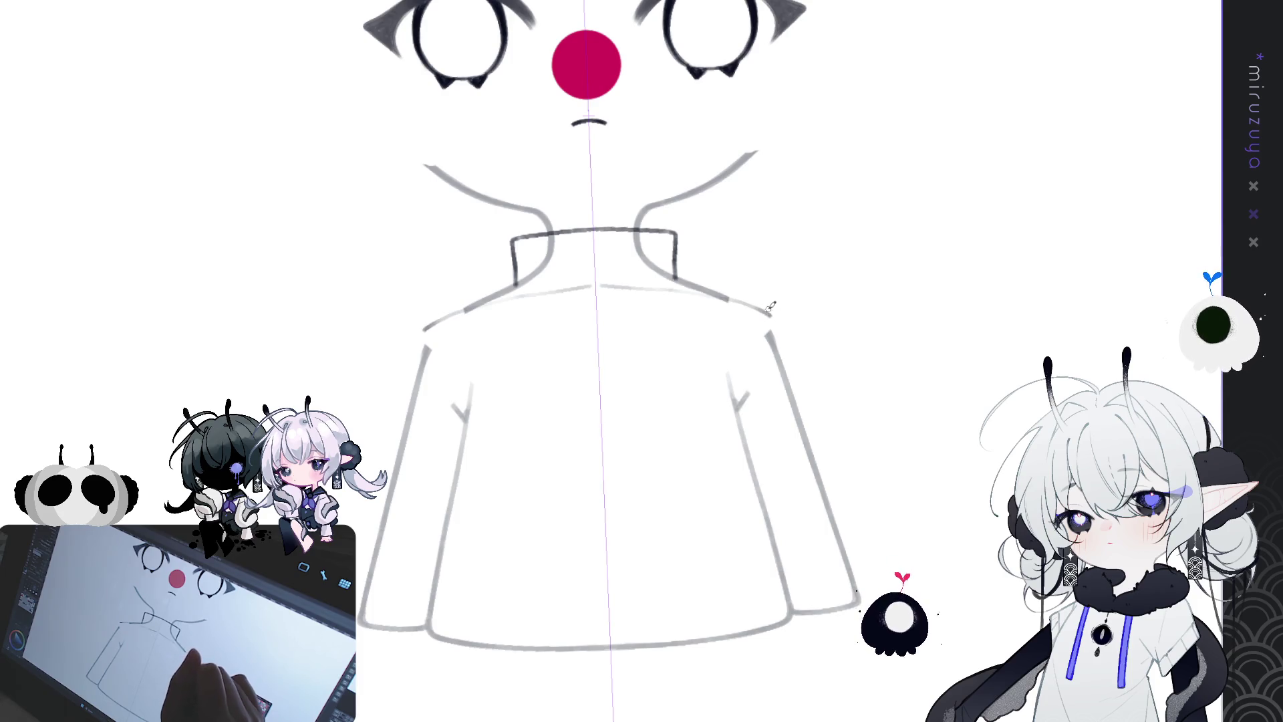
left_click_drag(829, 354, 648, 213)
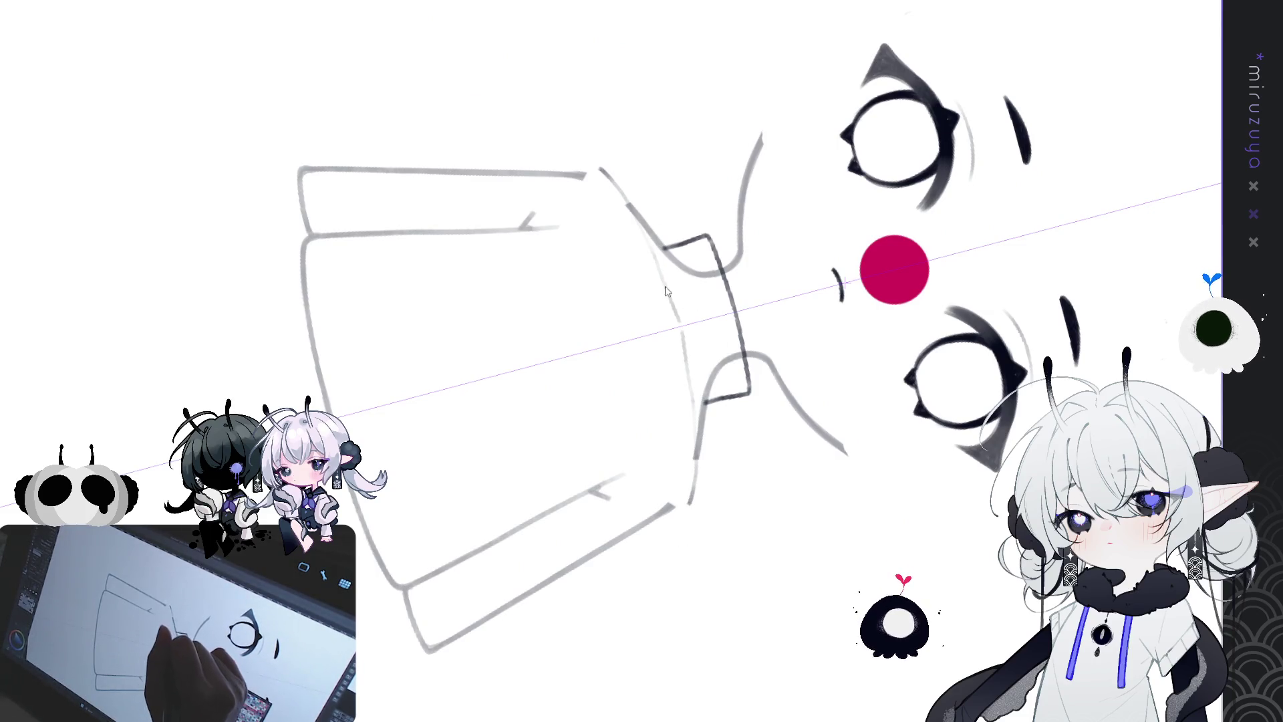
key("ctrl+z")
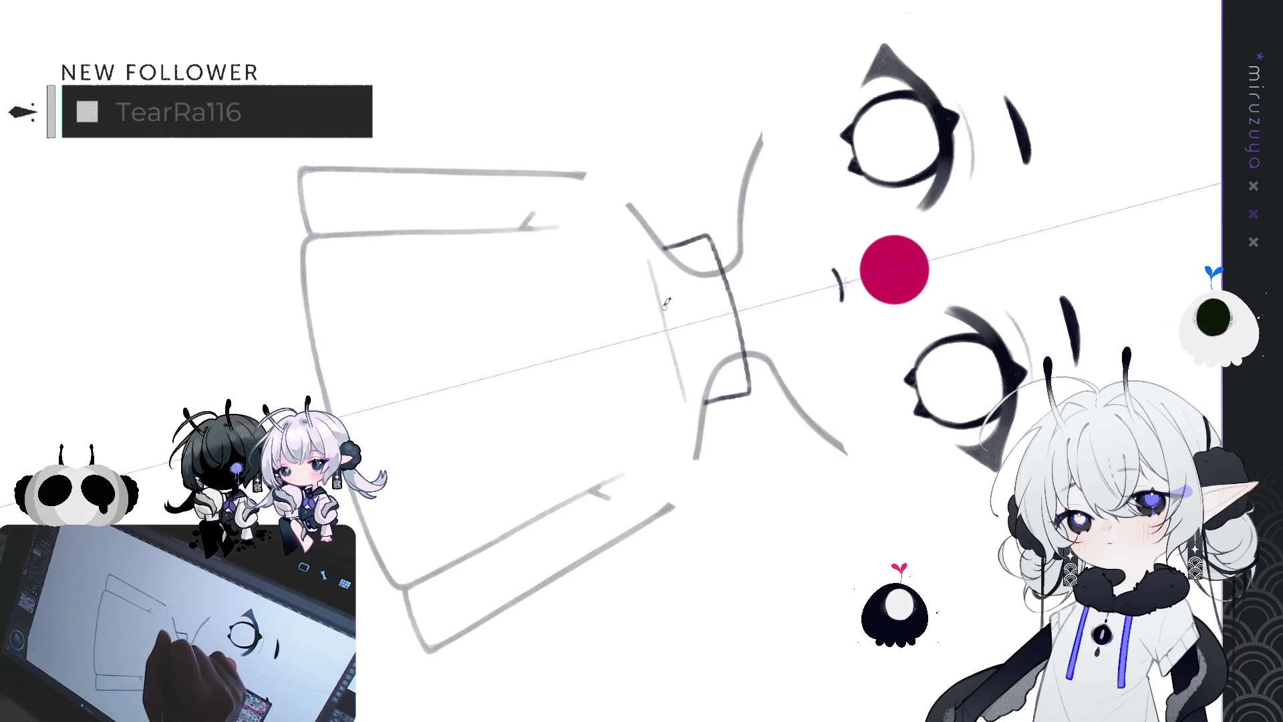
left_click_drag(654, 280, 682, 362)
key("ctrl+z")
left_click_drag(632, 246, 679, 427)
key("ctrl+z")
left_click_drag(629, 244, 680, 439)
mouse_move(585, 172)
left_mouse_down()
mouse_move(677, 506)
mouse_move(863, 443)
left_mouse_up()
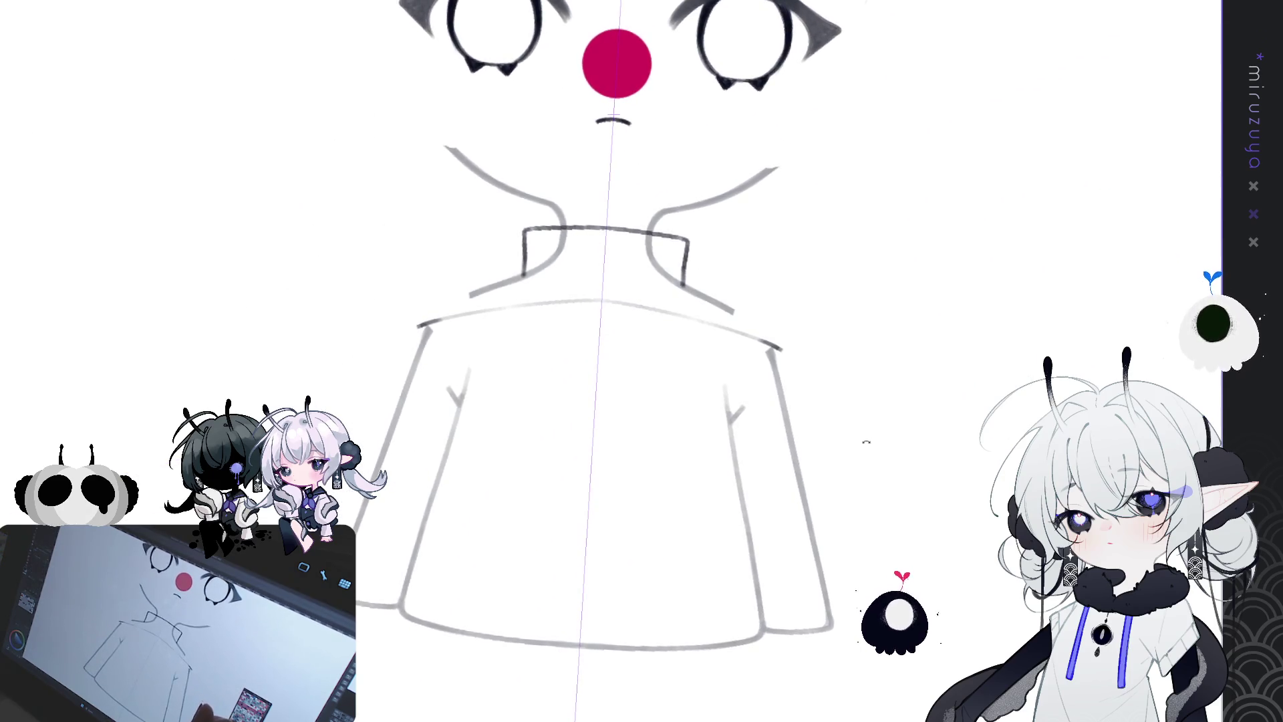
mouse_move(851, 493)
left_mouse_down()
mouse_move(831, 481)
mouse_move(812, 506)
left_mouse_up()
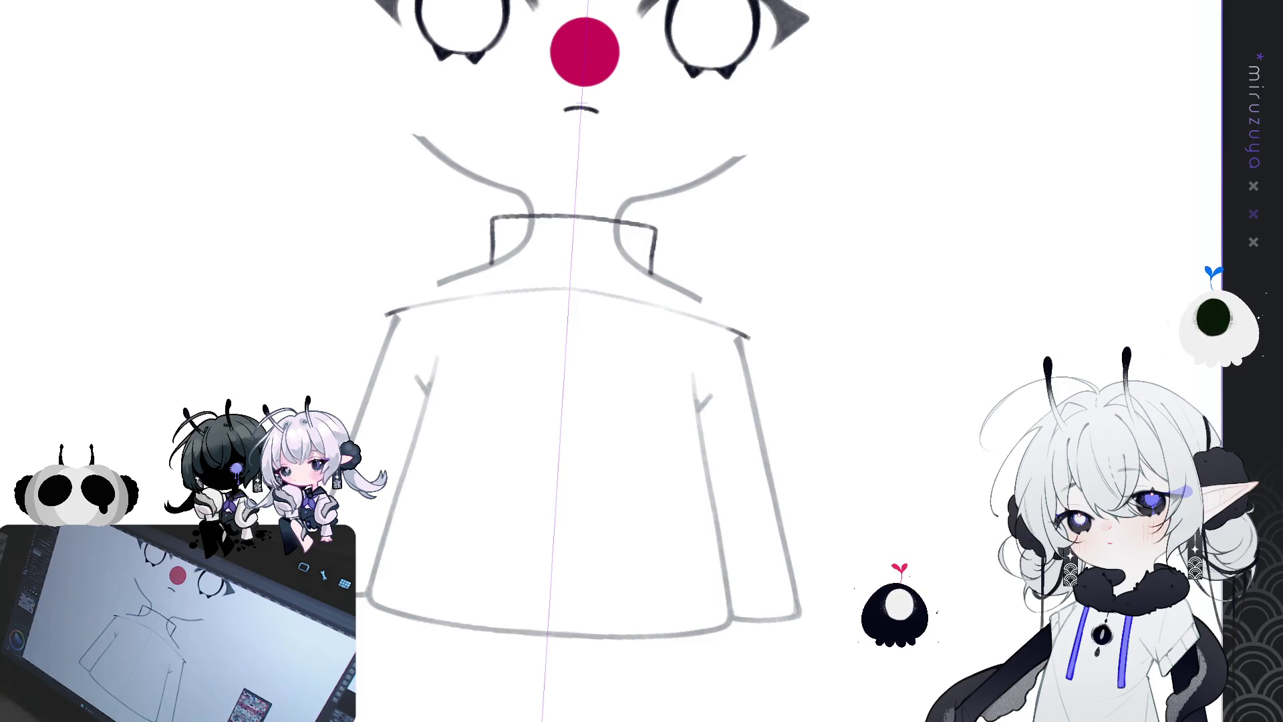
Straighten the canvas and drag the reference panel divider far left so the sketch fills the view
key("ctrl+@")
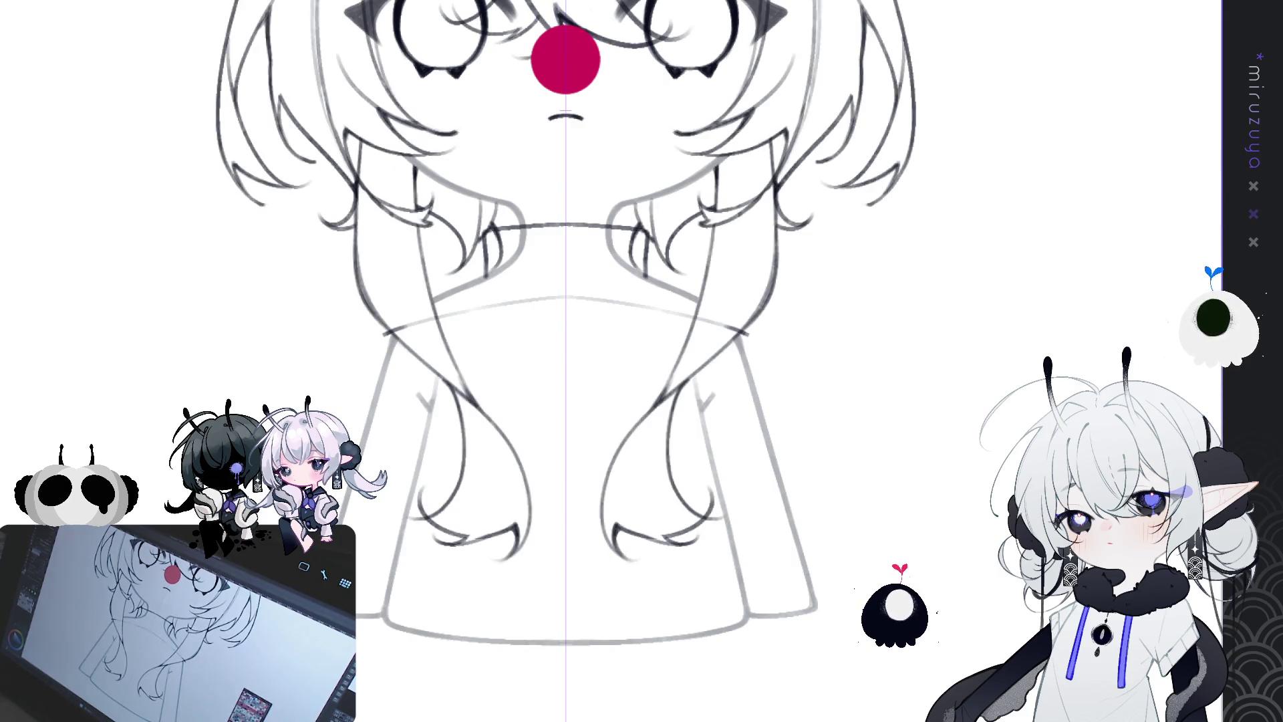
scroll(602, 360, "up", 2)
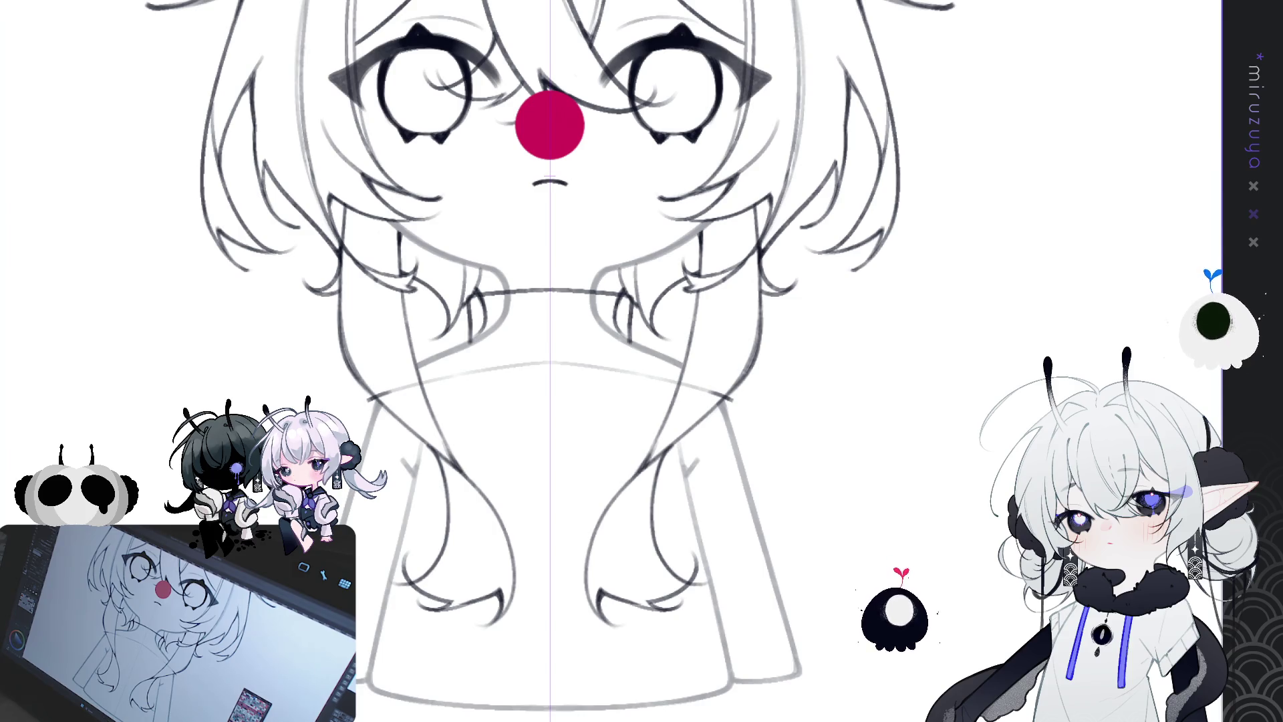
scroll(641, 593, "down", 3)
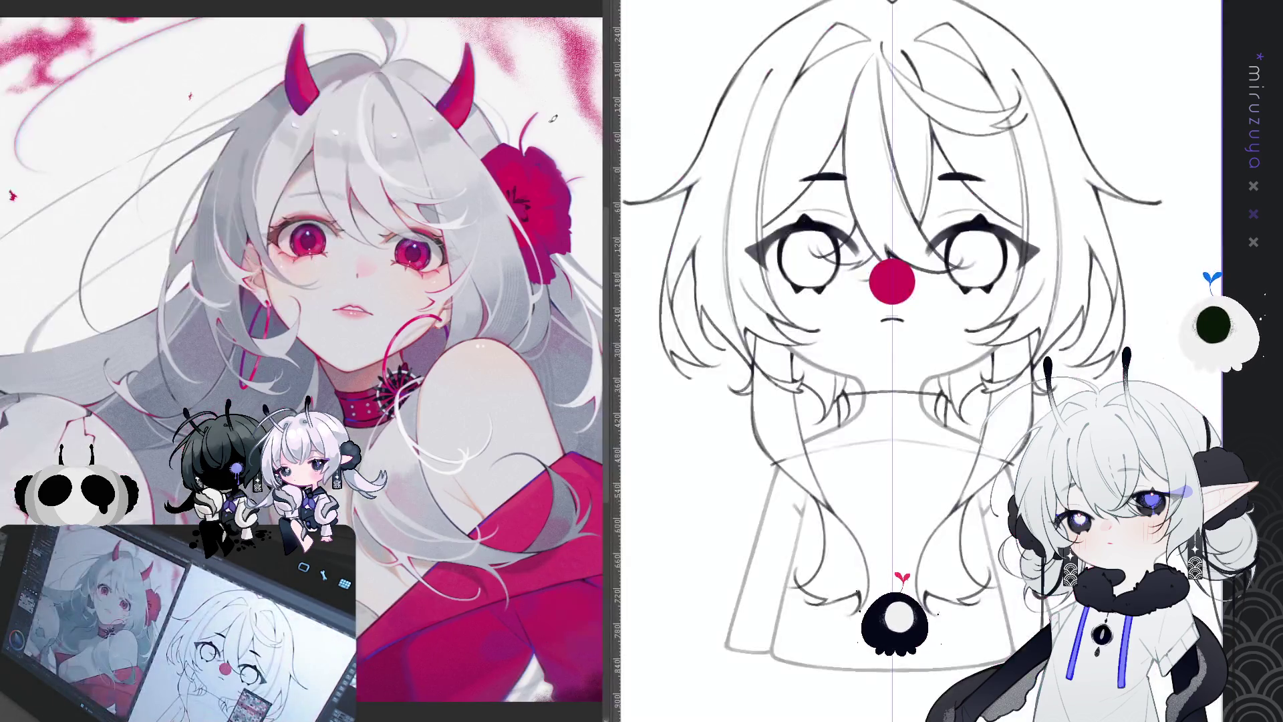
mouse_move(610, 152)
left_mouse_down()
mouse_move(230, 154)
mouse_move(264, 154)
left_mouse_up()
left_click_drag(134, 174, 92, 171)
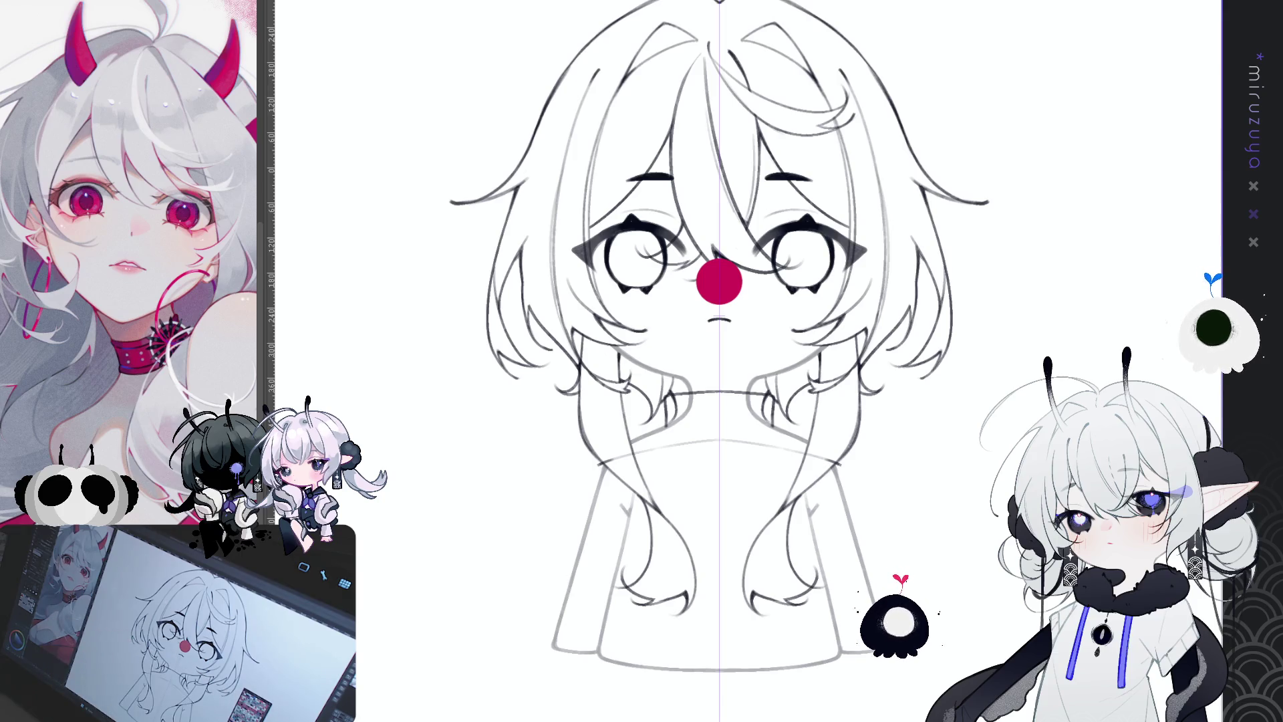
left_click_drag(719, 361, 733, 366)
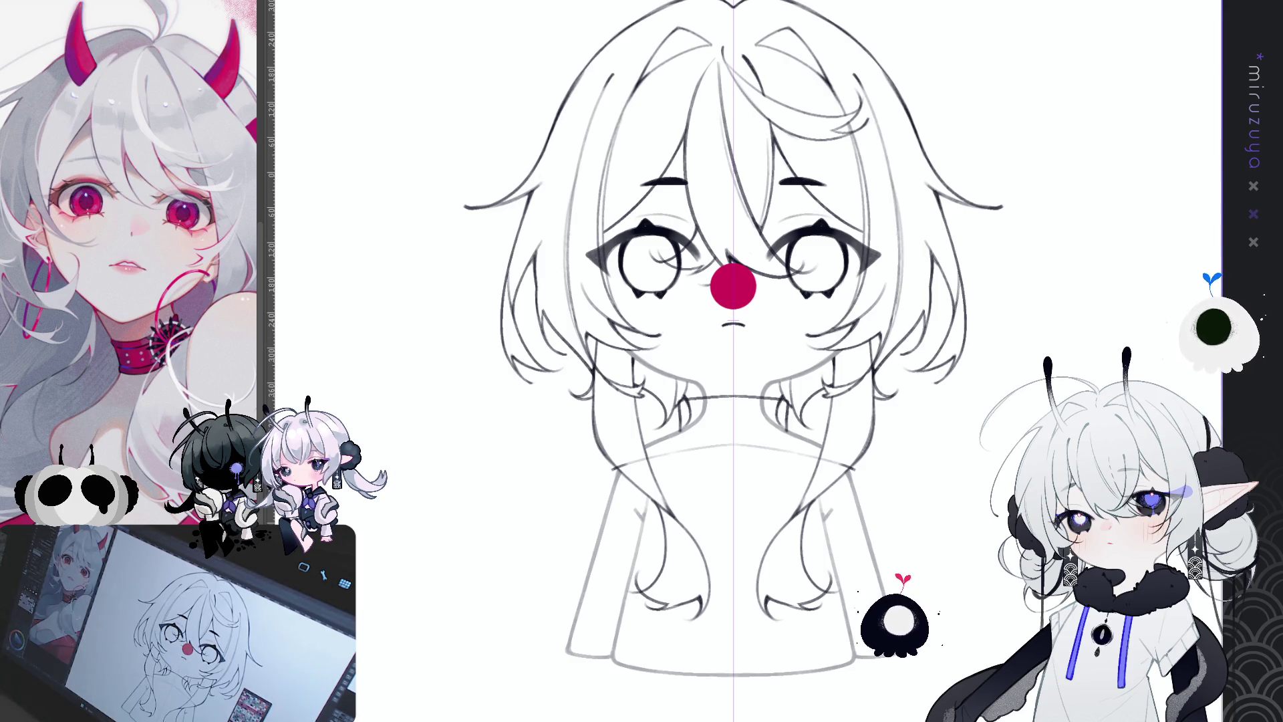
Pan the chibi sketch to centre it in the view
left_click_drag(1016, 548, 913, 540)
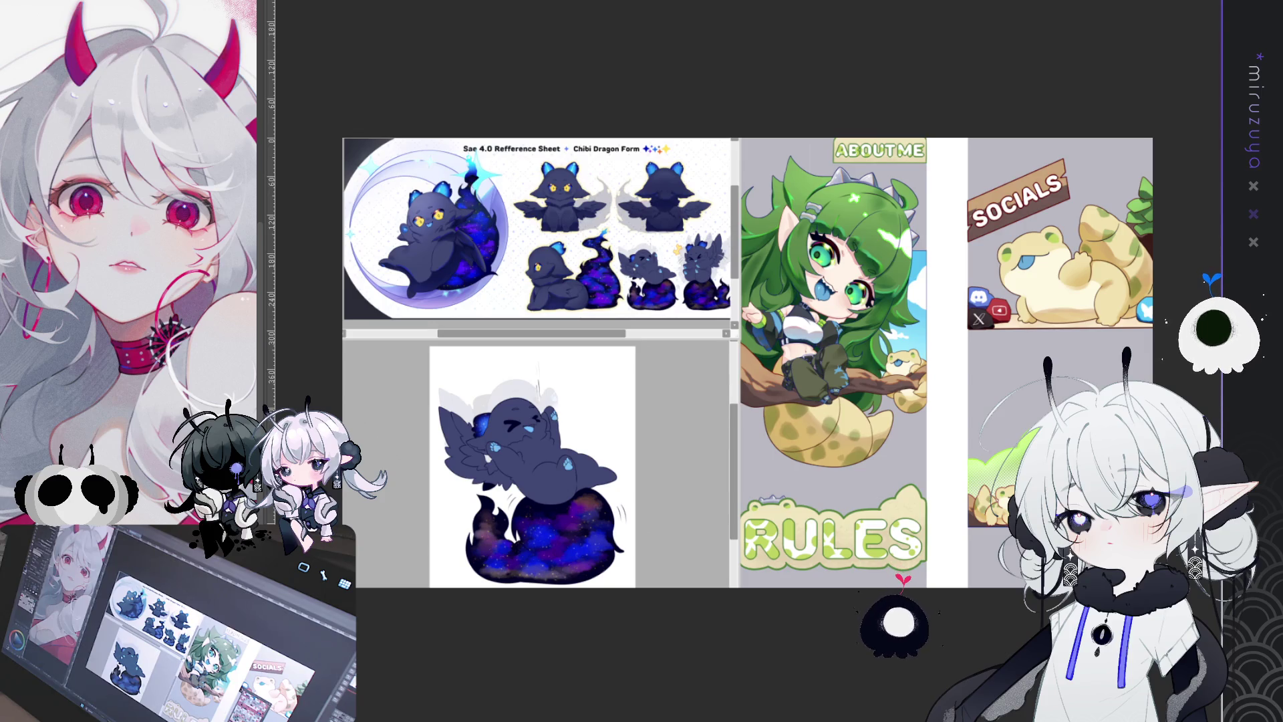
Scroll the view over the chibi sketch canvas
scroll(747, 361, "down", 4)
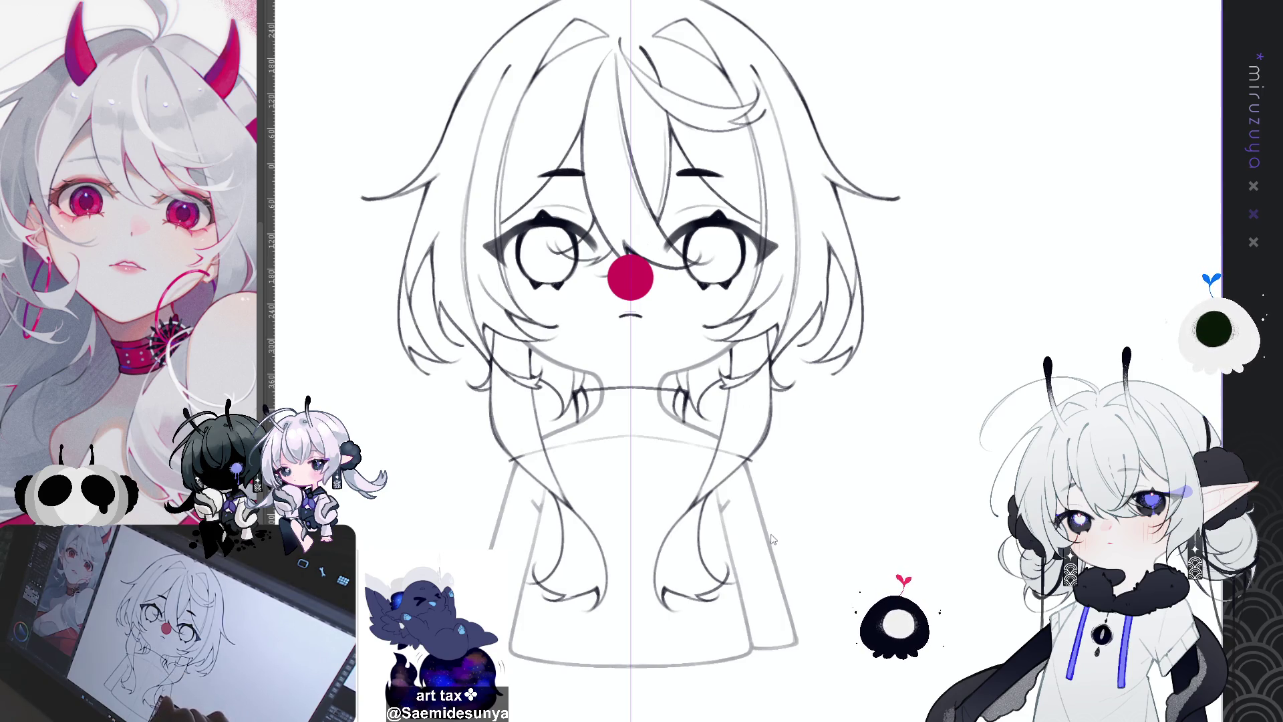
Pan the sketch up to show the body and zoom in on it
left_click_drag(899, 540, 894, 448)
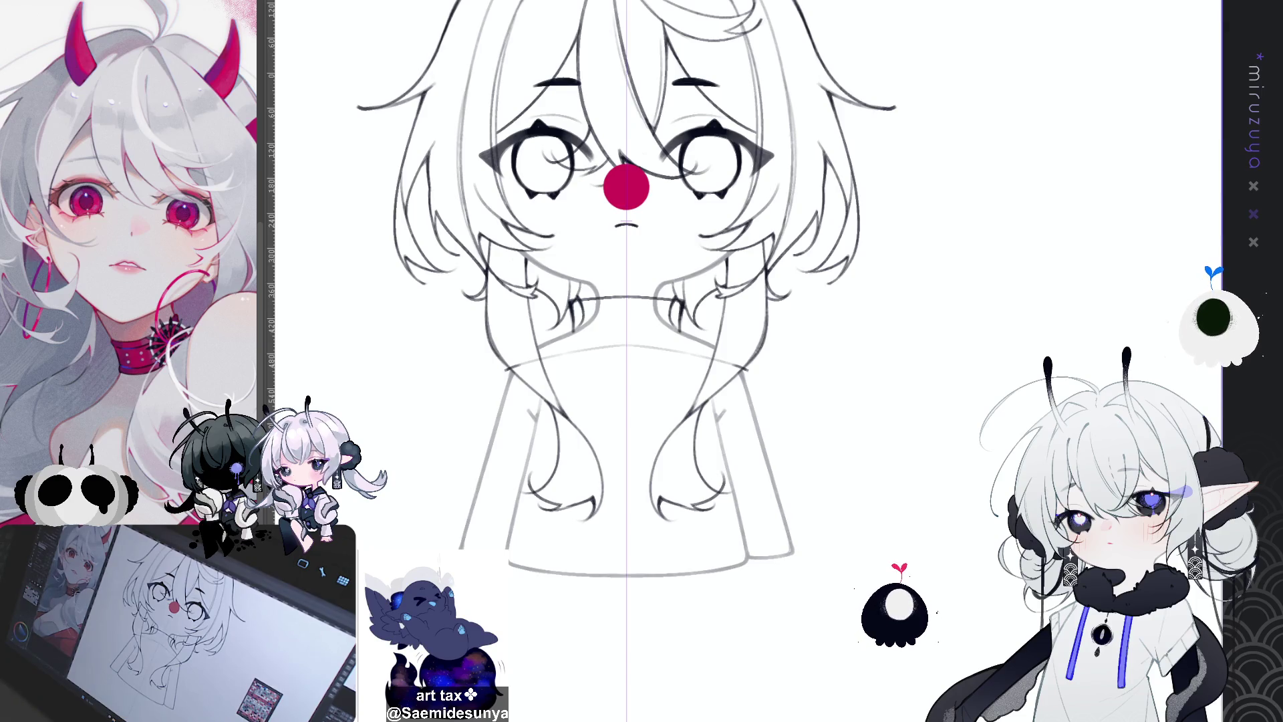
scroll(626, 292, "up", 1)
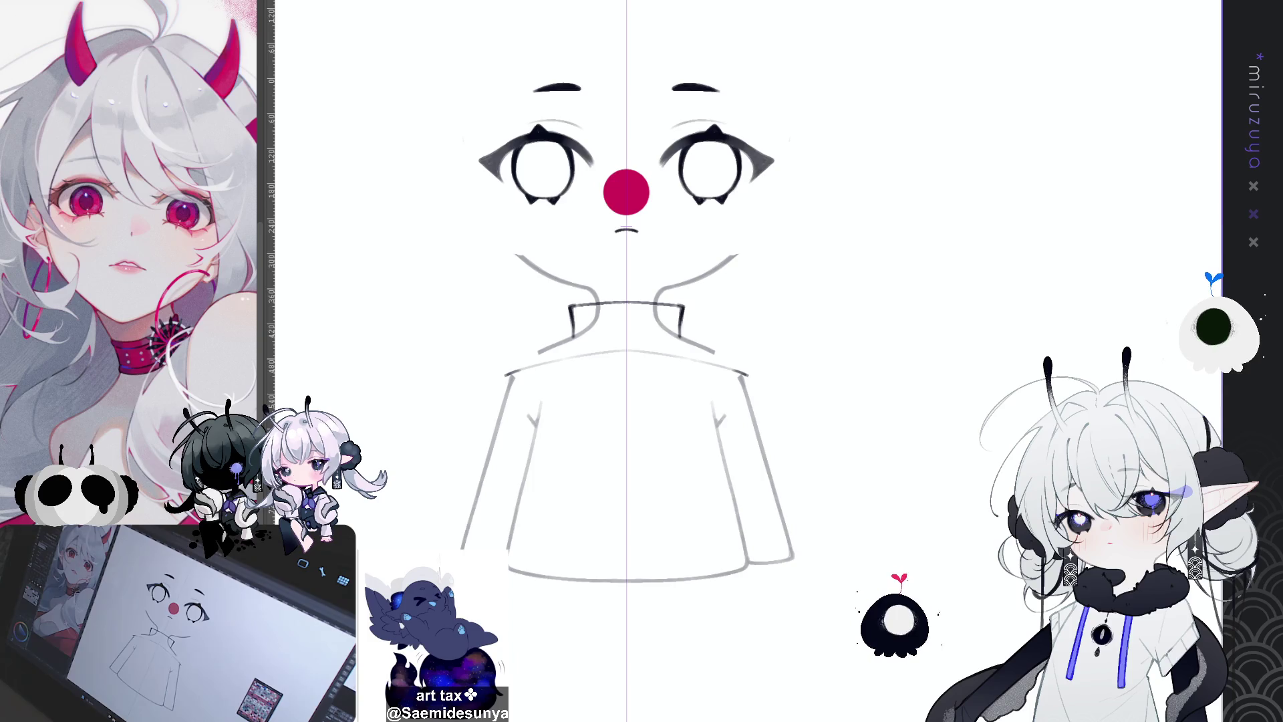
Add mirrored detail strokes along the collar side and beneath each shoulder ruffle, redoing two mistakes
left_click_drag(845, 464, 857, 439)
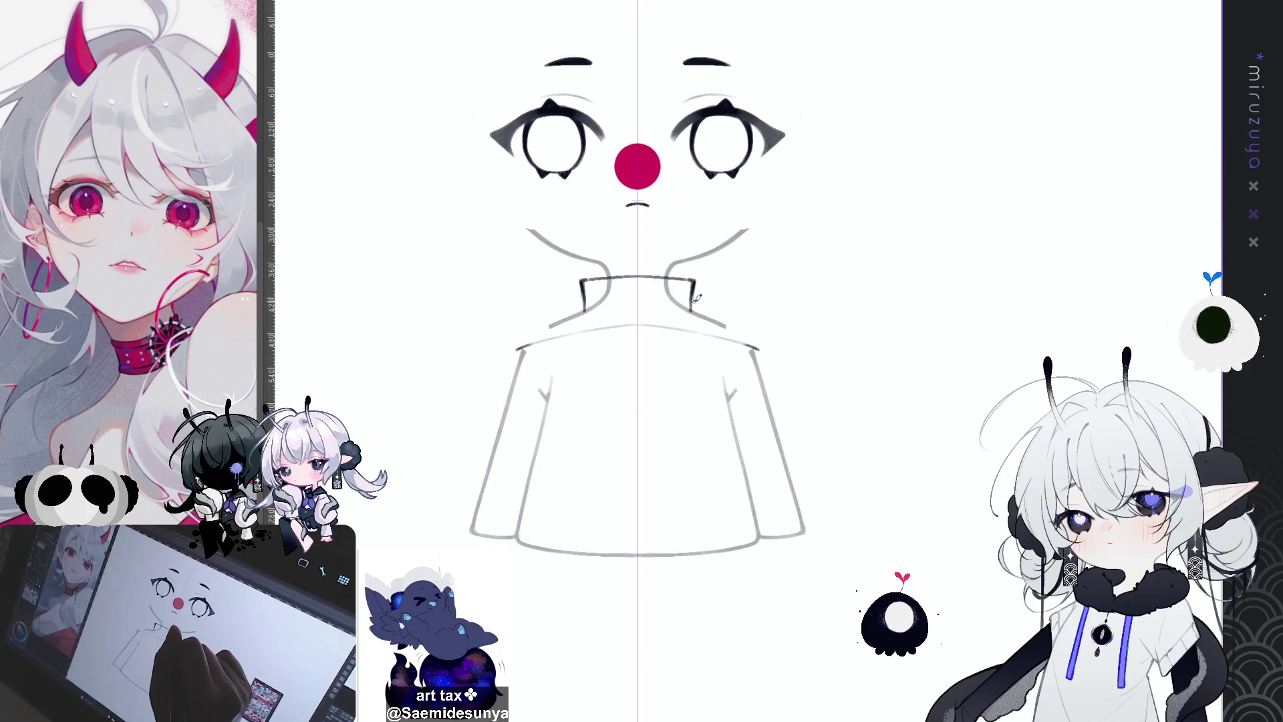
left_click_drag(693, 298, 693, 324)
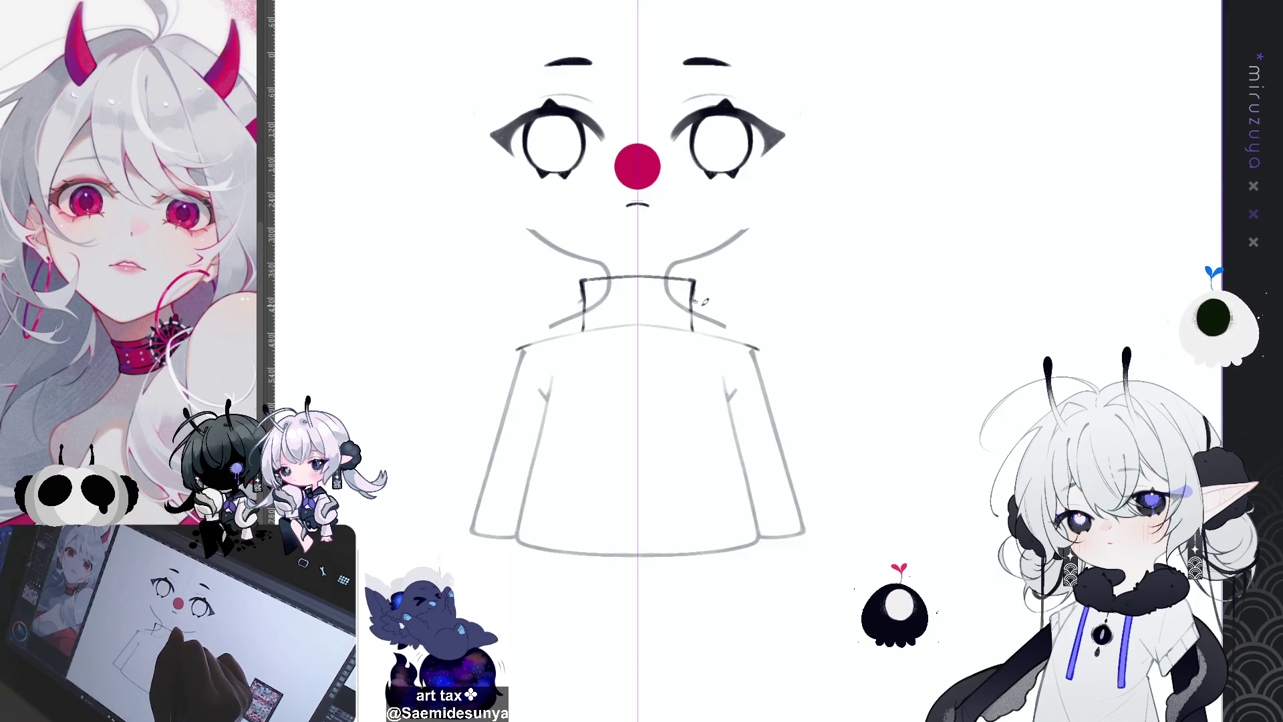
mouse_move(699, 297)
left_mouse_down()
mouse_move(722, 270)
mouse_move(740, 311)
mouse_move(748, 293)
mouse_move(776, 297)
mouse_move(769, 310)
mouse_move(746, 299)
mouse_move(753, 287)
mouse_move(770, 302)
mouse_move(761, 322)
mouse_move(804, 329)
mouse_move(780, 343)
left_mouse_up()
key("ctrl+z")
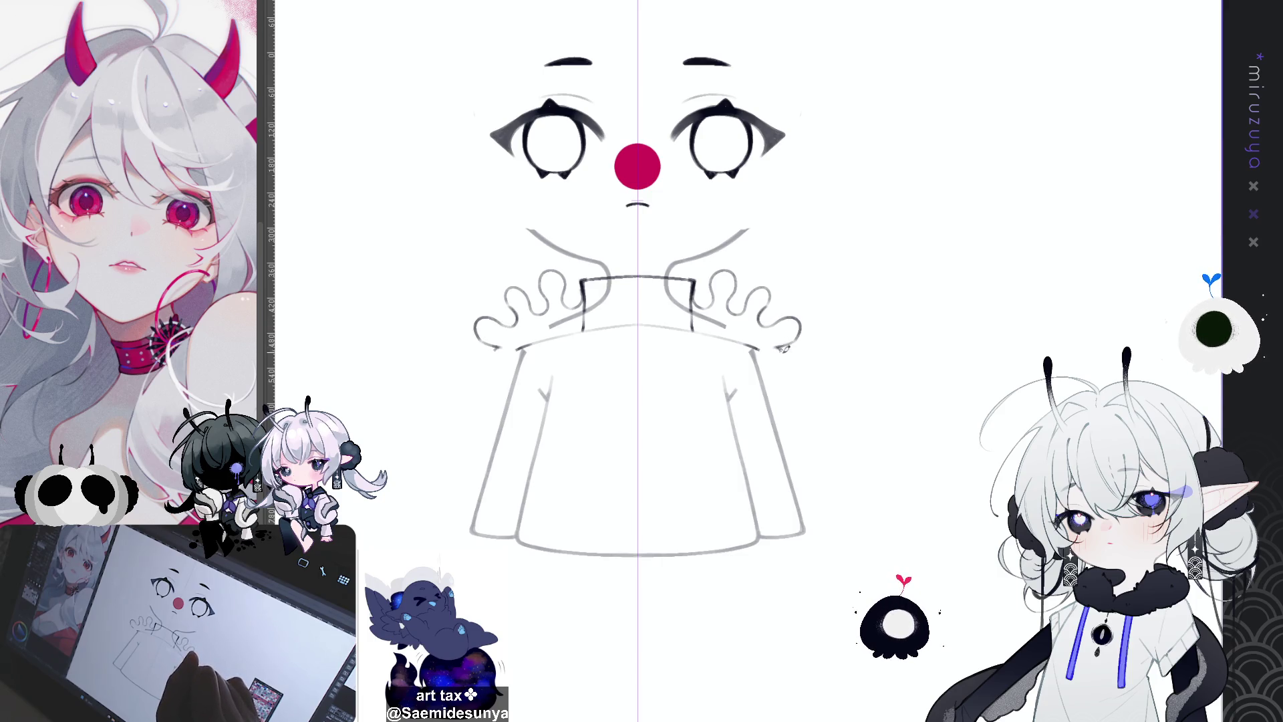
mouse_move(776, 345)
left_mouse_down()
mouse_move(768, 374)
mouse_move(779, 350)
left_mouse_up()
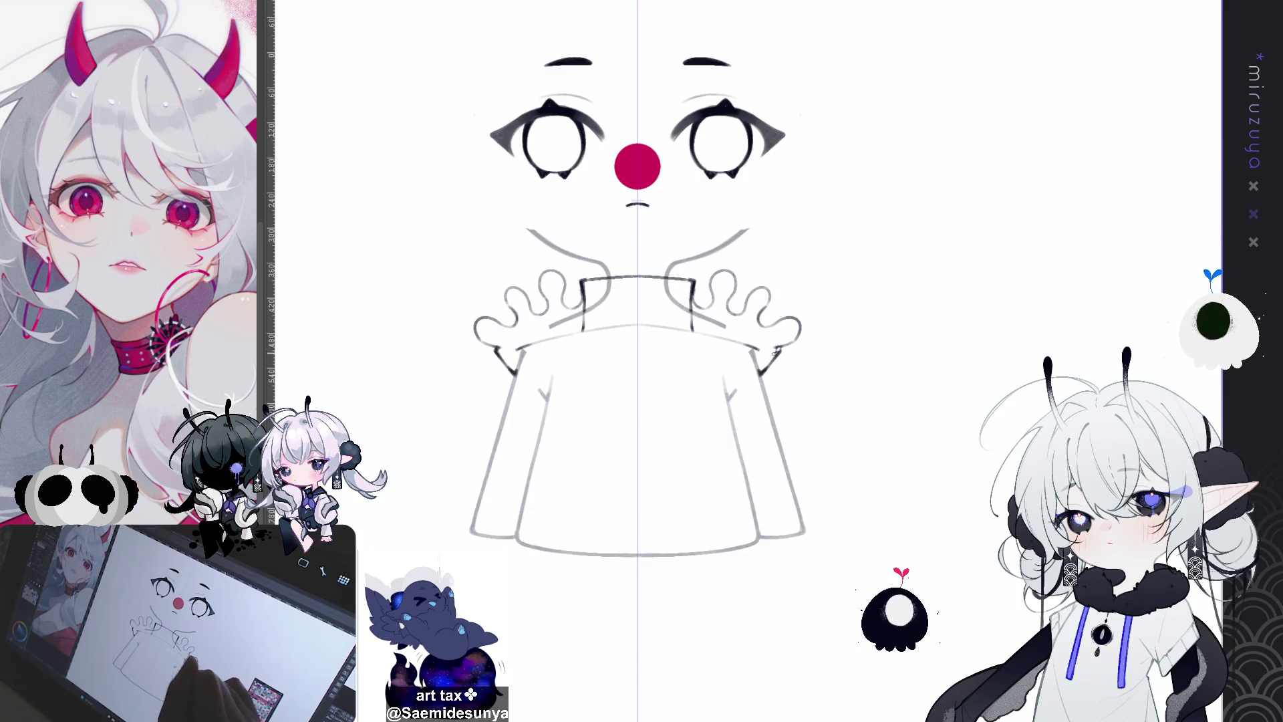
mouse_move(729, 304)
left_mouse_down()
mouse_move(744, 314)
mouse_move(769, 285)
mouse_move(772, 309)
left_mouse_up()
key("ctrl+z")
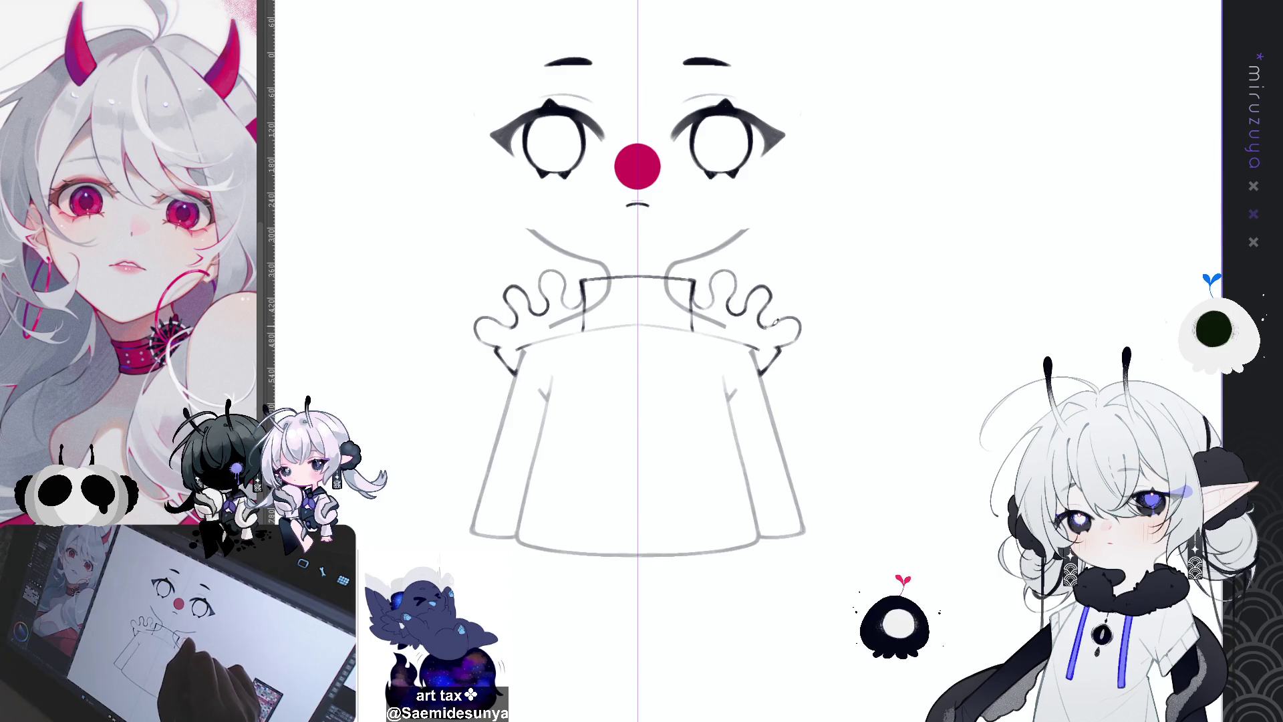
mouse_move(799, 314)
left_mouse_down()
mouse_move(797, 339)
mouse_move(790, 314)
left_mouse_up()
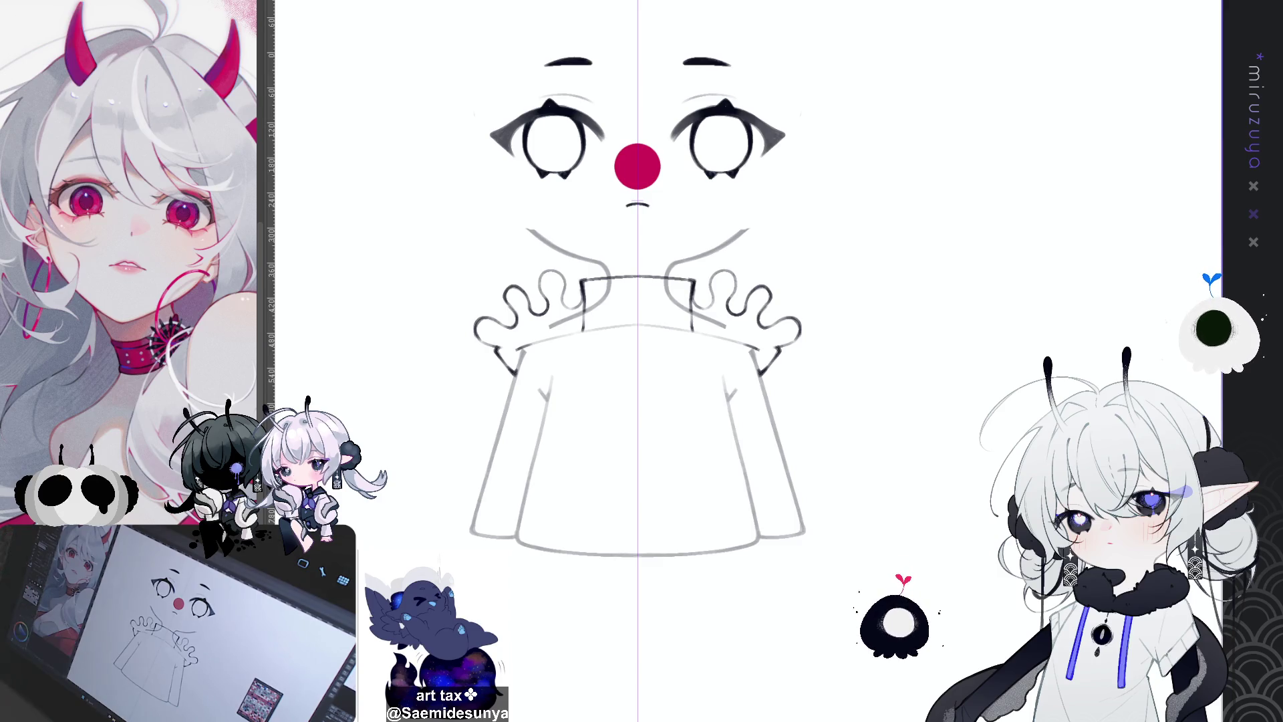
Ink the mirrored arm line and both outer sleeve edges darker
left_click_drag(741, 264, 715, 212)
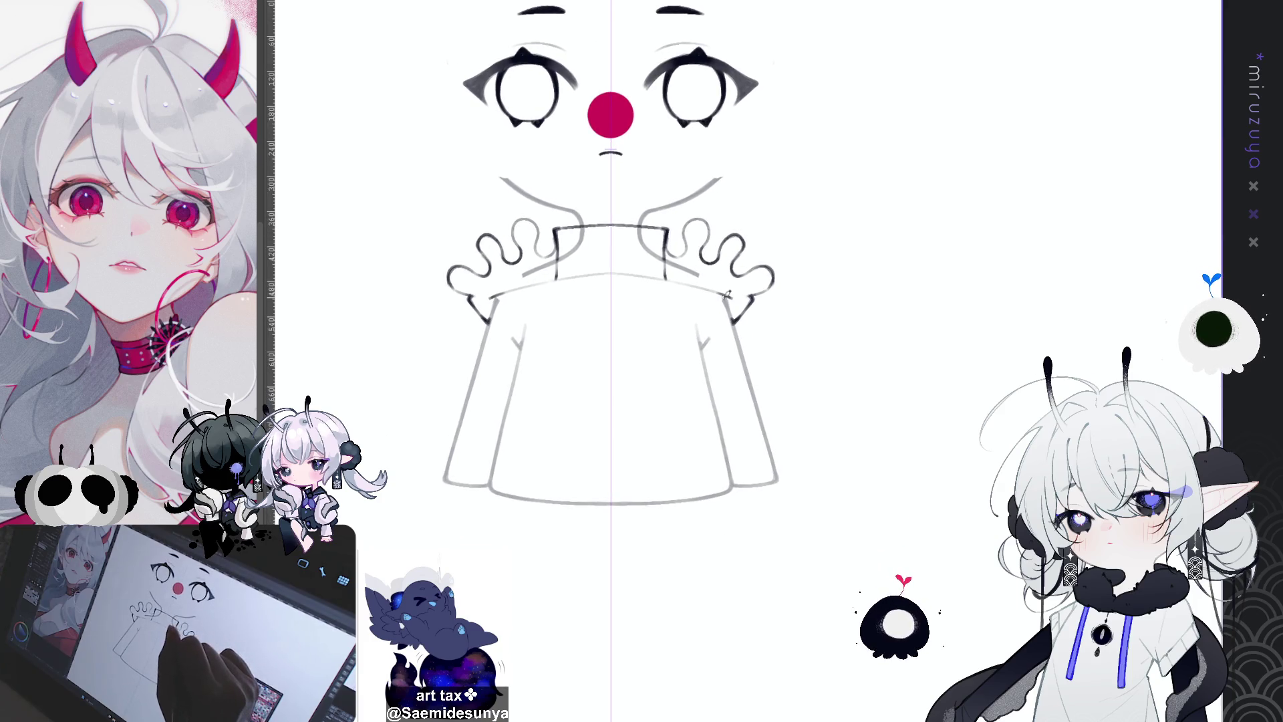
left_click_drag(727, 293, 742, 342)
left_click_drag(721, 288, 744, 350)
key("ctrl+z")
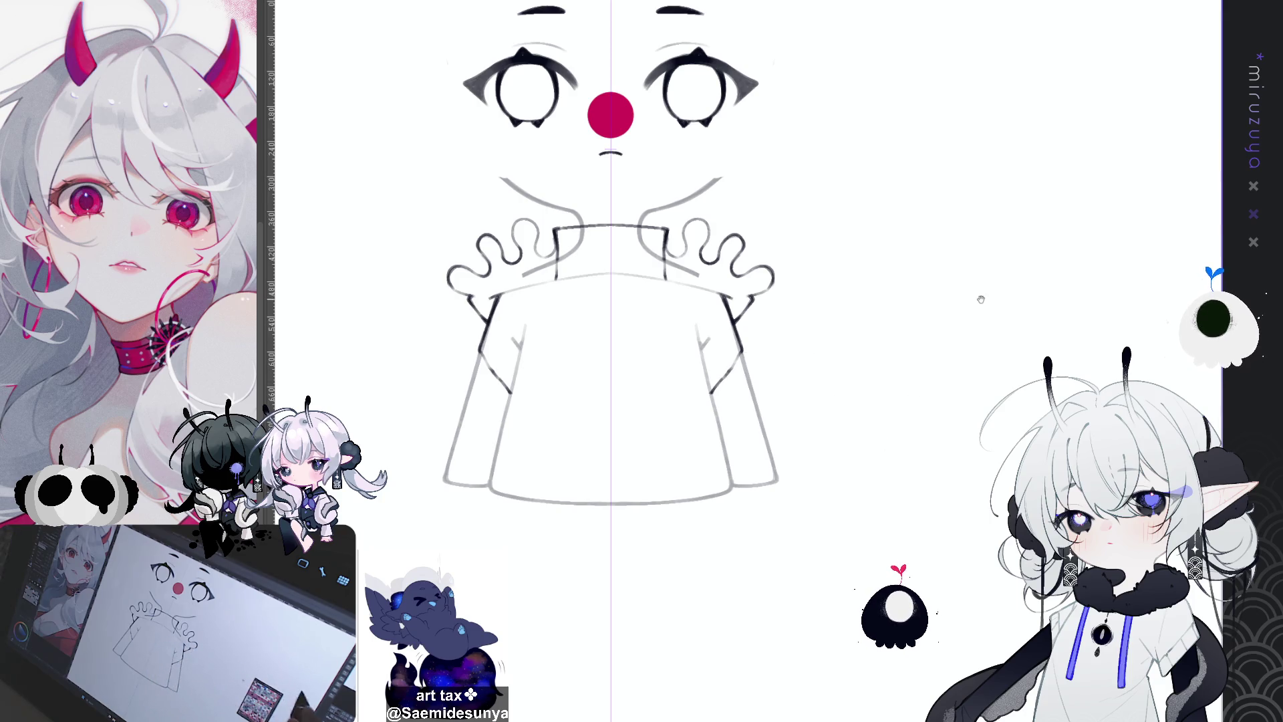
left_click_drag(867, 385, 863, 378)
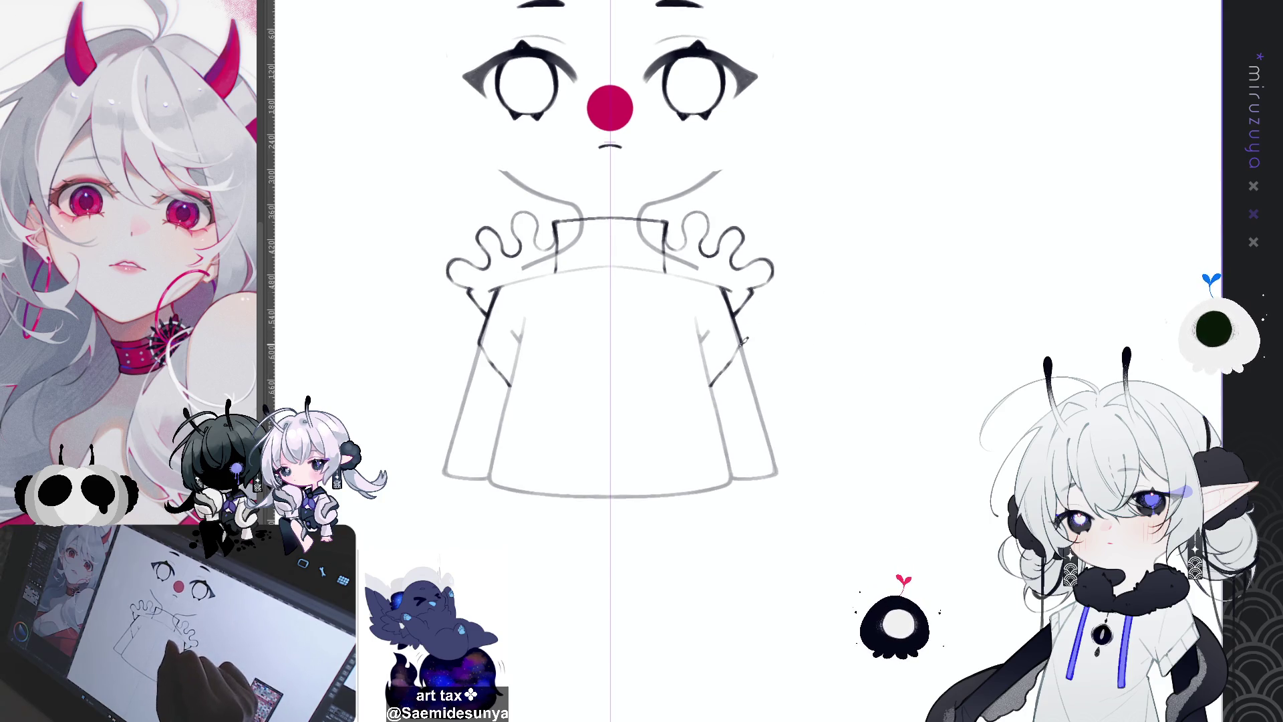
left_click_drag(744, 344, 774, 438)
key("ctrl+z")
left_click_drag(744, 353, 776, 472)
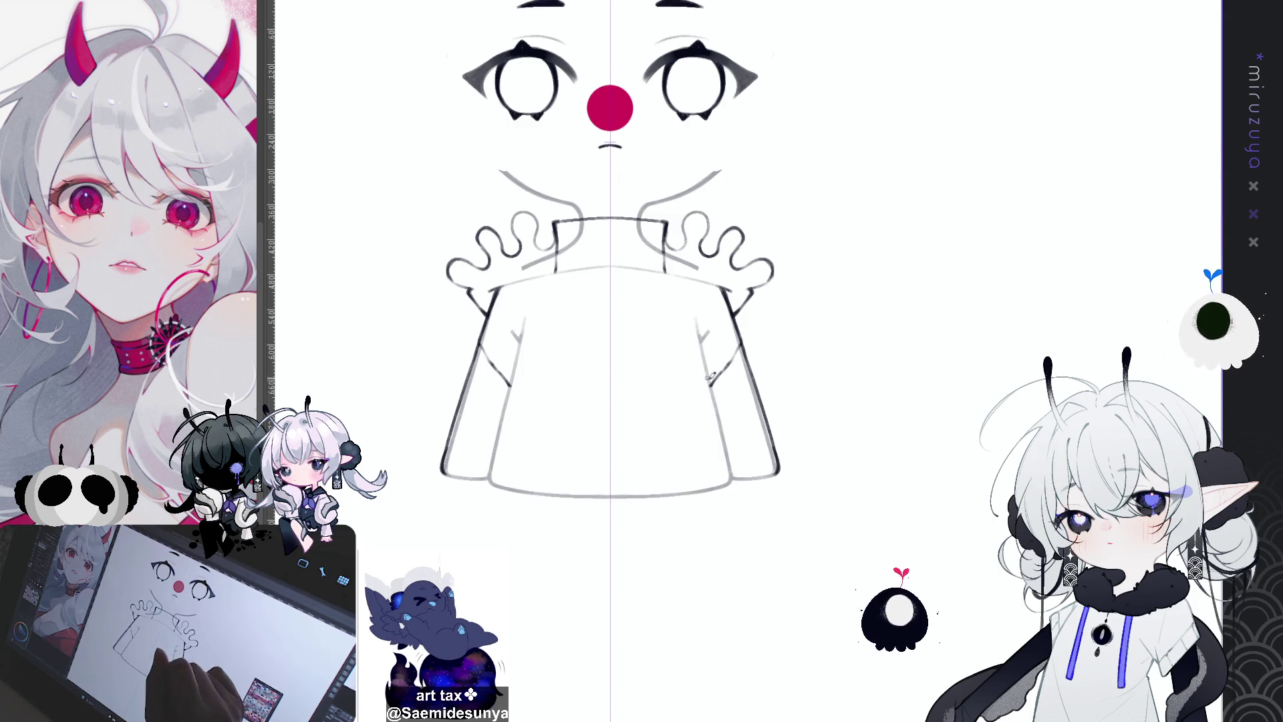
Ink the mirrored inner sleeve lines down to the bottom and re-stroke the outer edge
left_click_drag(705, 347, 729, 441)
left_click_drag(710, 379, 735, 472)
key("ctrl+z")
mouse_move(710, 388)
left_mouse_down()
mouse_move(733, 472)
mouse_move(759, 479)
left_mouse_up()
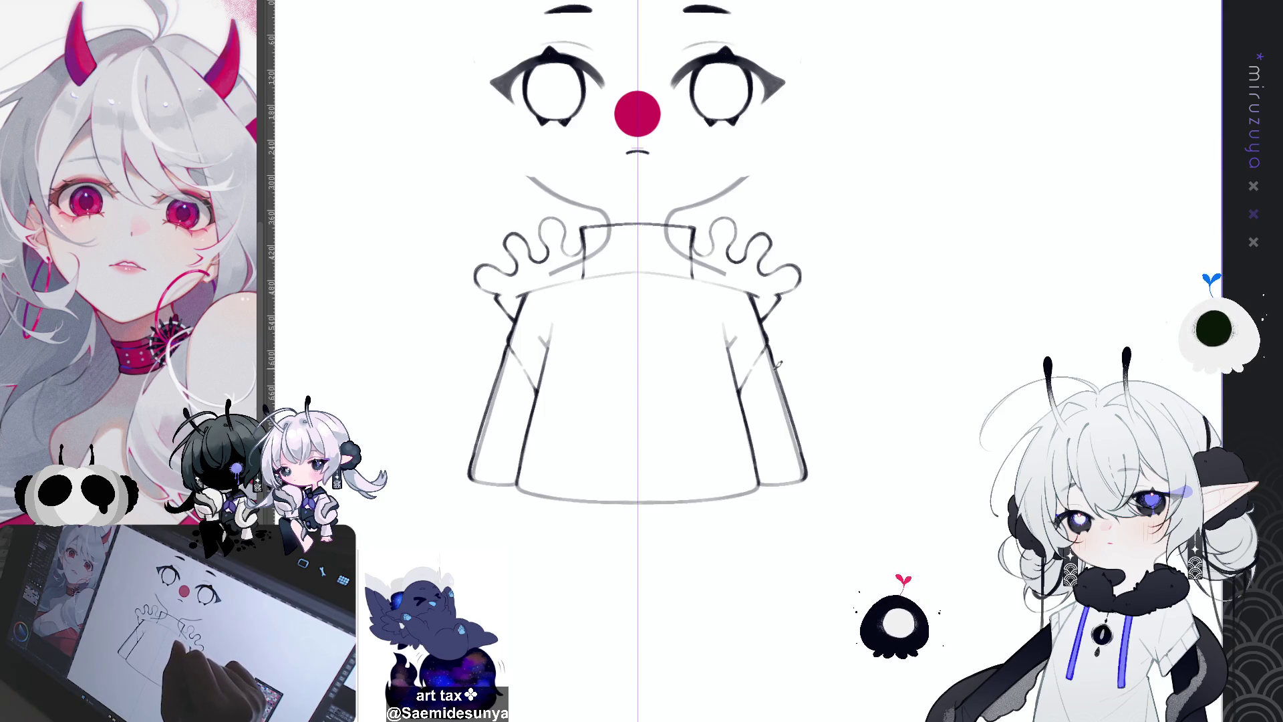
left_click_drag(768, 339, 806, 463)
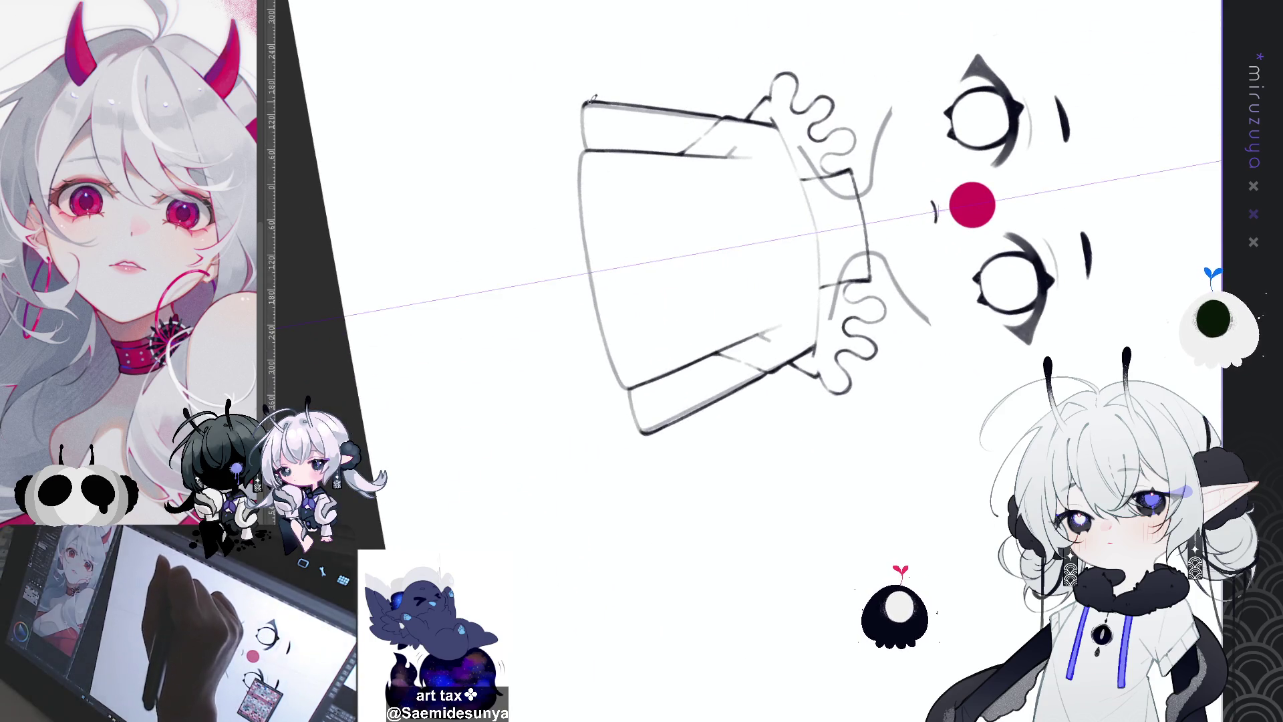
Darken the upper and lower sleeve edges on both sides down to their ends
left_click_drag(587, 109, 579, 208)
left_click_drag(583, 150, 607, 347)
left_click_drag(579, 160, 605, 337)
left_click_drag(579, 220, 621, 377)
Reset the canvas rotation to upright and recentre the shirt in view
key("ctrl+0")
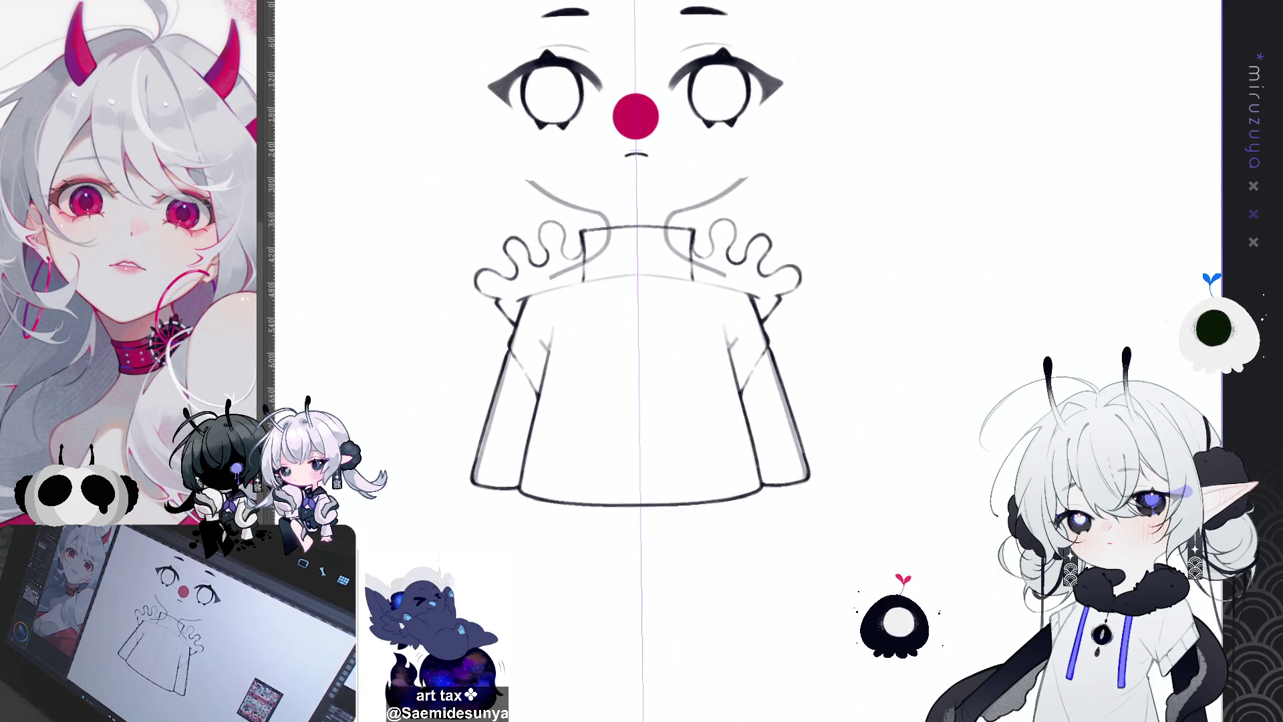
mouse_move(827, 472)
left_mouse_down()
mouse_move(768, 453)
mouse_move(870, 470)
mouse_move(922, 548)
left_mouse_up()
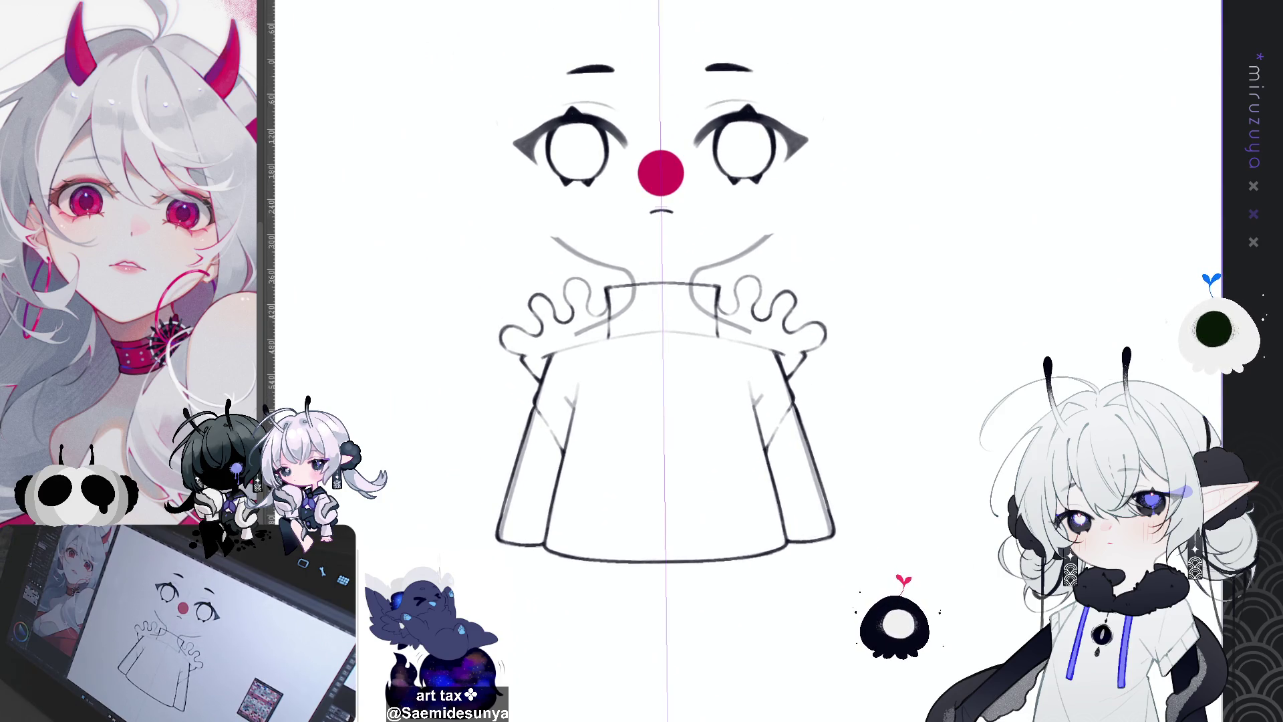
scroll(661, 361, "up", 3)
scroll(662, 361, "down", 1)
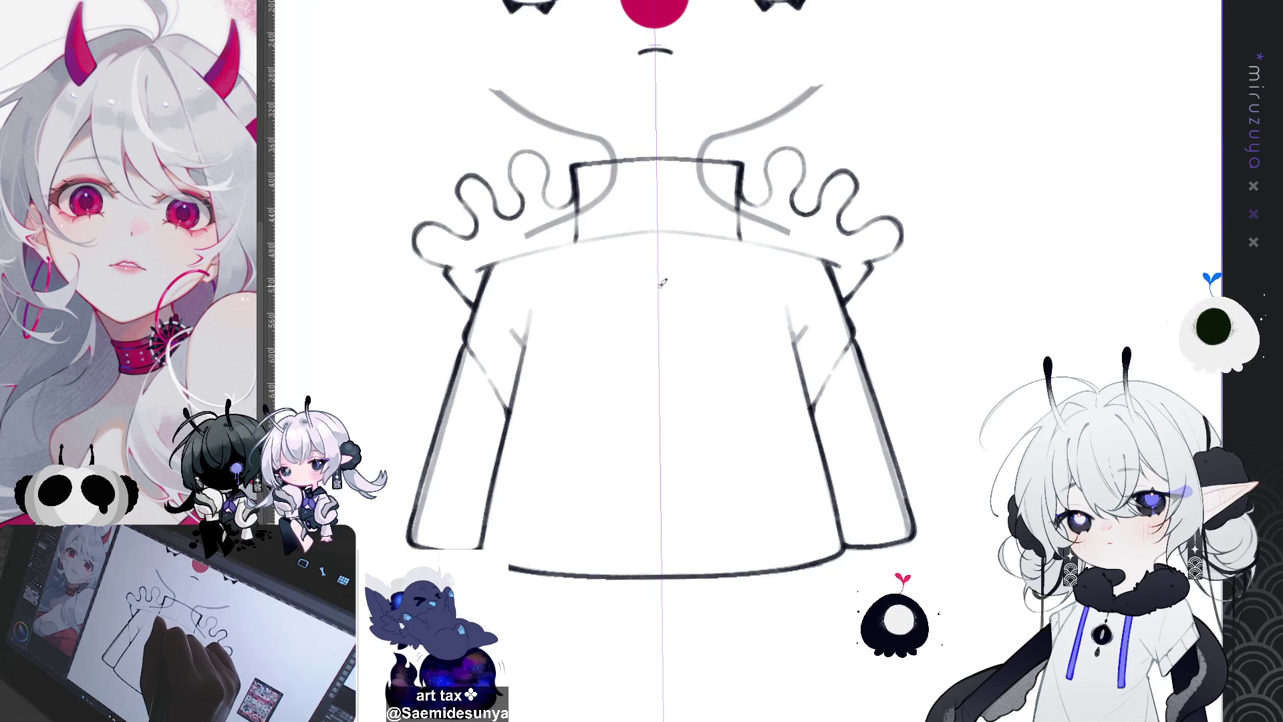
mouse_move(639, 284)
left_mouse_down()
mouse_move(683, 308)
mouse_move(665, 320)
mouse_move(683, 286)
mouse_move(635, 289)
mouse_move(836, 311)
left_mouse_up()
key("ctrl+z")
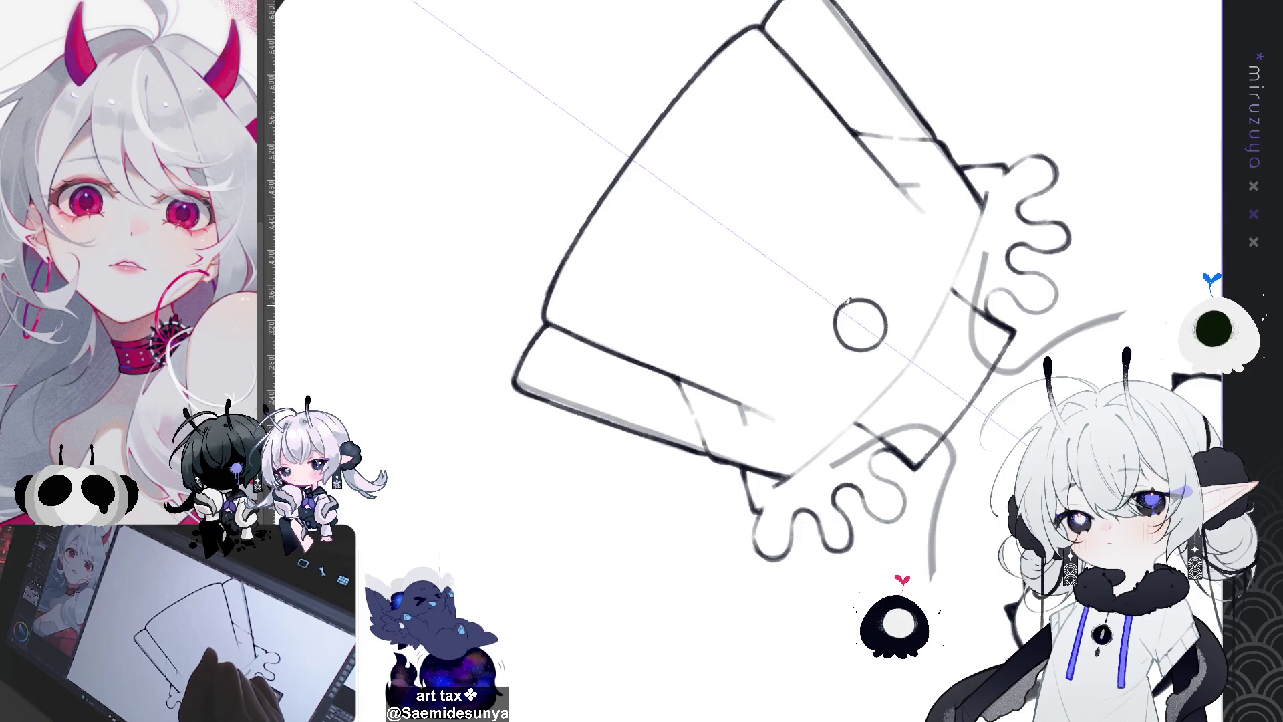
mouse_move(844, 314)
left_mouse_down()
mouse_move(846, 421)
mouse_move(658, 327)
left_mouse_up()
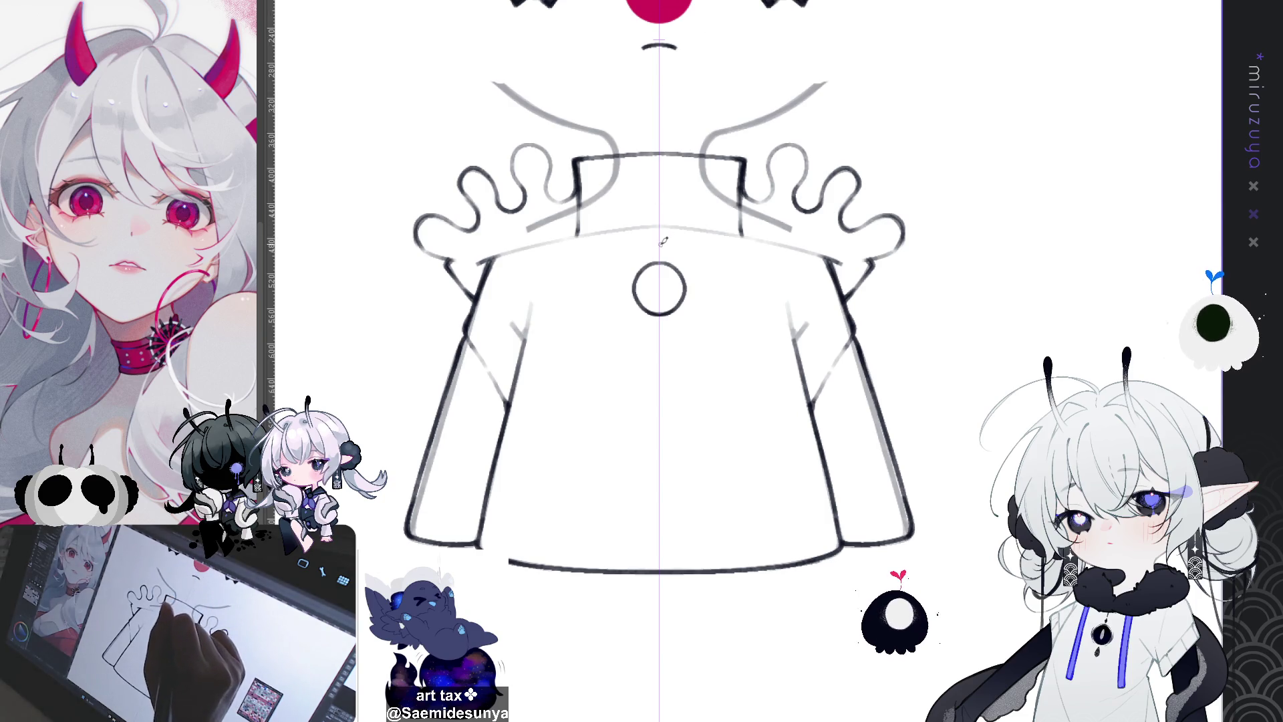
Replace the rounded loop with a pointed loop bail above the pendant circle
left_click_drag(643, 256, 675, 255)
key("ctrl+z")
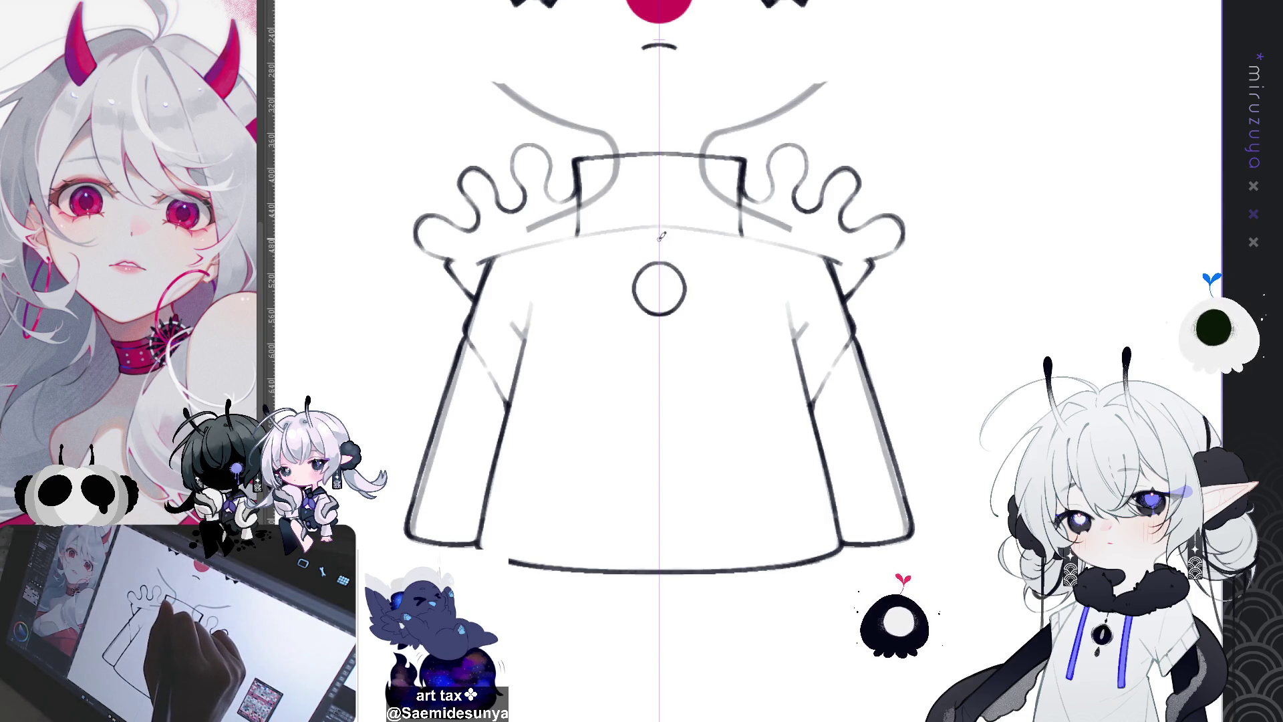
key("ctrl+z")
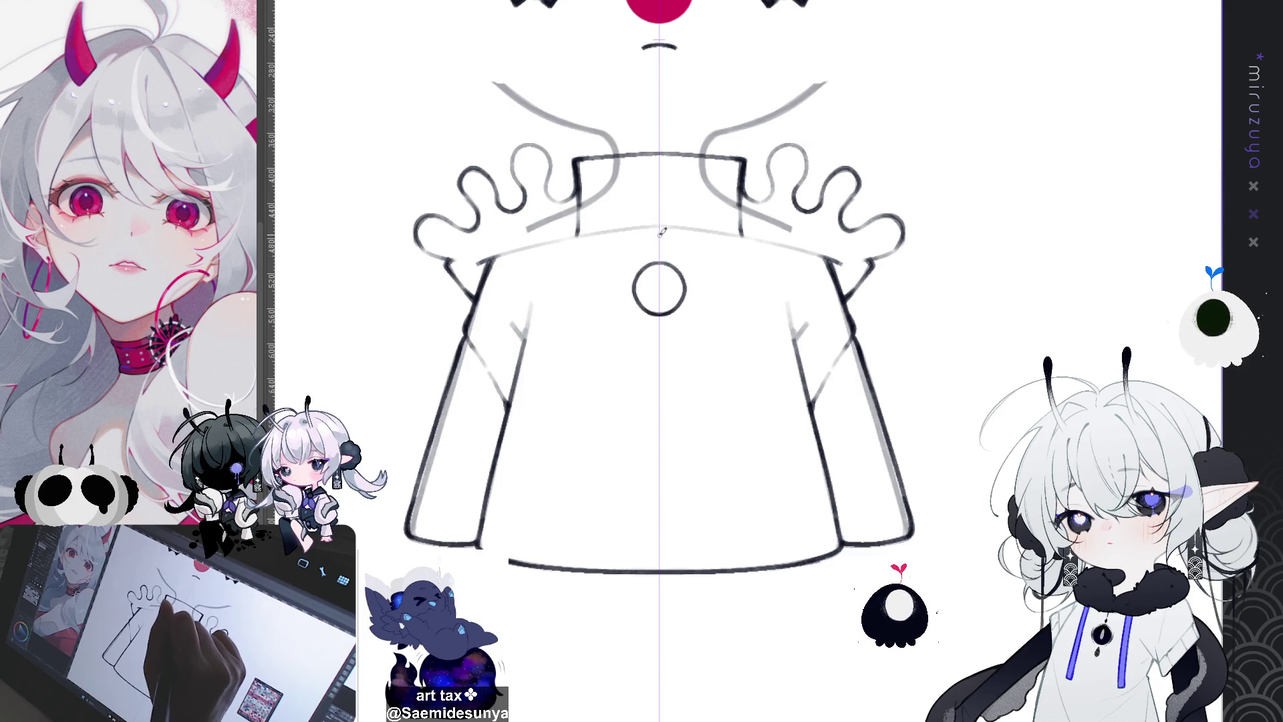
left_click_drag(650, 261, 669, 258)
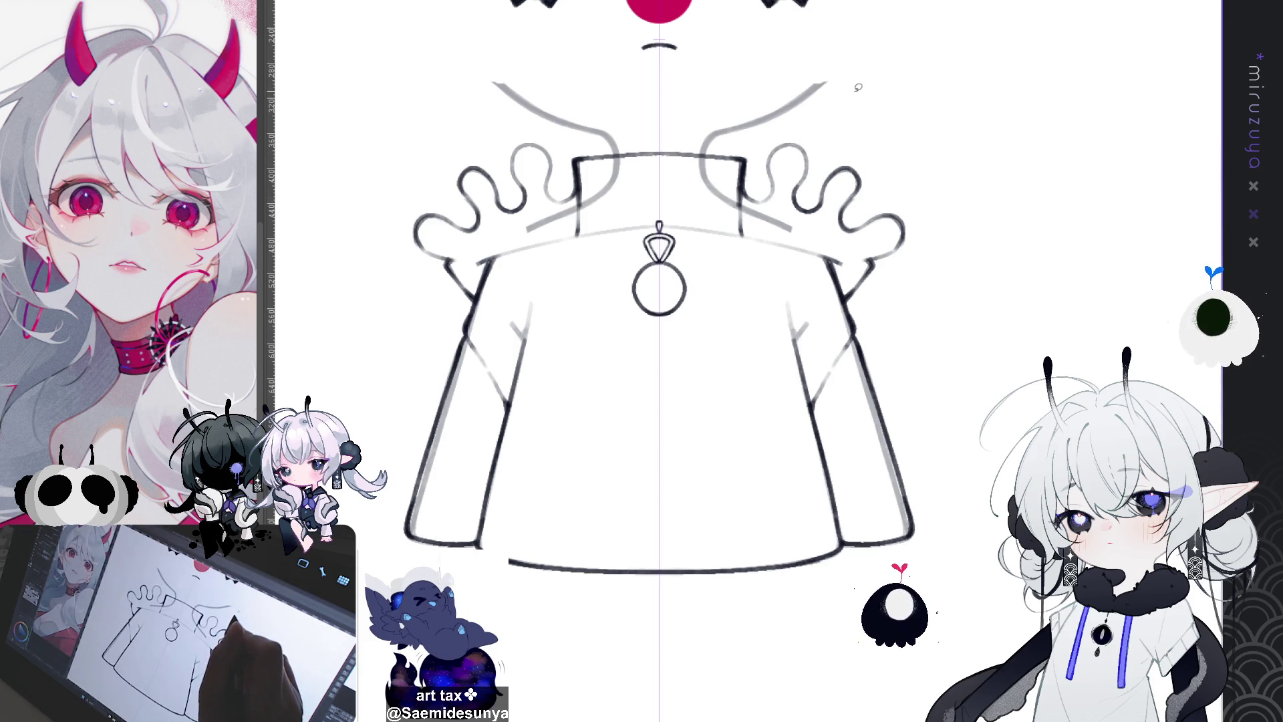
Draw and darken mirrored vertical ribbing lines inside the collar, redoing rejected attempts
scroll(880, 267, "up", 3)
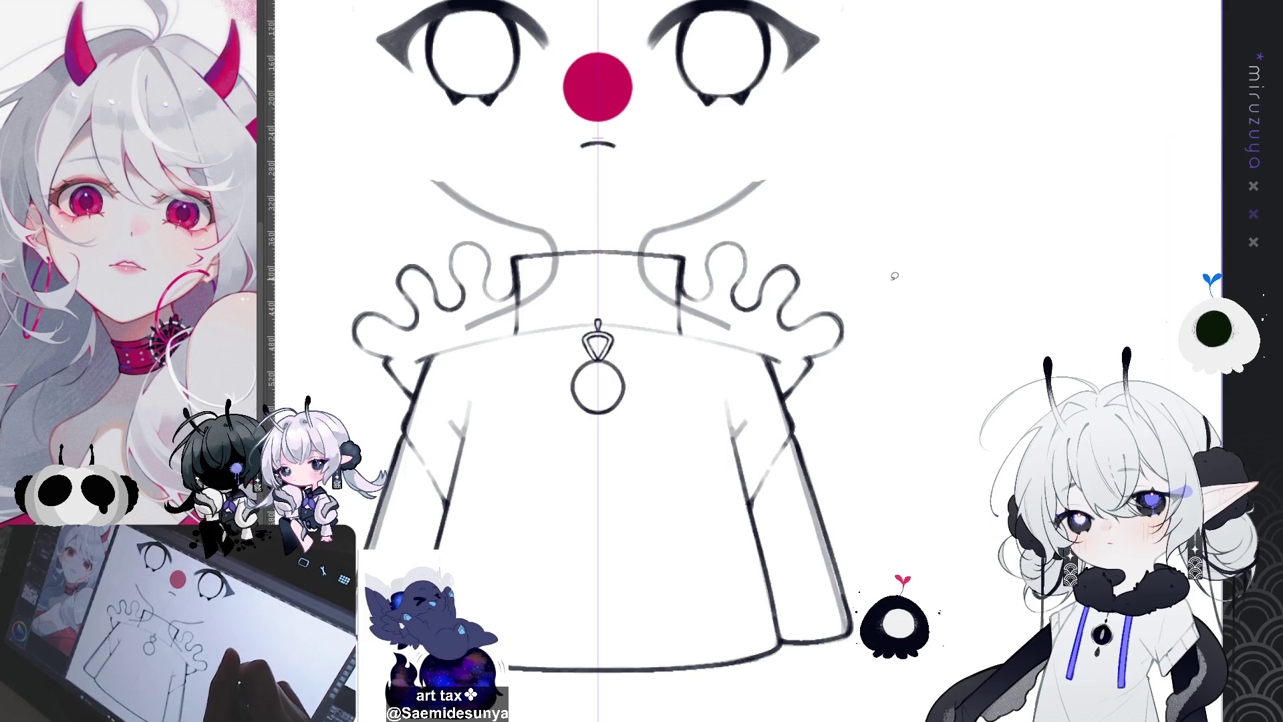
scroll(895, 275, "down", 4)
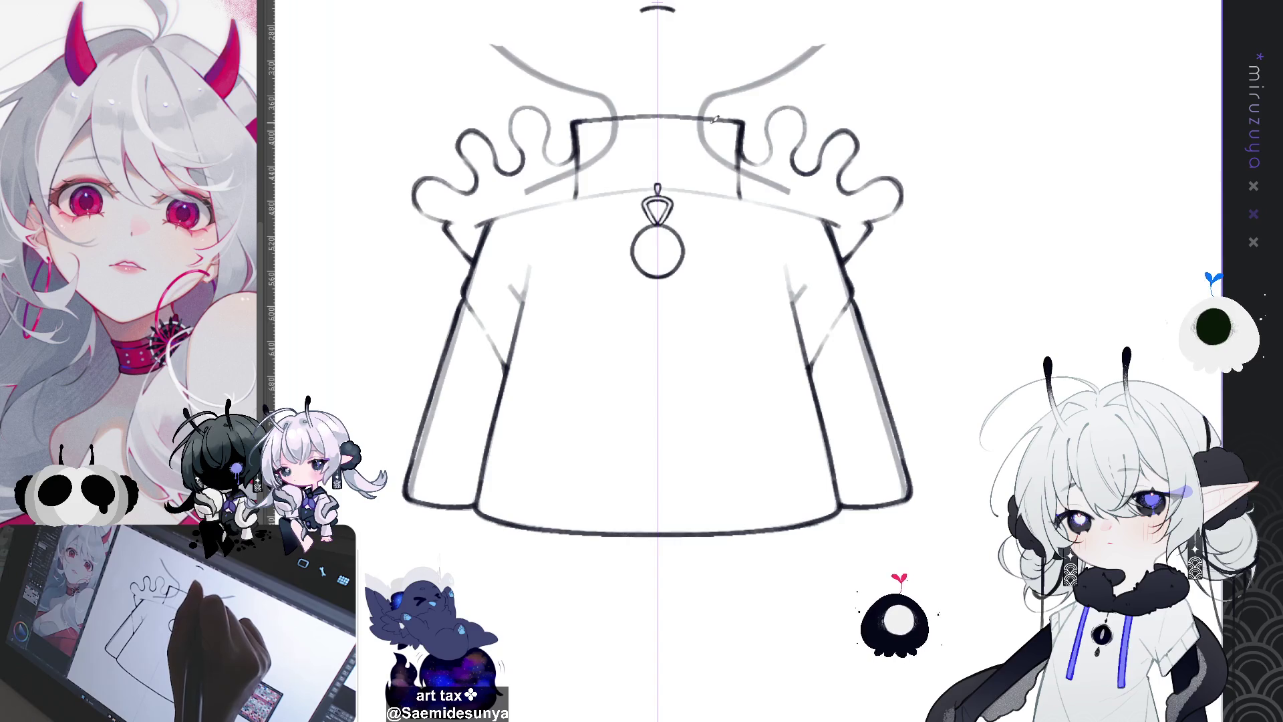
left_click_drag(723, 118, 719, 187)
key("ctrl+z")
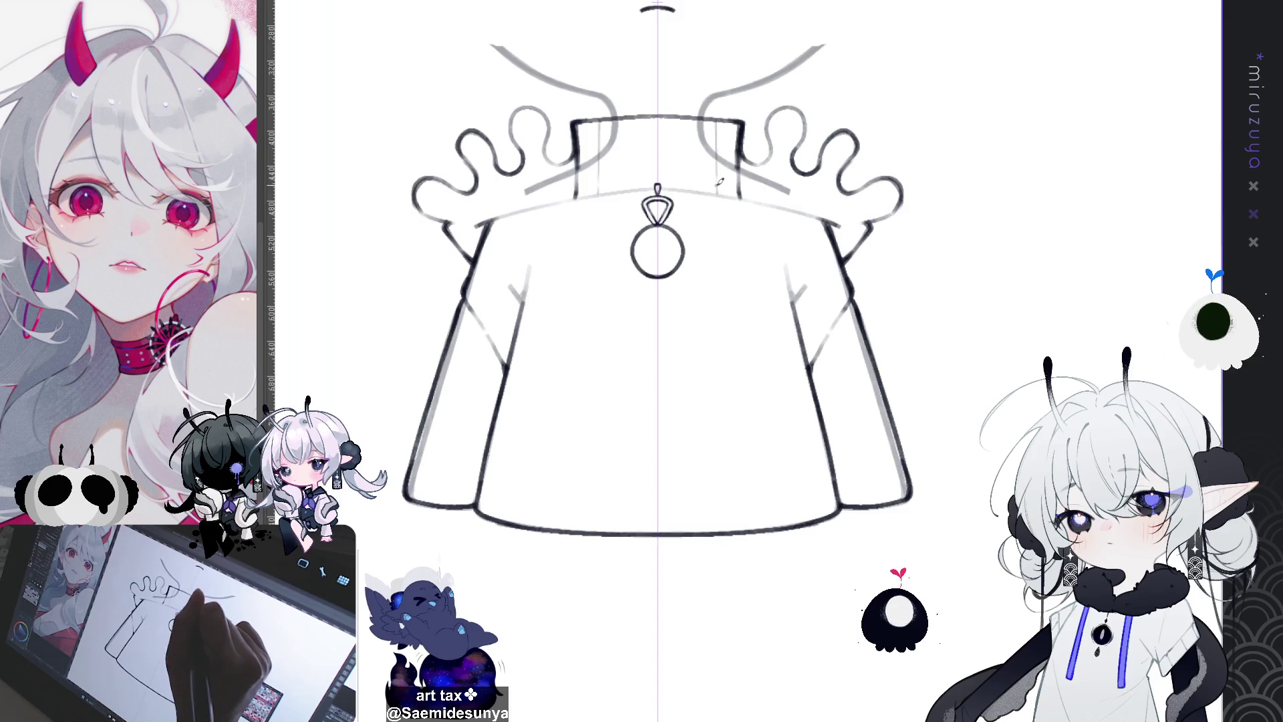
left_click_drag(682, 126, 682, 175)
key("ctrl+z")
left_click_drag(683, 121, 685, 183)
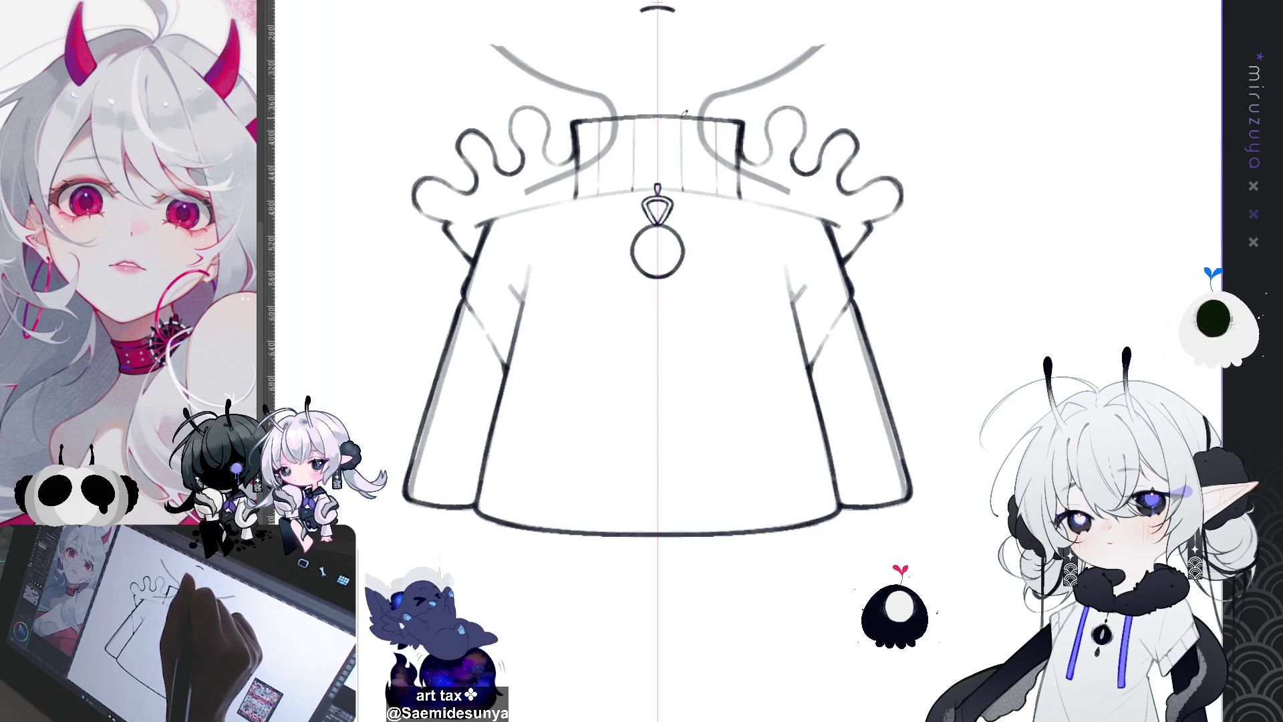
left_click_drag(684, 136, 685, 182)
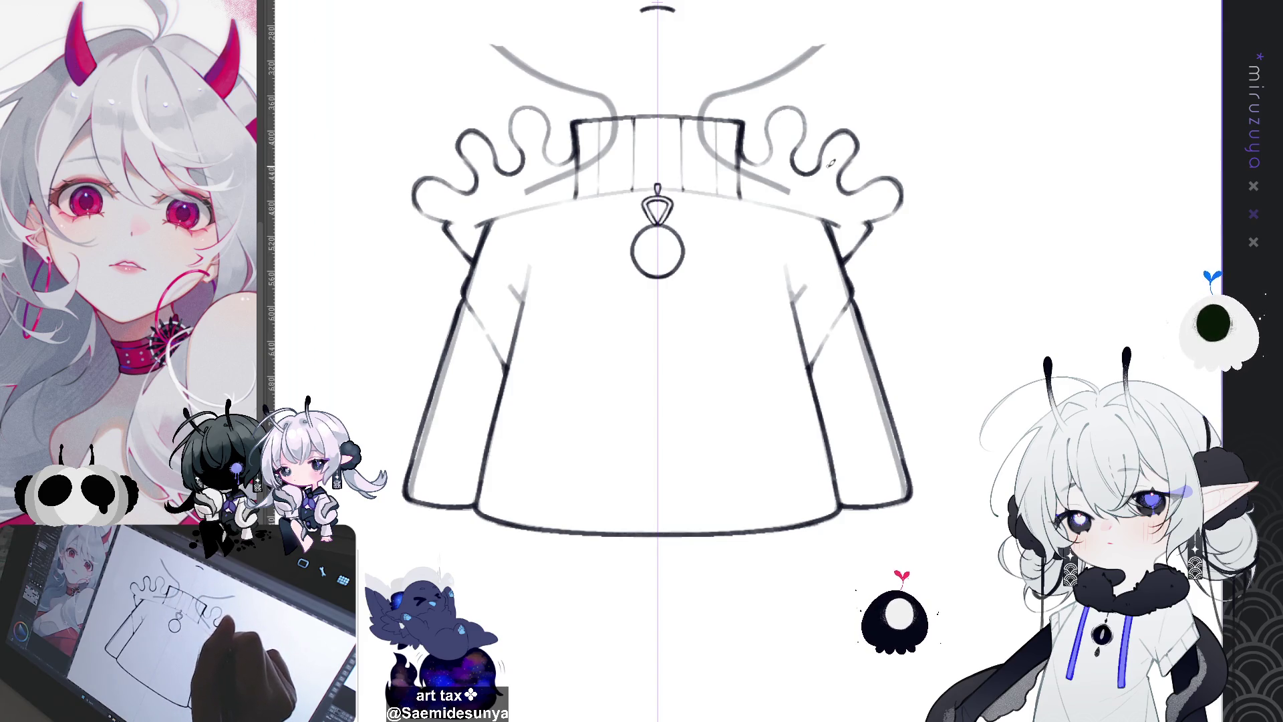
left_click_drag(755, 230, 761, 235)
mouse_move(766, 292)
left_mouse_down()
mouse_move(765, 214)
mouse_move(764, 252)
left_mouse_up()
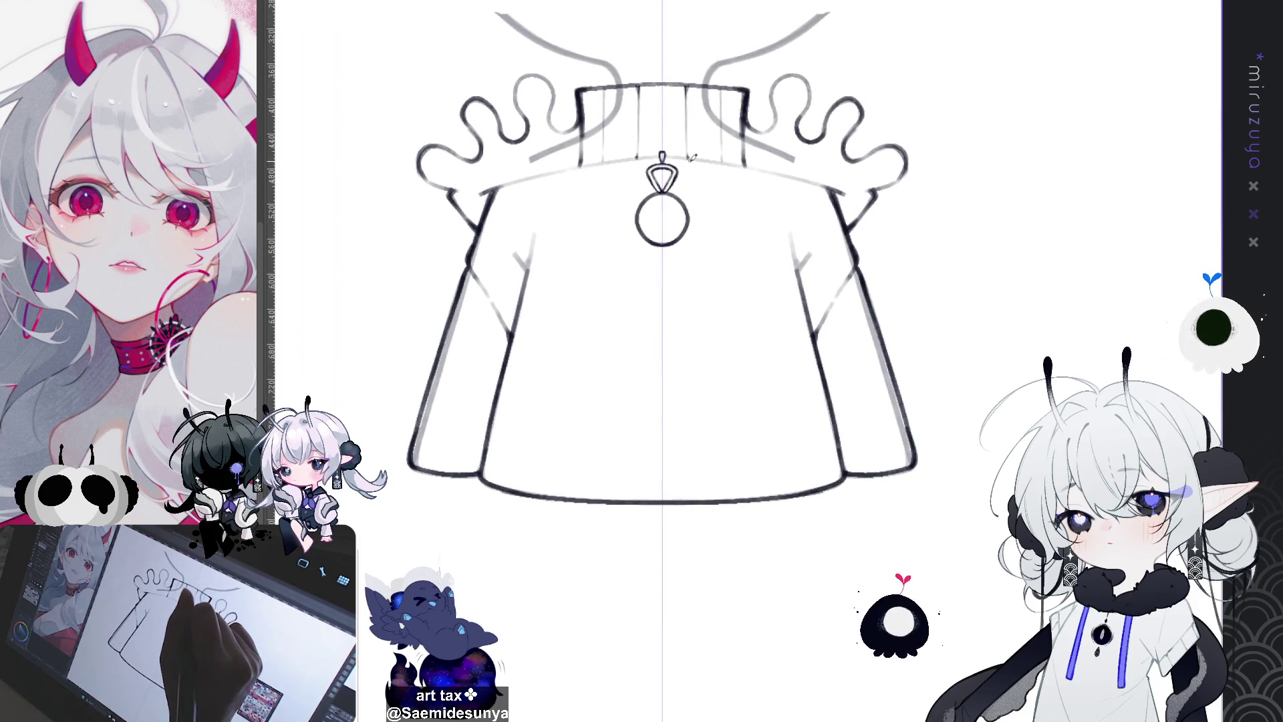
Draw mirrored pleat lines below the collar, redoing them at increasing lengths
left_click_drag(694, 168, 695, 209)
key("ctrl+z")
left_click_drag(692, 154, 692, 207)
key("ctrl+z")
left_click_drag(695, 154, 696, 244)
key("ctrl+z")
left_click_drag(695, 154, 702, 335)
key("ctrl+z")
left_click_drag(698, 228, 703, 347)
key("ctrl+z")
left_click_drag(700, 222, 701, 365)
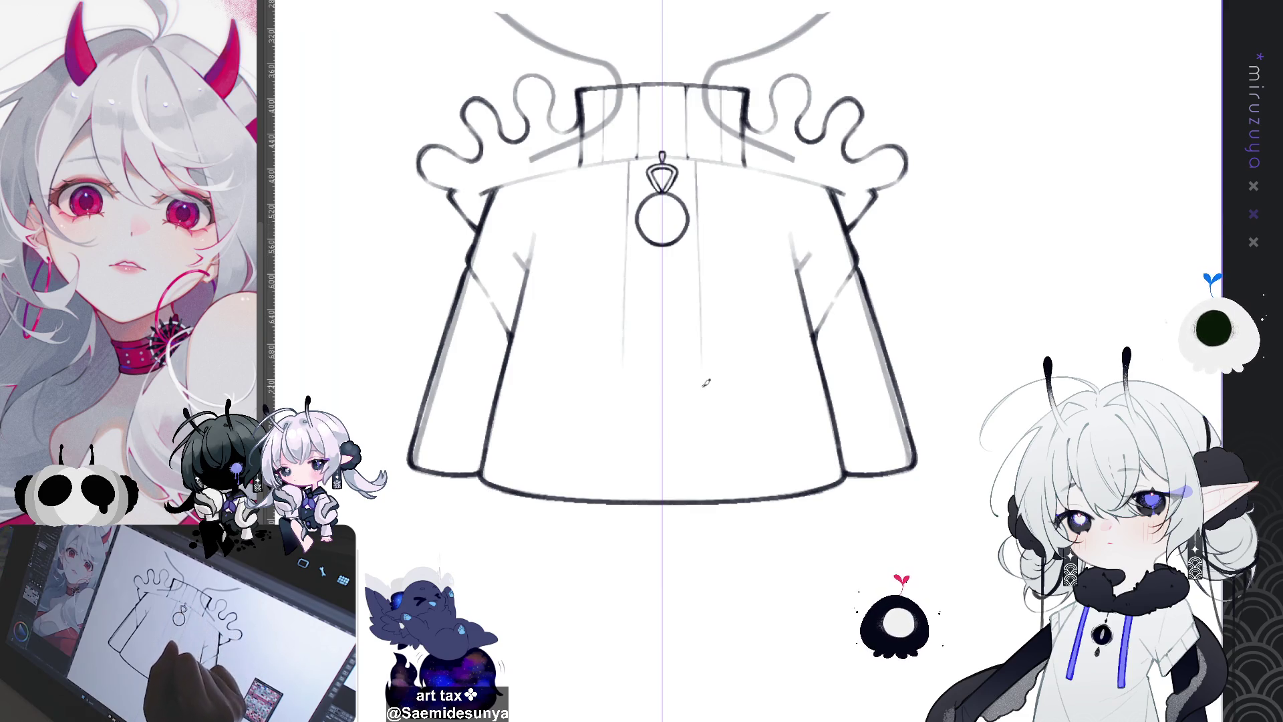
key("ctrl+z")
key("ctrl+z")
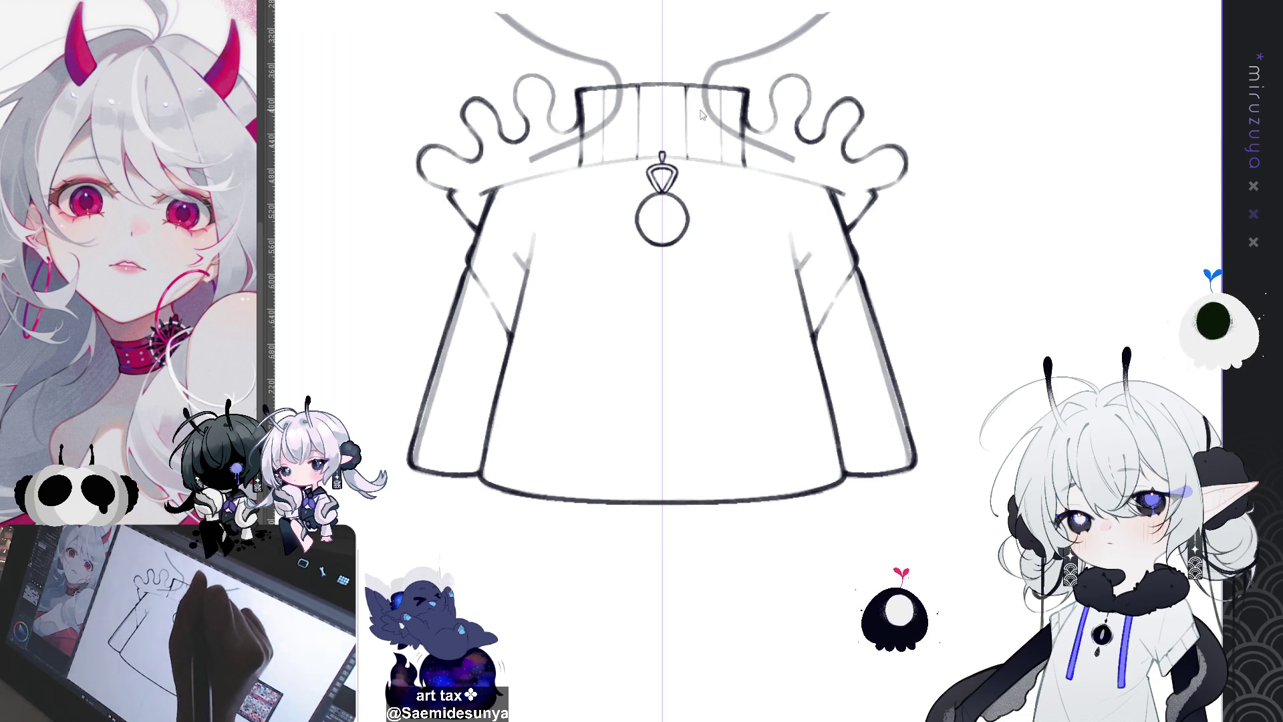
key("ctrl+z")
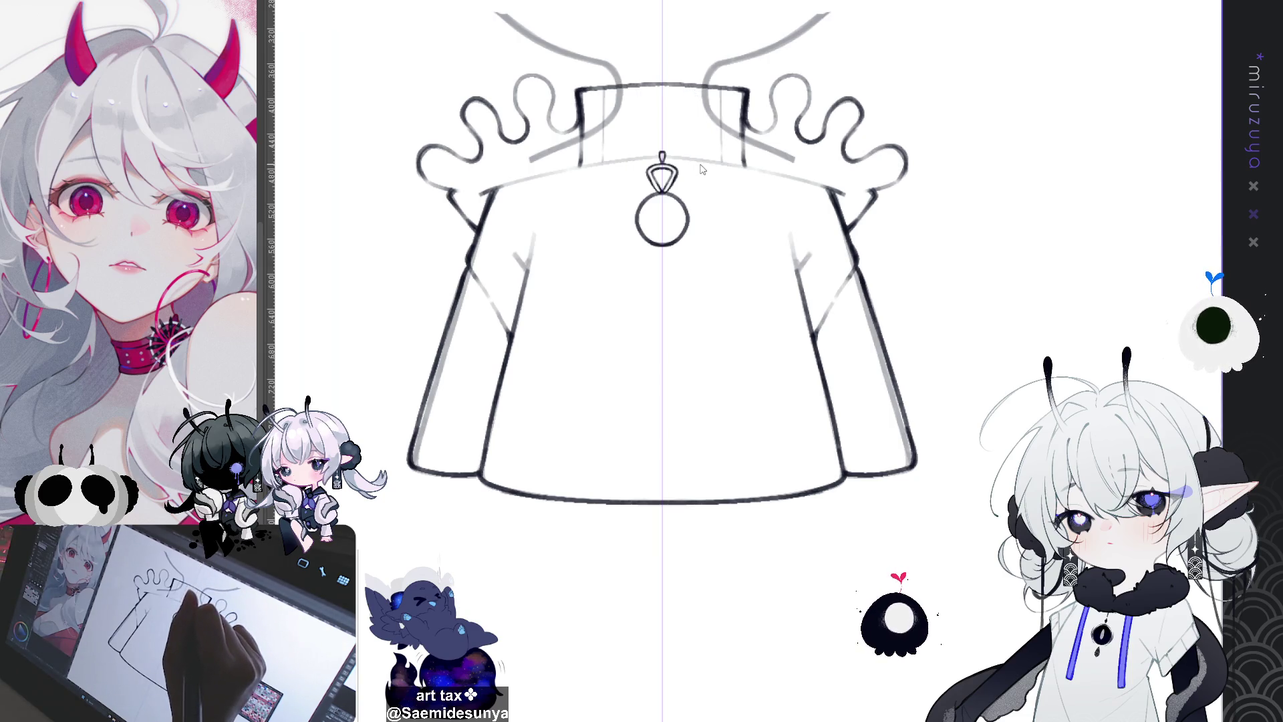
Redraw the mirrored pleat lines from the collar all the way down to the hem
left_click_drag(702, 162, 702, 399)
key("ctrl+z")
left_click_drag(703, 290, 710, 421)
key("ctrl+z")
left_click_drag(703, 269, 712, 435)
key("ctrl+z")
left_click_drag(703, 268, 710, 415)
key("ctrl+z")
left_click_drag(703, 256, 704, 401)
key("ctrl+z")
left_click_drag(705, 264, 708, 378)
key("ctrl+z")
left_click_drag(705, 266, 710, 489)
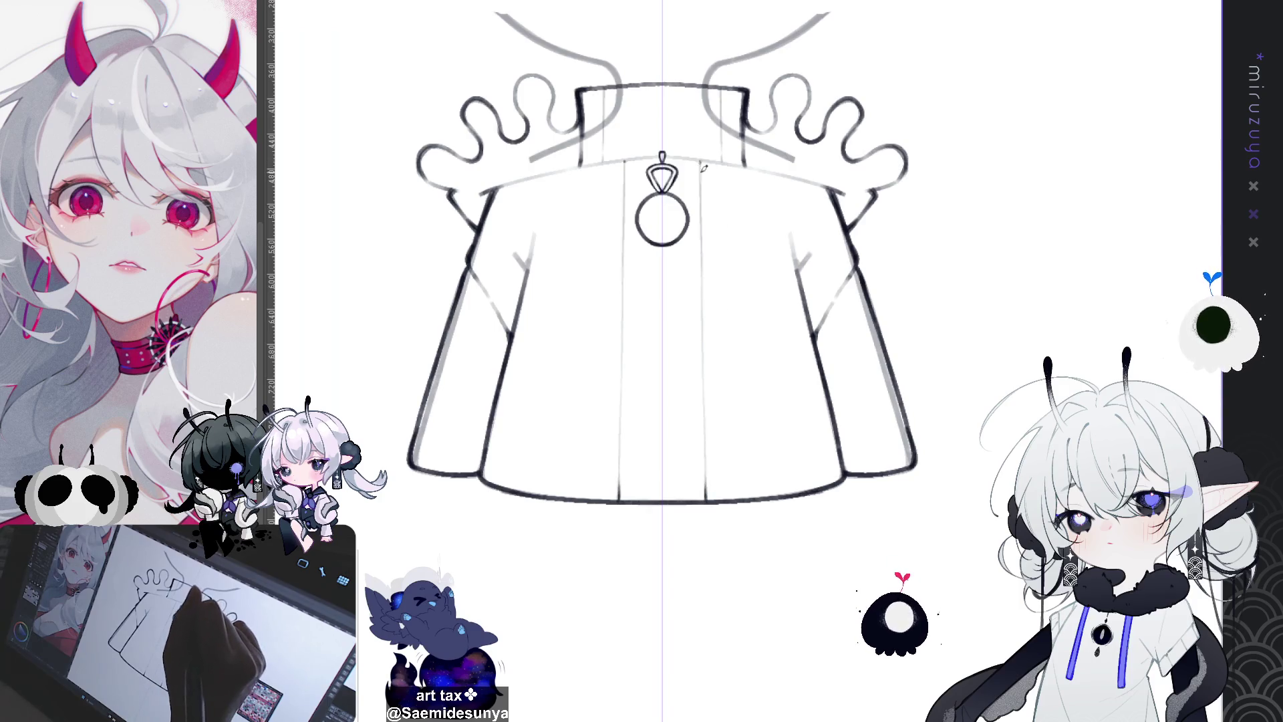
Add a darker mirrored ribbing line inside the collar
left_click_drag(698, 88, 698, 140)
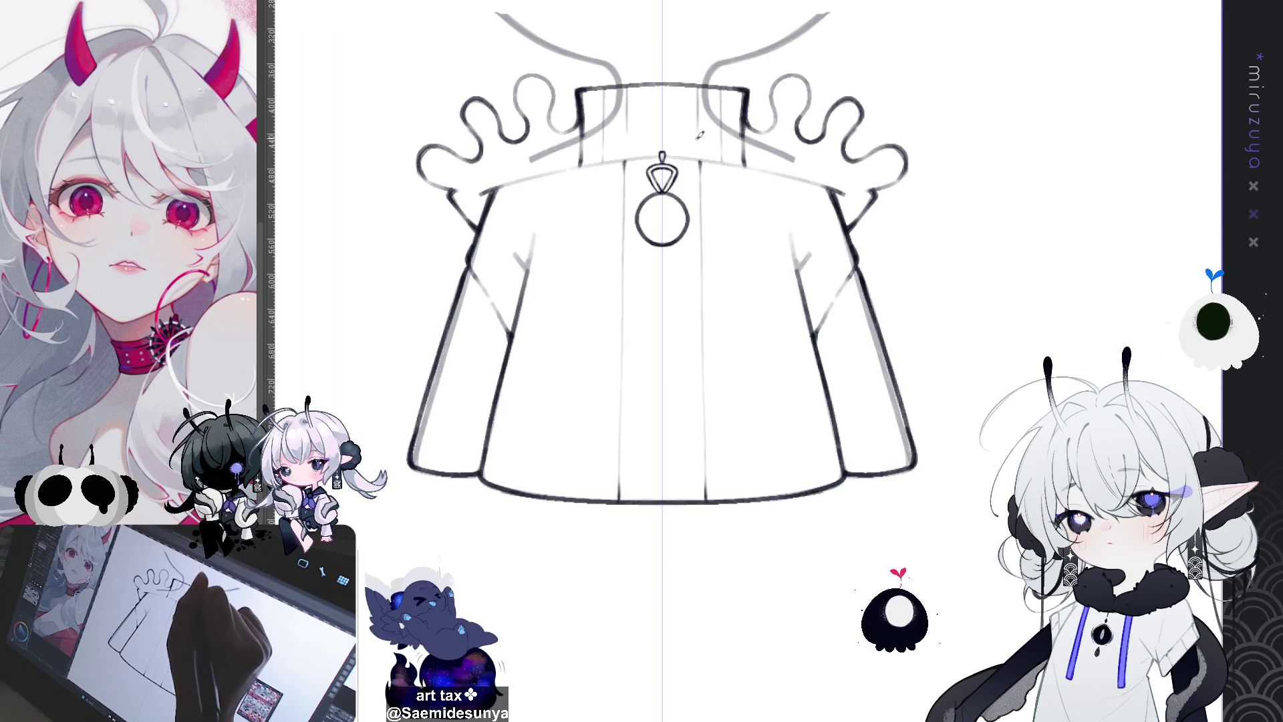
key("ctrl+z")
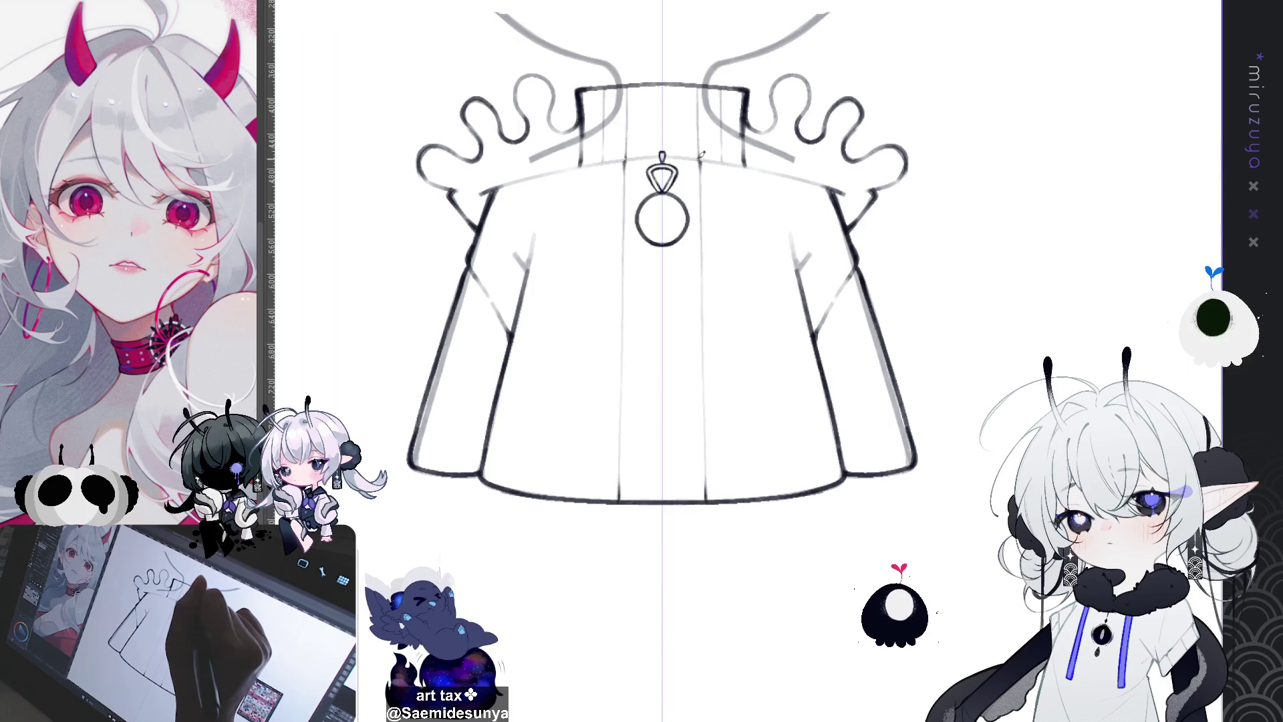
left_click_drag(699, 83, 702, 124)
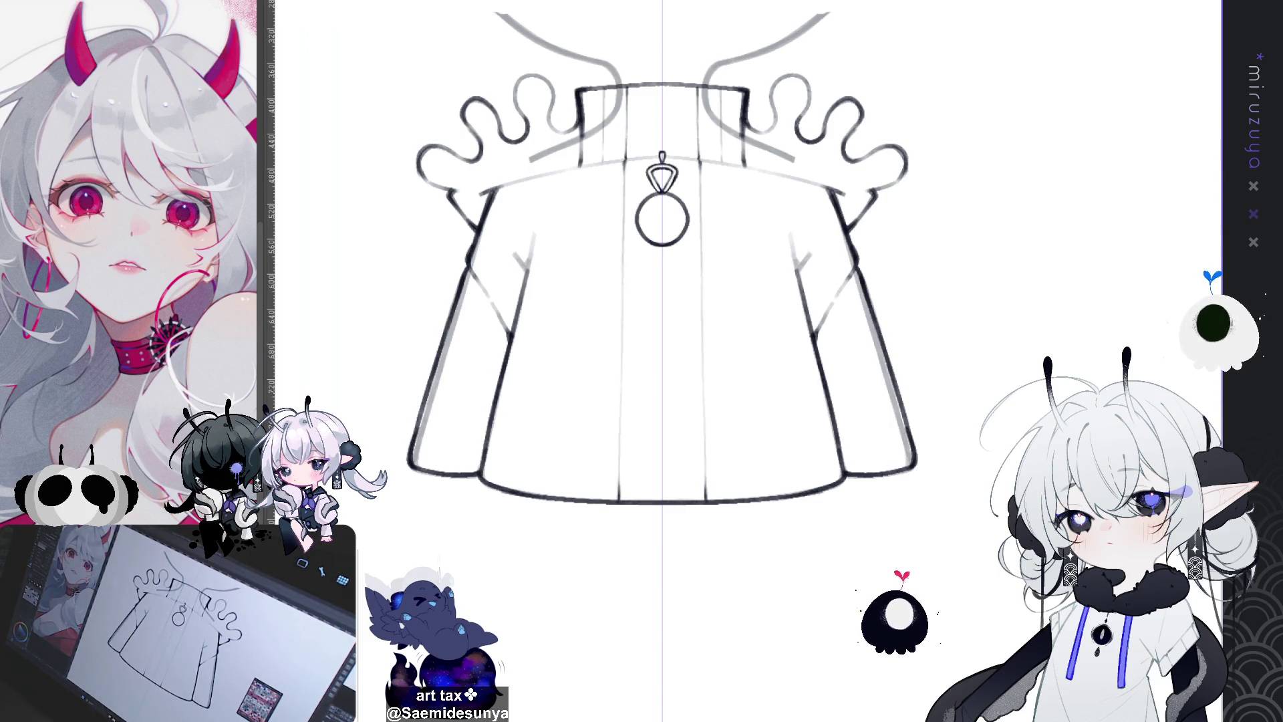
Add outer and inner mirrored pleat lines running from collar to hem
scroll(882, 434, "down", 3)
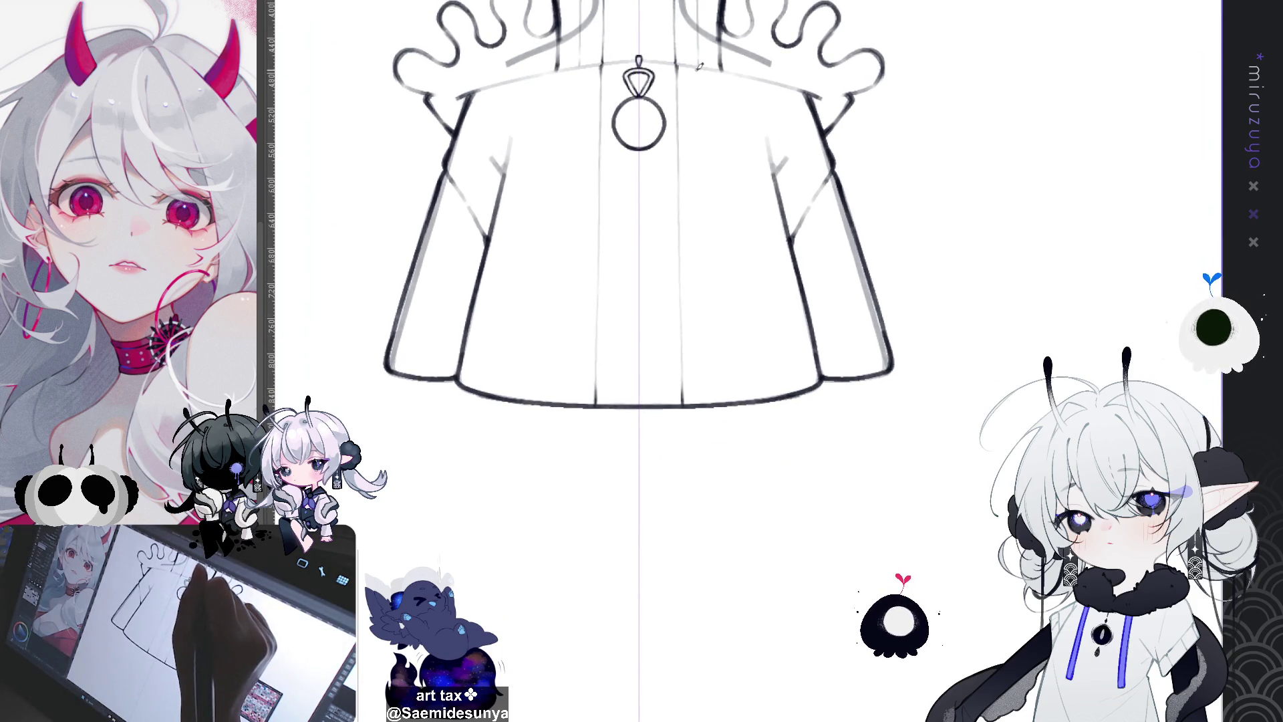
left_click_drag(698, 66, 700, 131)
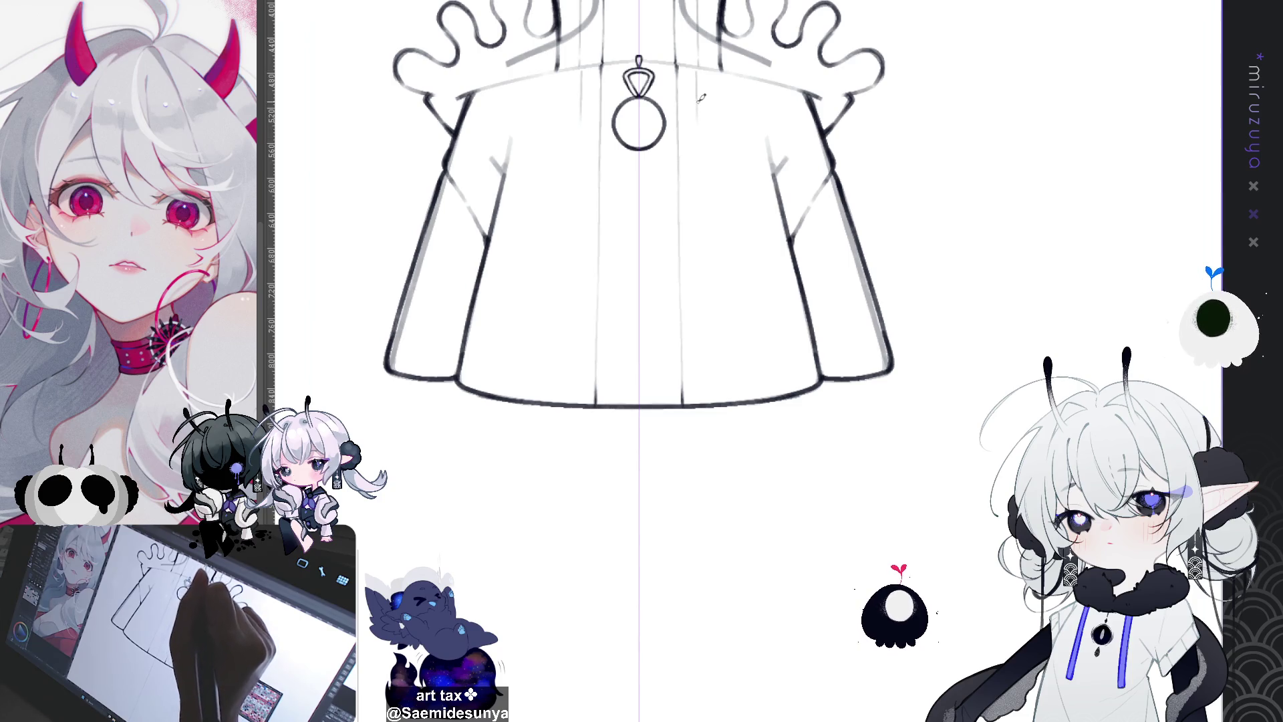
left_click_drag(698, 61, 708, 405)
left_click_drag(706, 351, 708, 405)
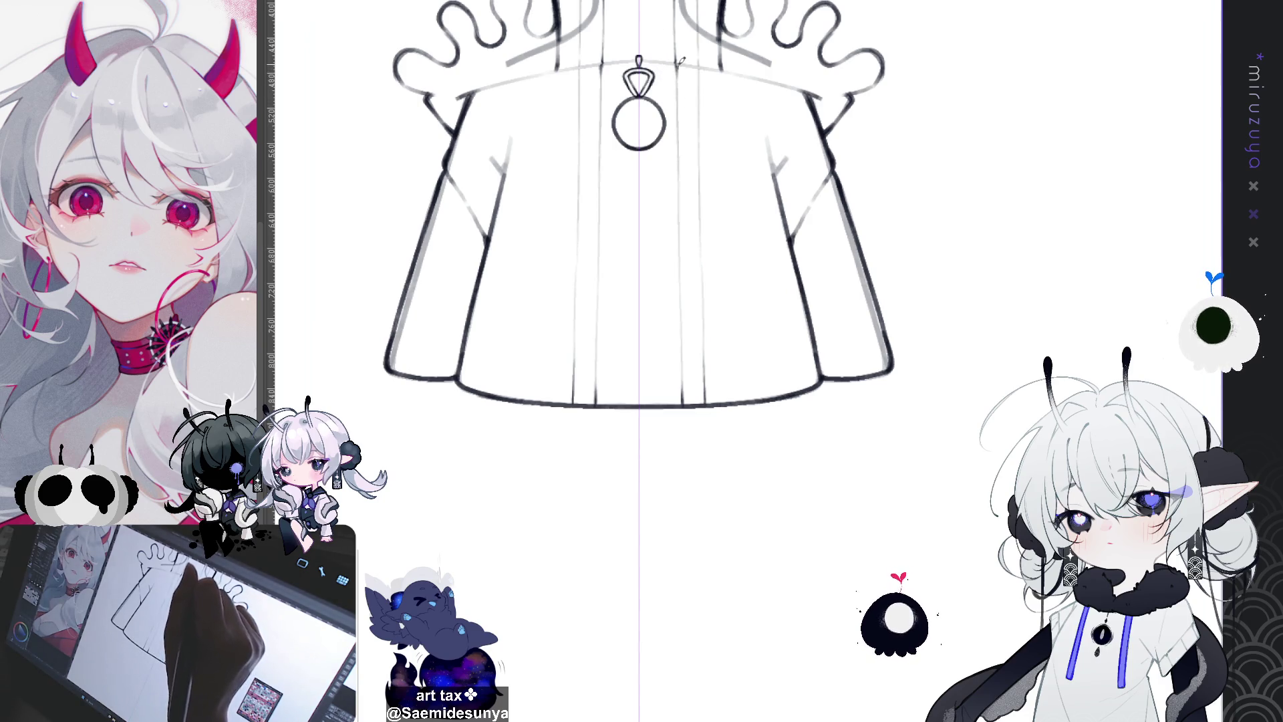
left_click_drag(677, 85, 678, 176)
left_click_drag(683, 229, 684, 387)
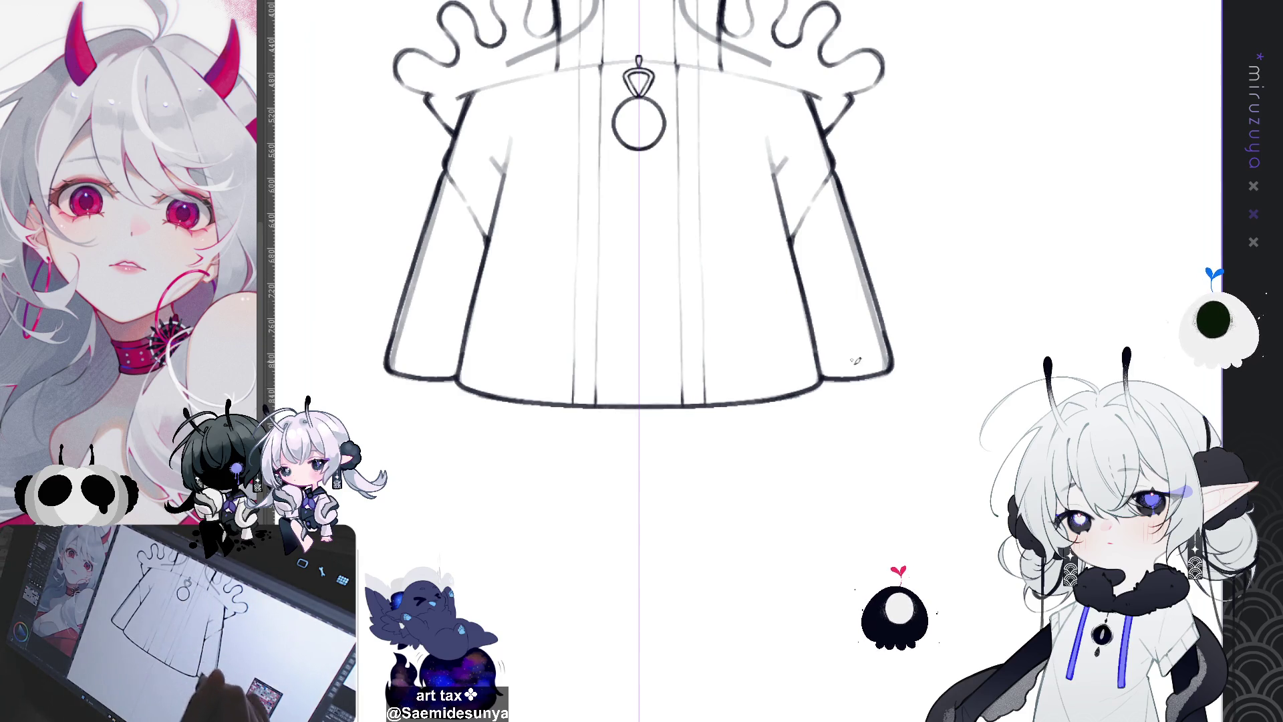
Bring the jacket back into view, restore the grey sketch layer, and erase crossing lines
scroll(853, 350, "up", 5)
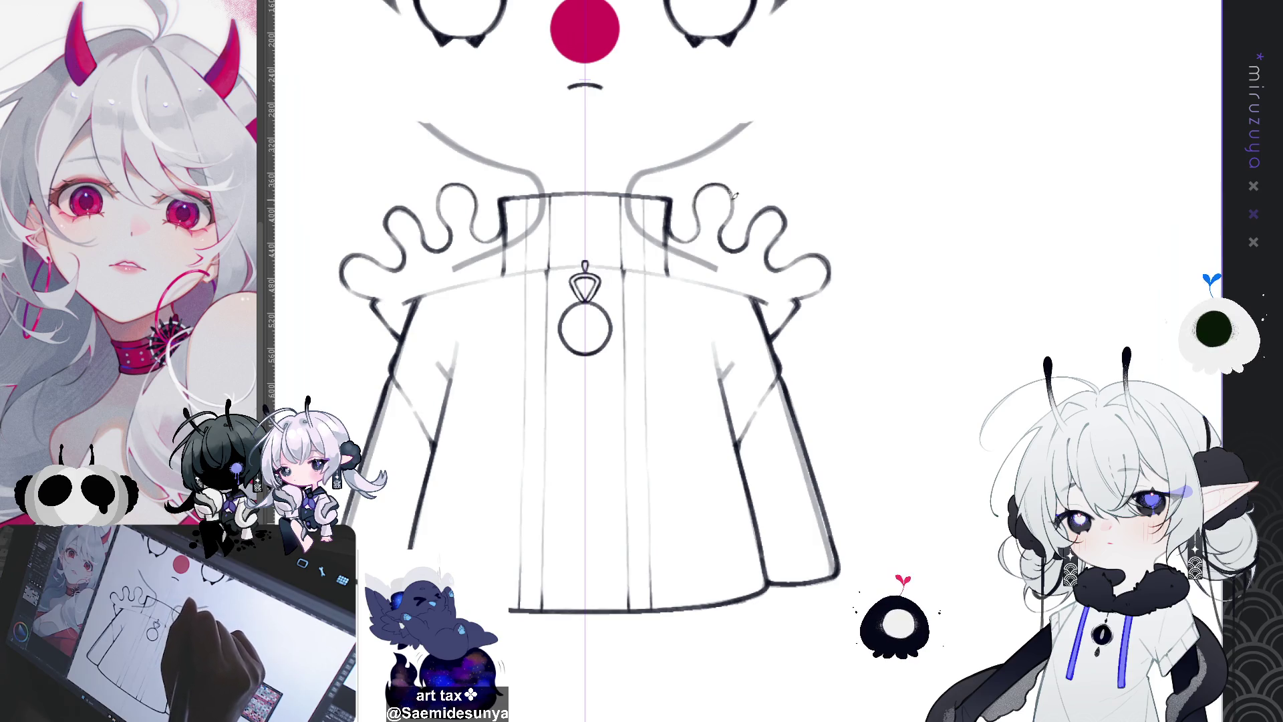
scroll(874, 444, "up", 5)
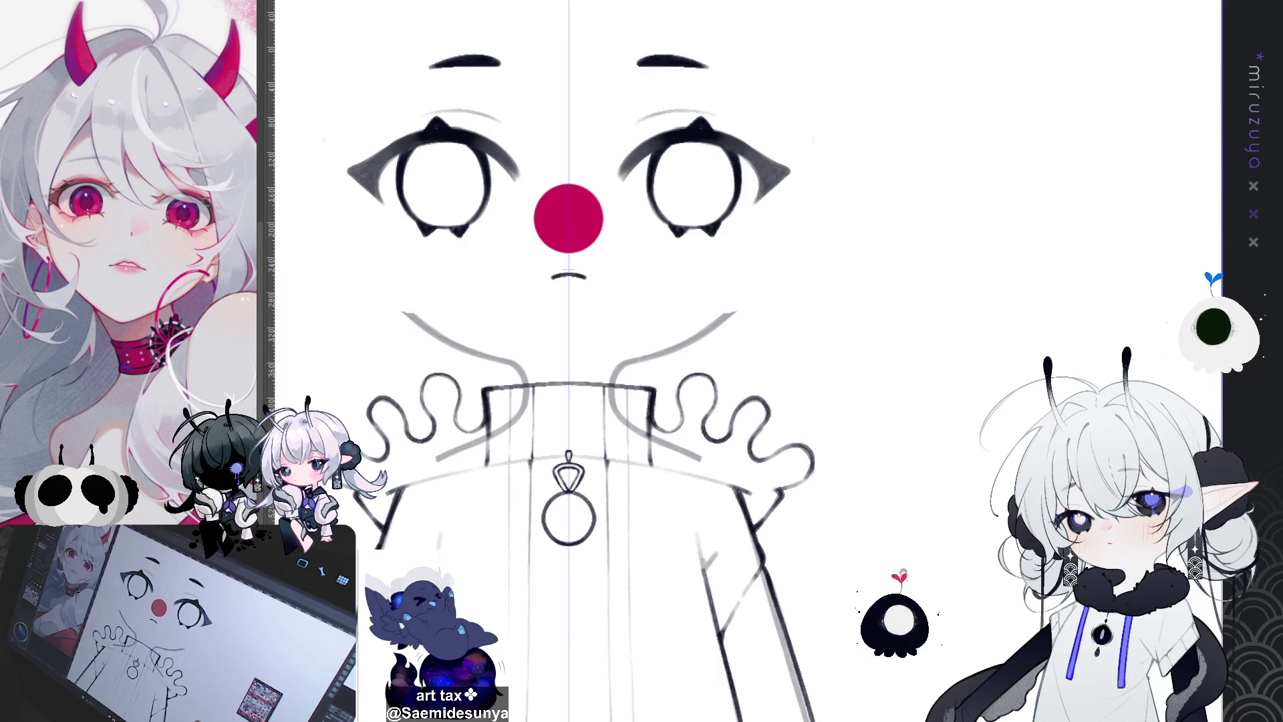
left_click_drag(910, 612, 925, 462)
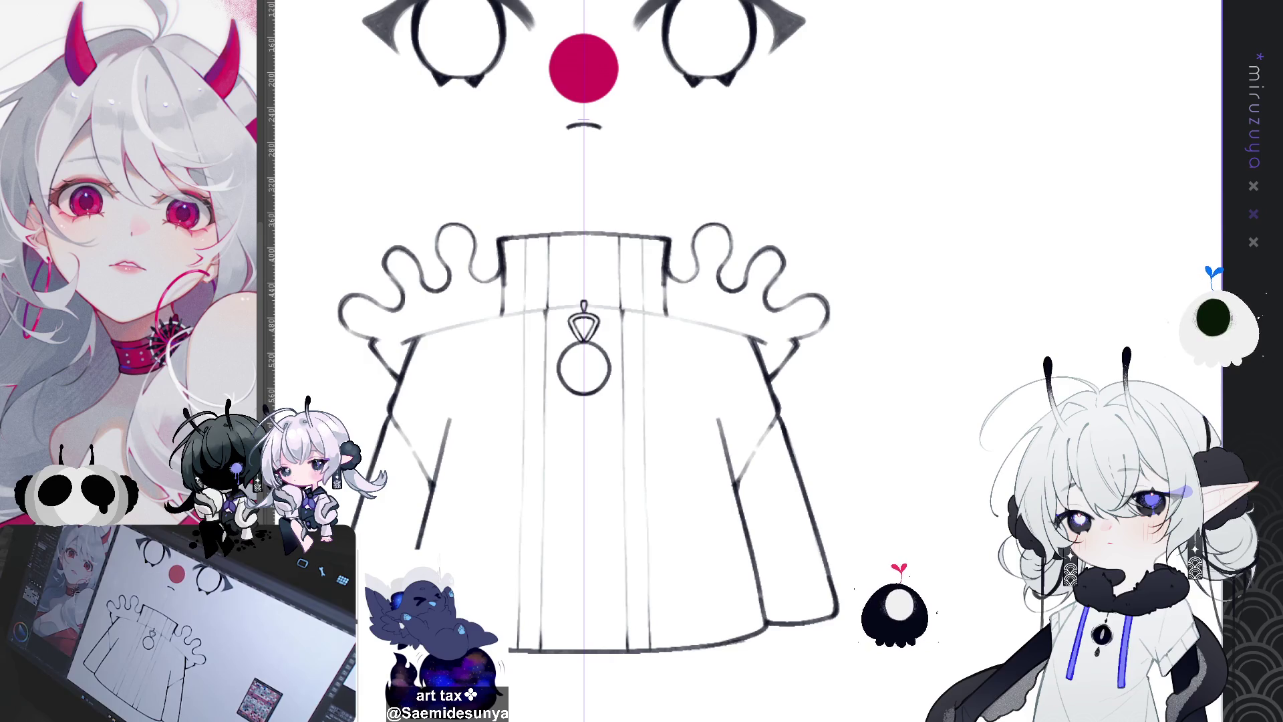
key("ctrl+z")
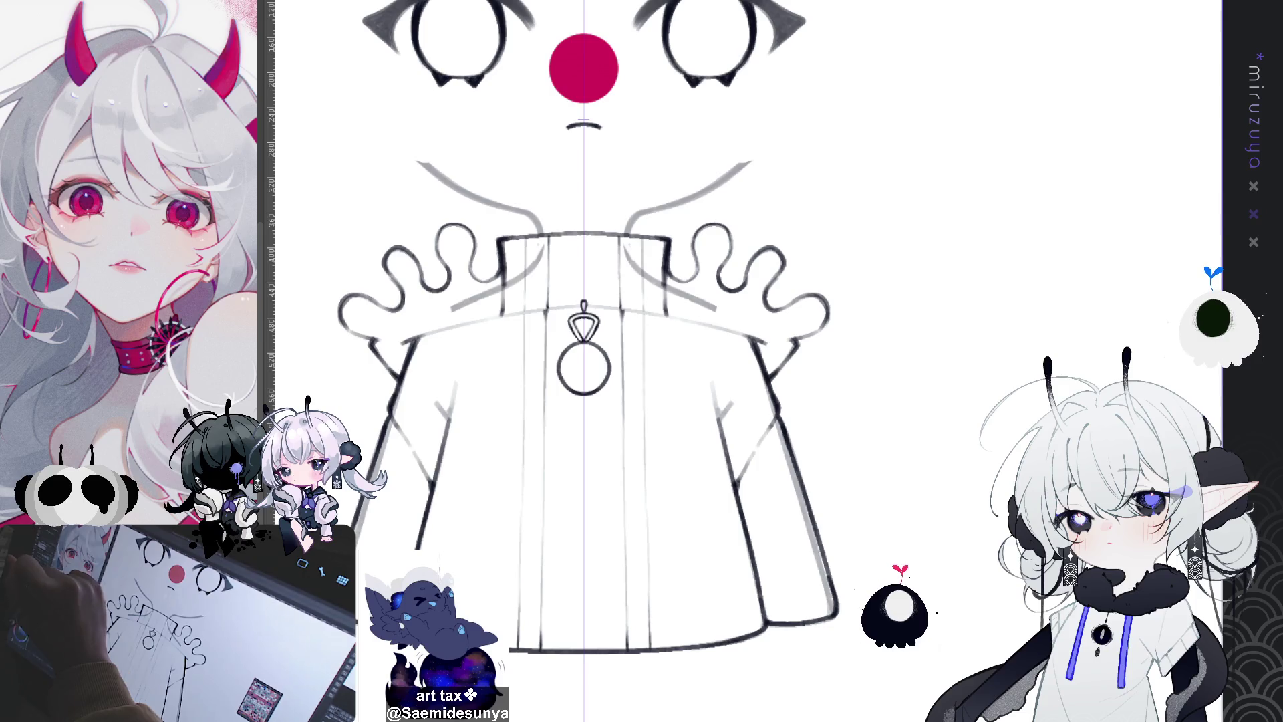
left_click_drag(535, 261, 461, 304)
mouse_move(649, 240)
left_mouse_down()
mouse_move(628, 260)
mouse_move(706, 305)
left_mouse_up()
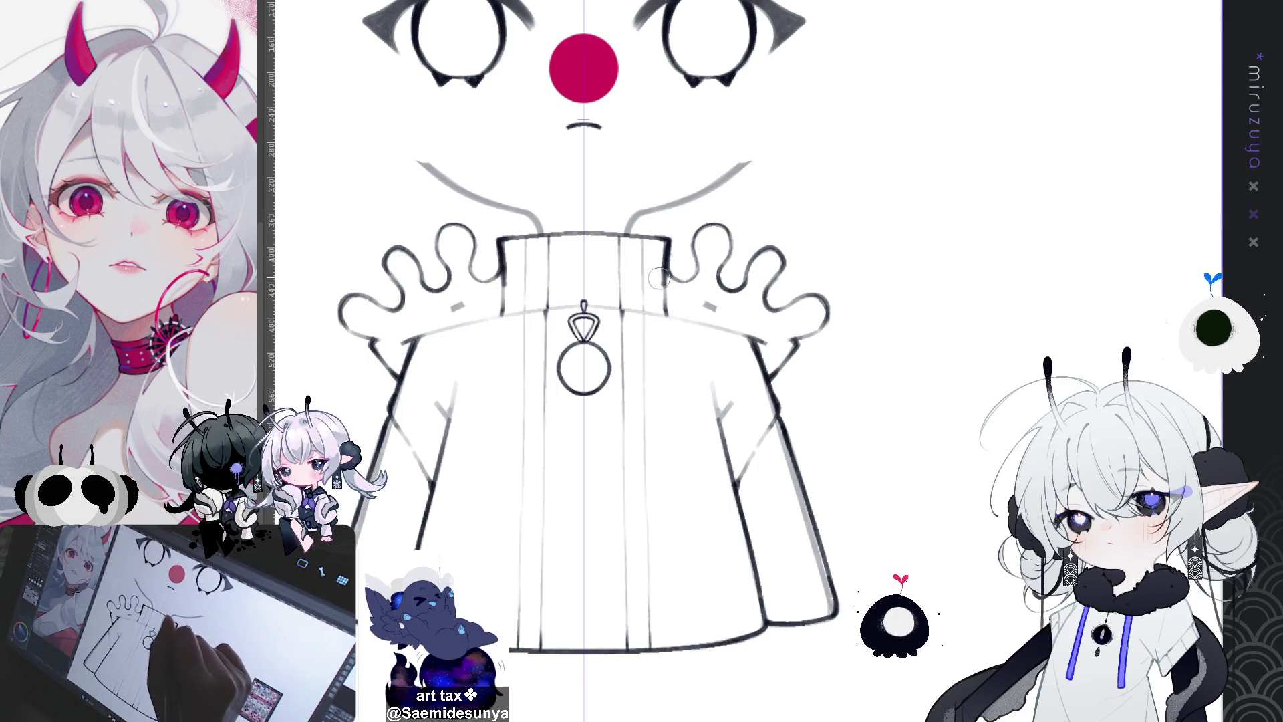
Erase leftover sketch lines on the right sleeve, then lasso both shoulders and the collar
mouse_move(708, 381)
left_mouse_down()
mouse_move(732, 474)
mouse_move(735, 434)
mouse_move(772, 409)
mouse_move(805, 528)
left_mouse_up()
mouse_move(742, 502)
left_mouse_down()
mouse_move(782, 631)
mouse_move(565, 647)
mouse_move(699, 640)
left_mouse_up()
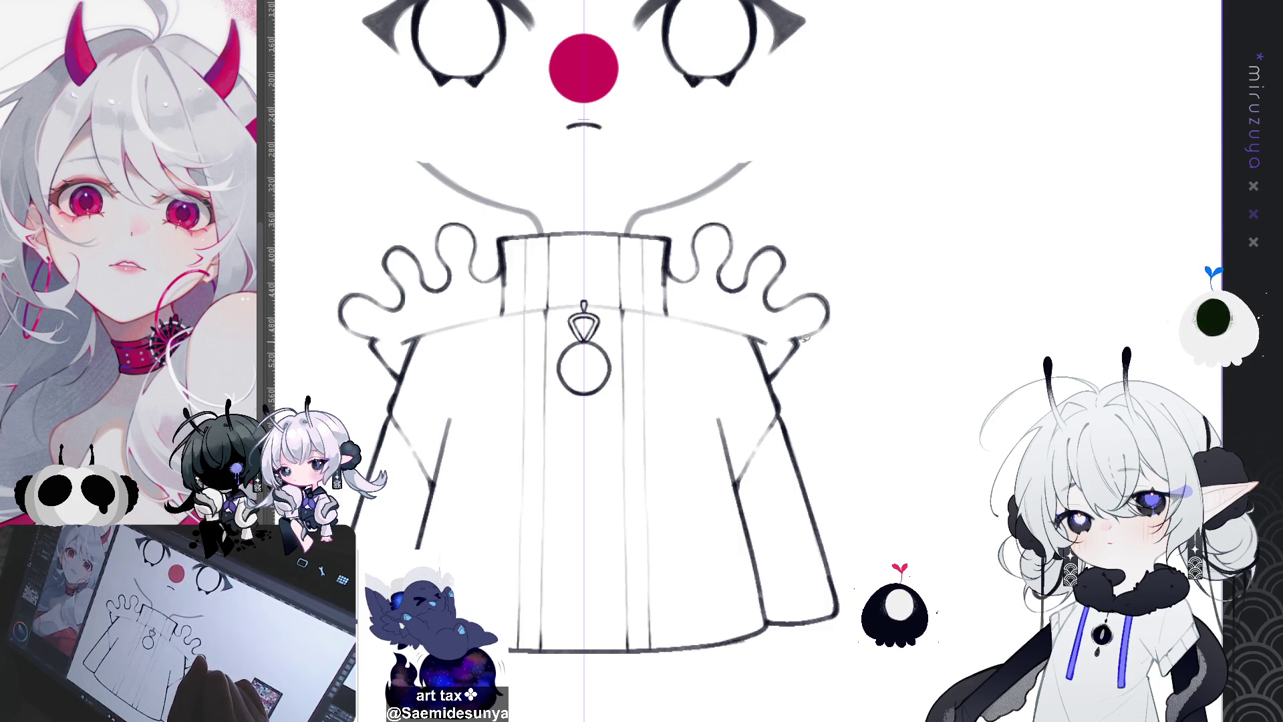
left_click_drag(796, 339, 682, 285)
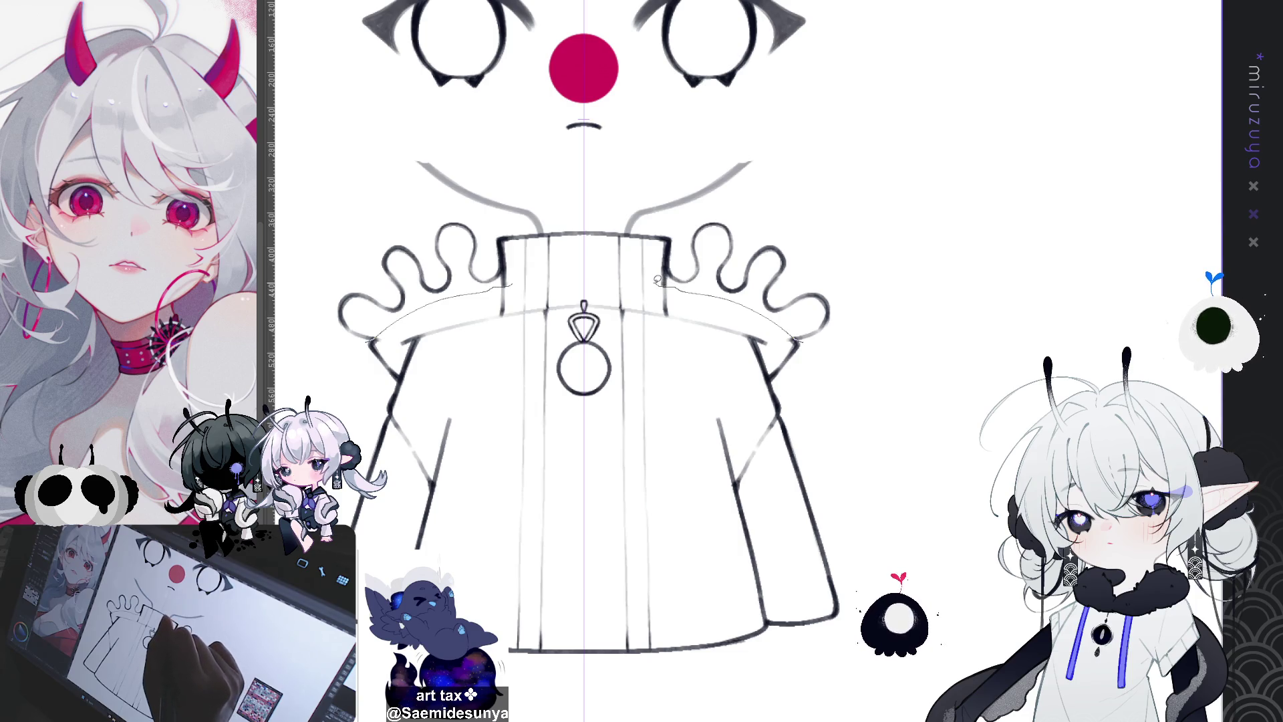
mouse_move(652, 277)
left_mouse_down()
mouse_move(583, 264)
mouse_move(618, 194)
mouse_move(863, 320)
mouse_move(852, 337)
left_mouse_up()
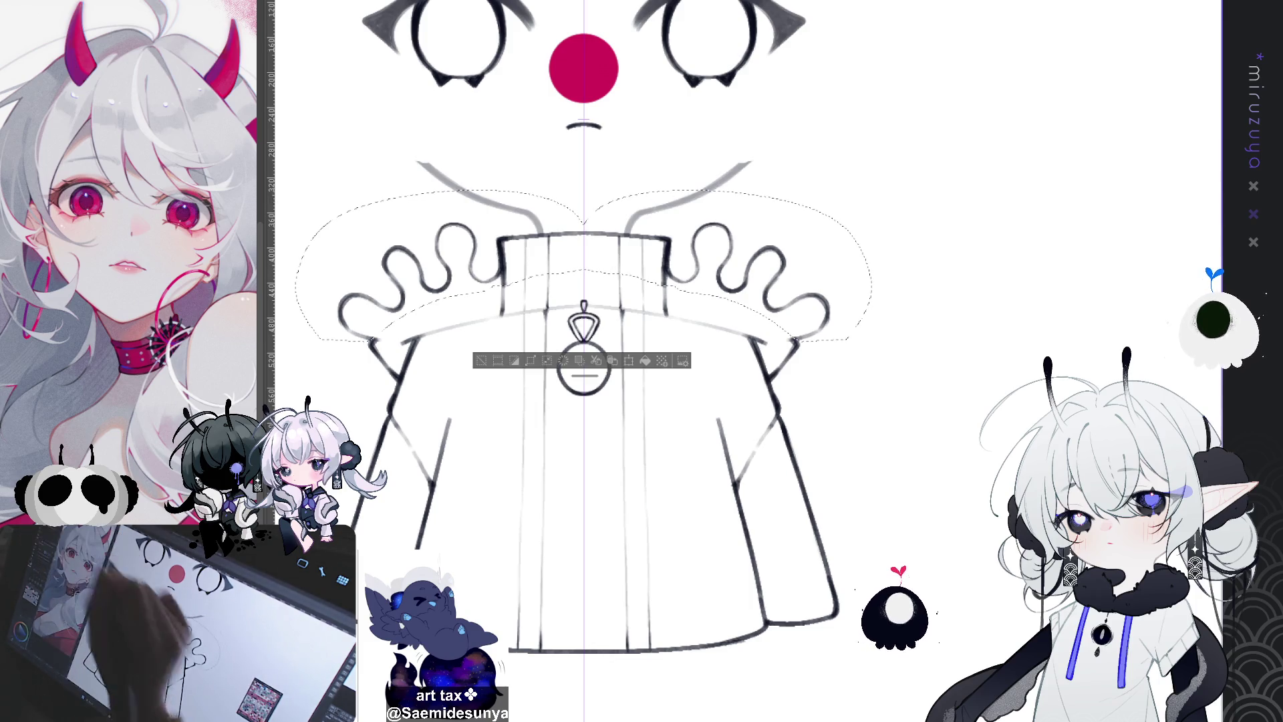
Nudge the selected shoulders and collar up slightly, deselect, and darken the left collar line
left_click_drag(584, 360, 584, 354)
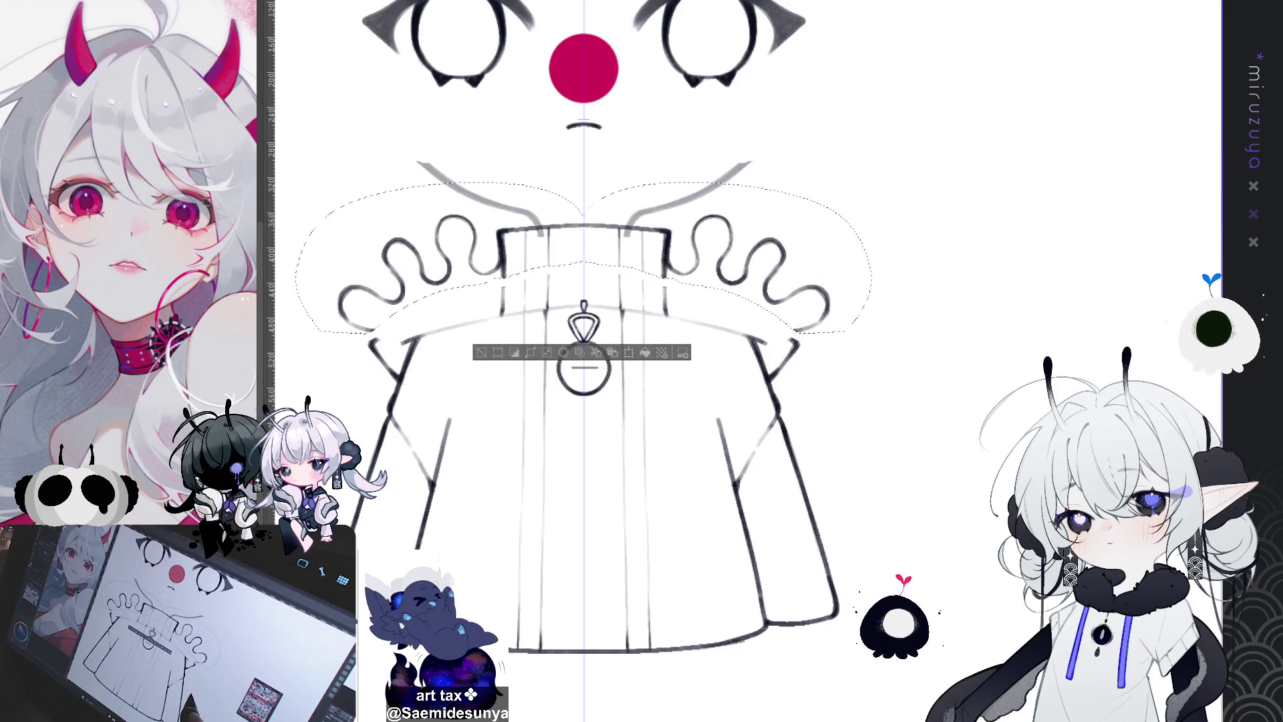
left_click_drag(495, 362, 485, 363)
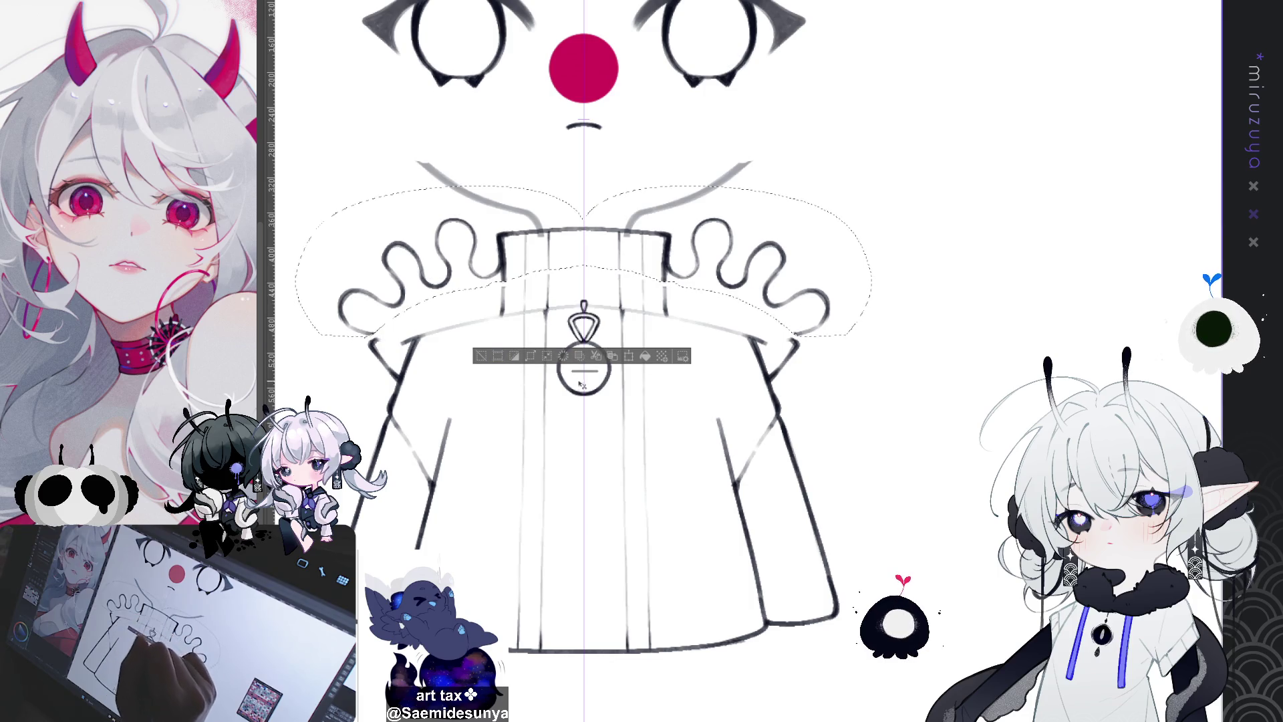
left_click(482, 357)
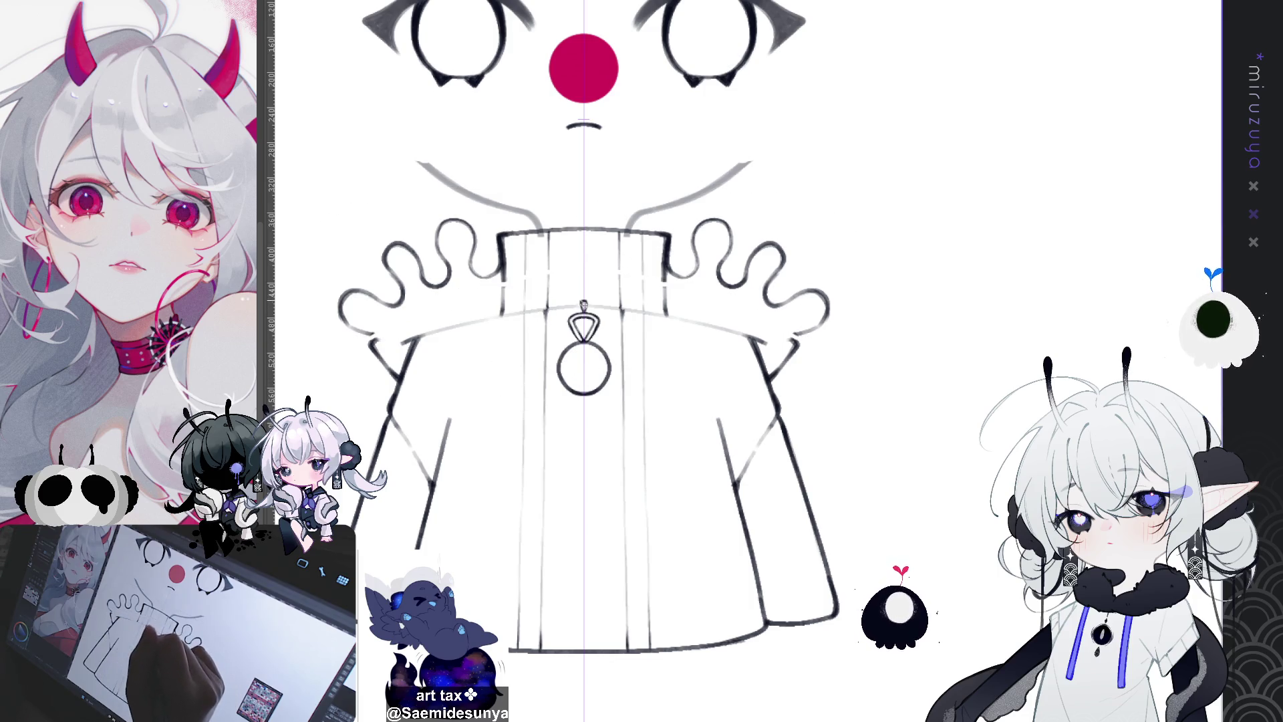
left_click_drag(502, 273, 502, 301)
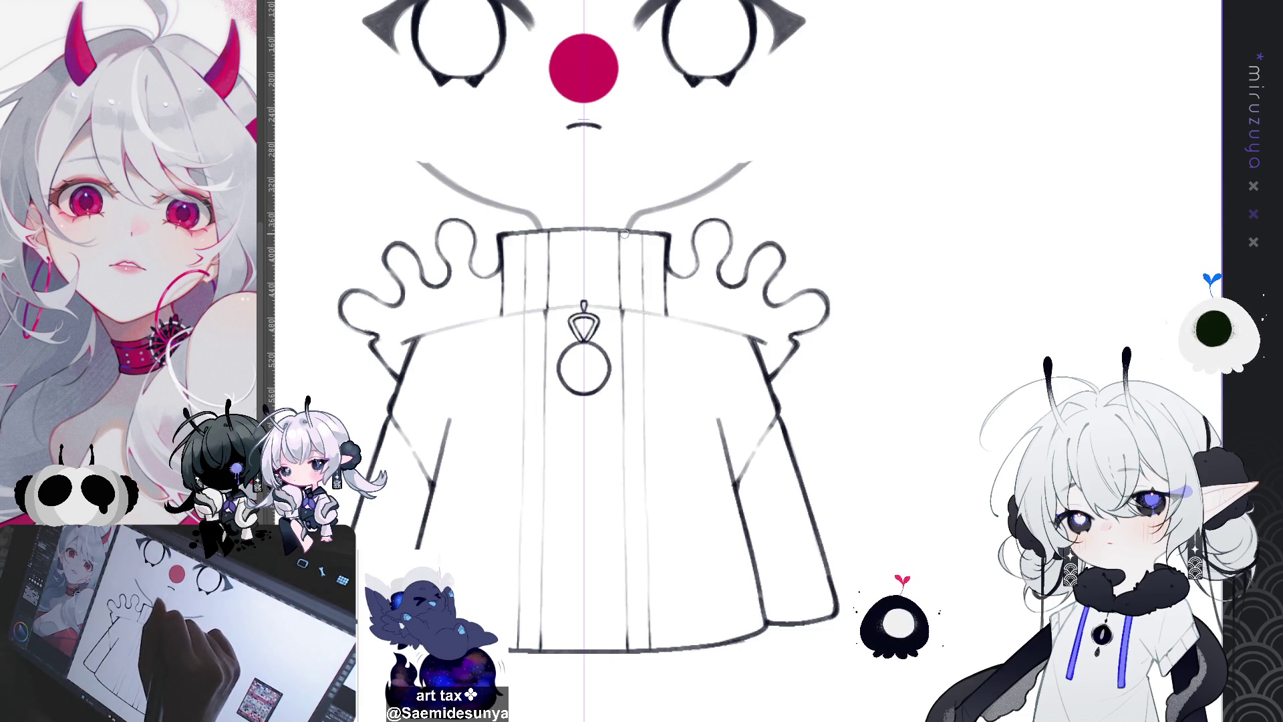
Fit the whole page in view, then zoom back in on the figure
key("ctrl+0")
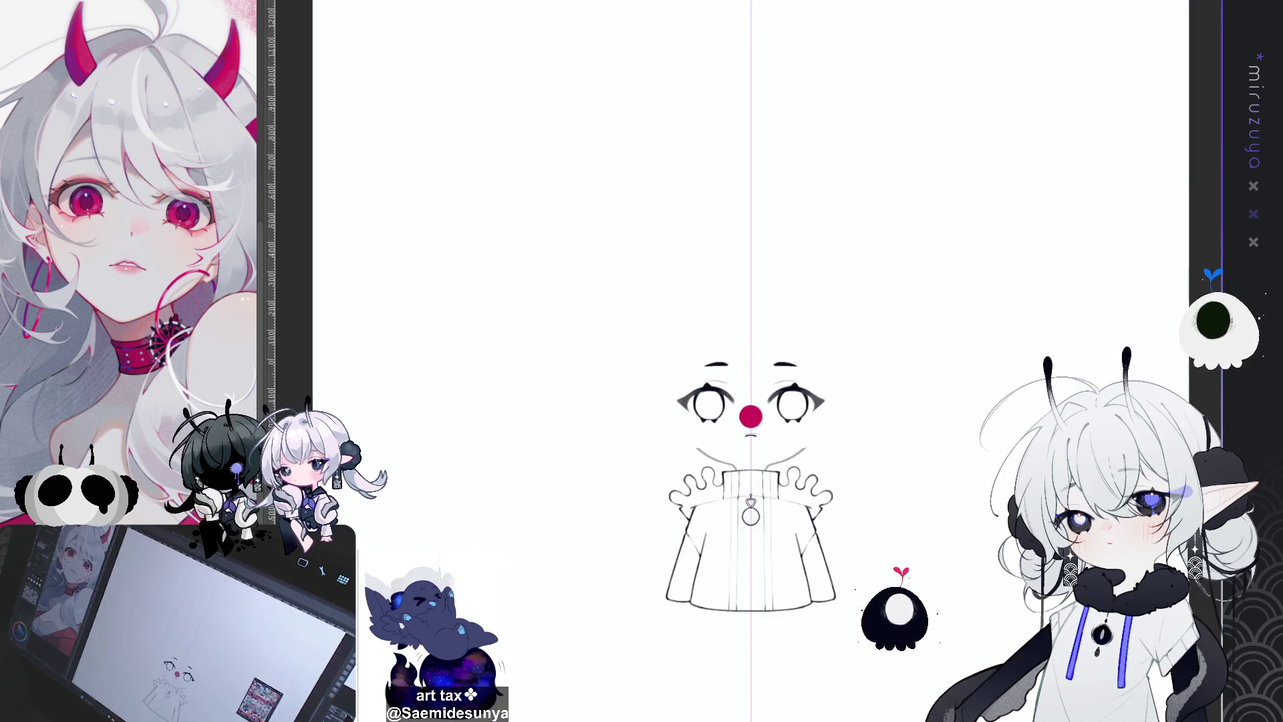
key("ctrl+plus")
key("ctrl+plus")
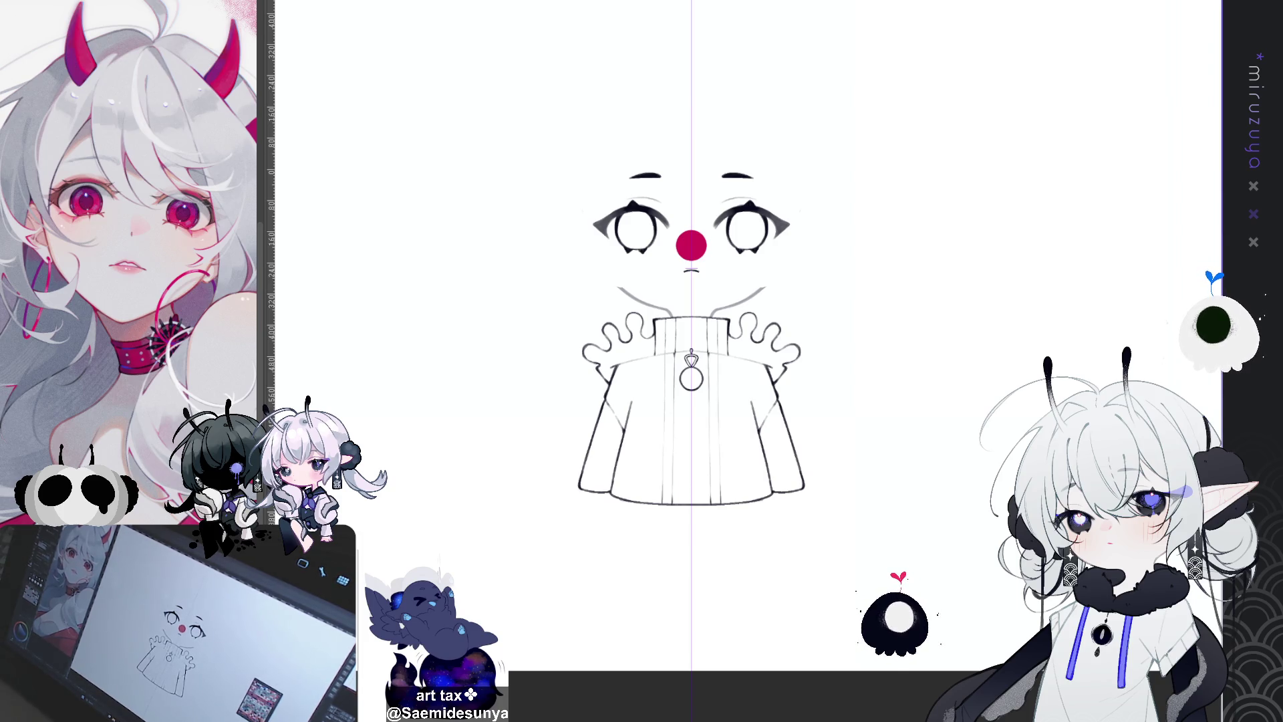
scroll(691, 335, "up", 2)
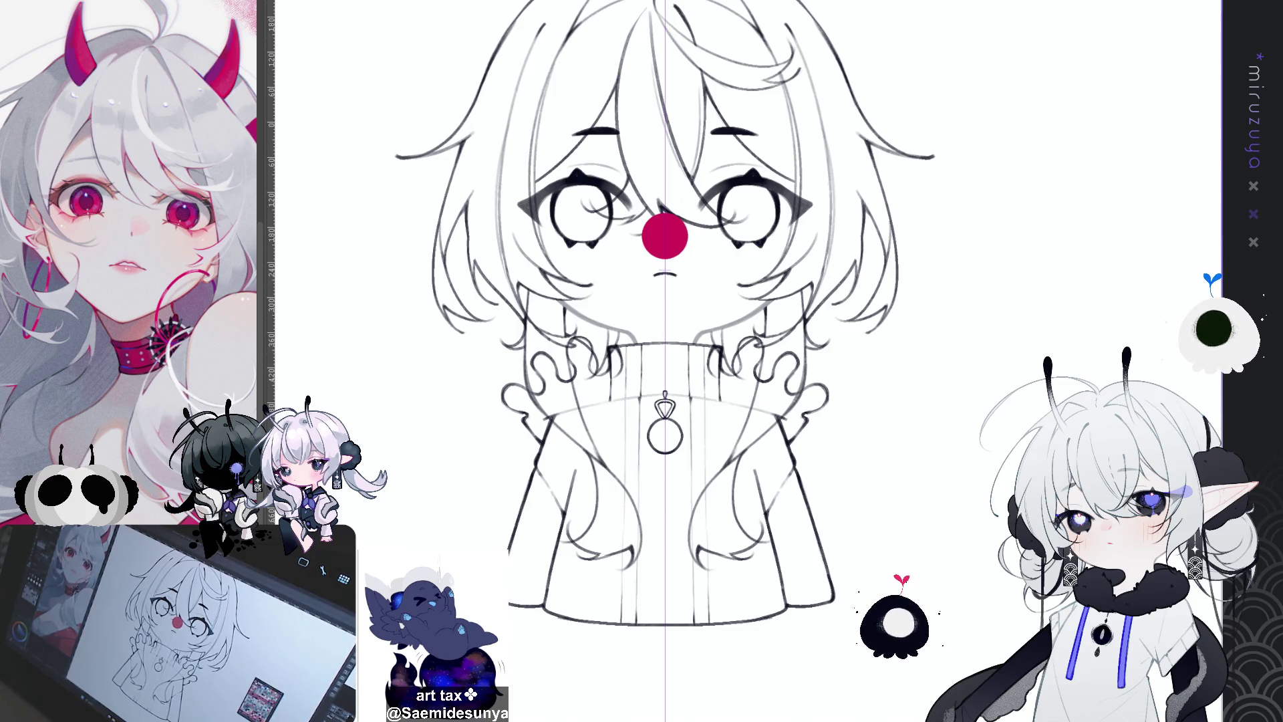
key("ctrl+plus")
key("ctrl+minus")
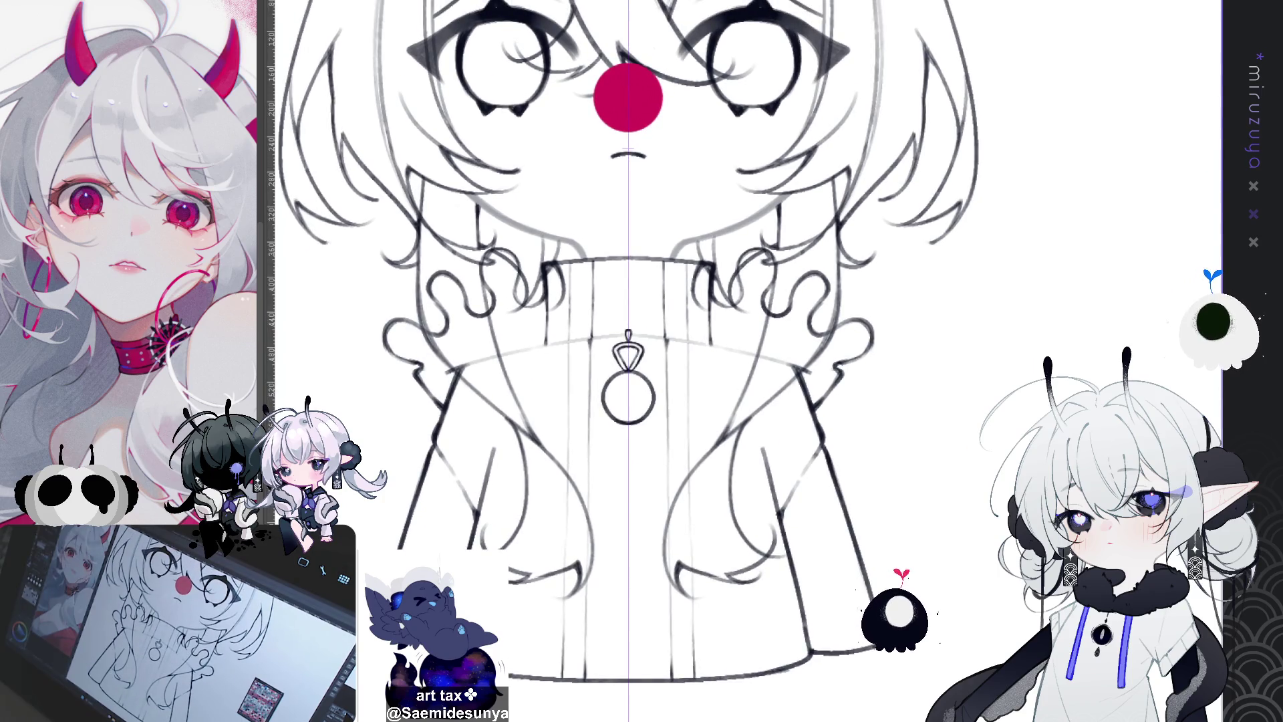
left_click_drag(967, 548, 951, 606)
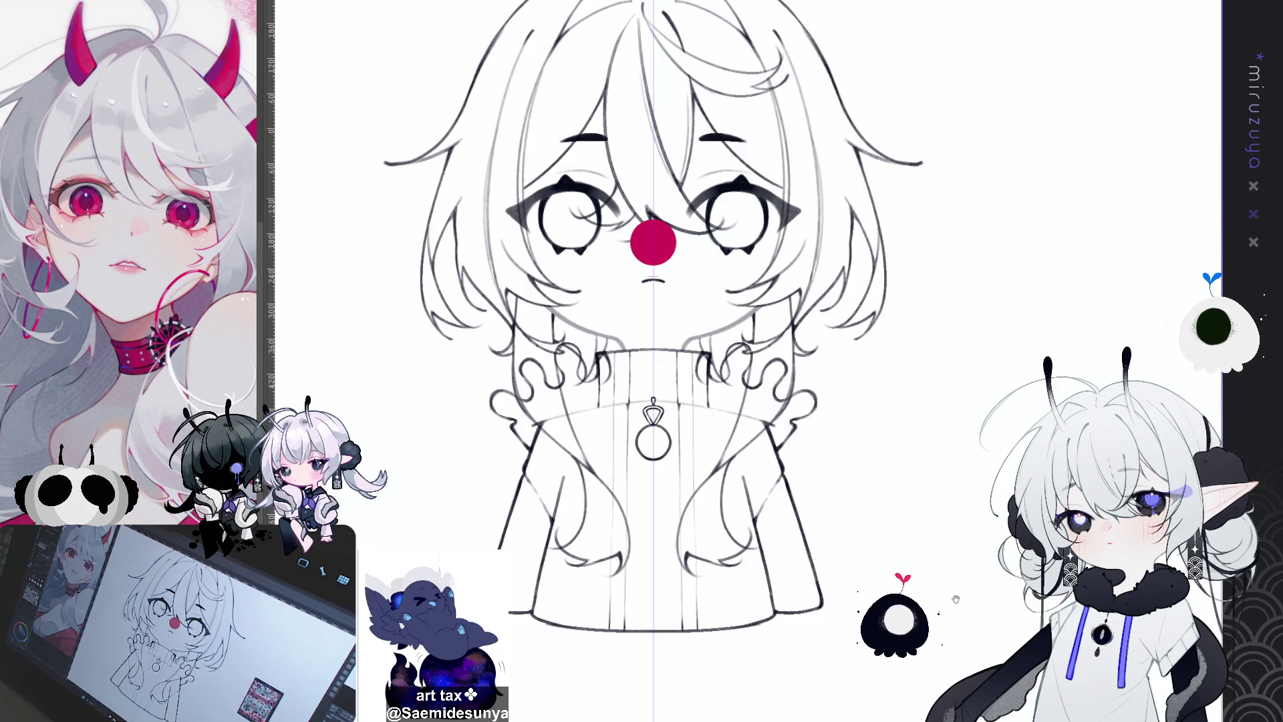
mouse_move(1006, 538)
left_mouse_down()
mouse_move(996, 582)
mouse_move(998, 569)
left_mouse_up()
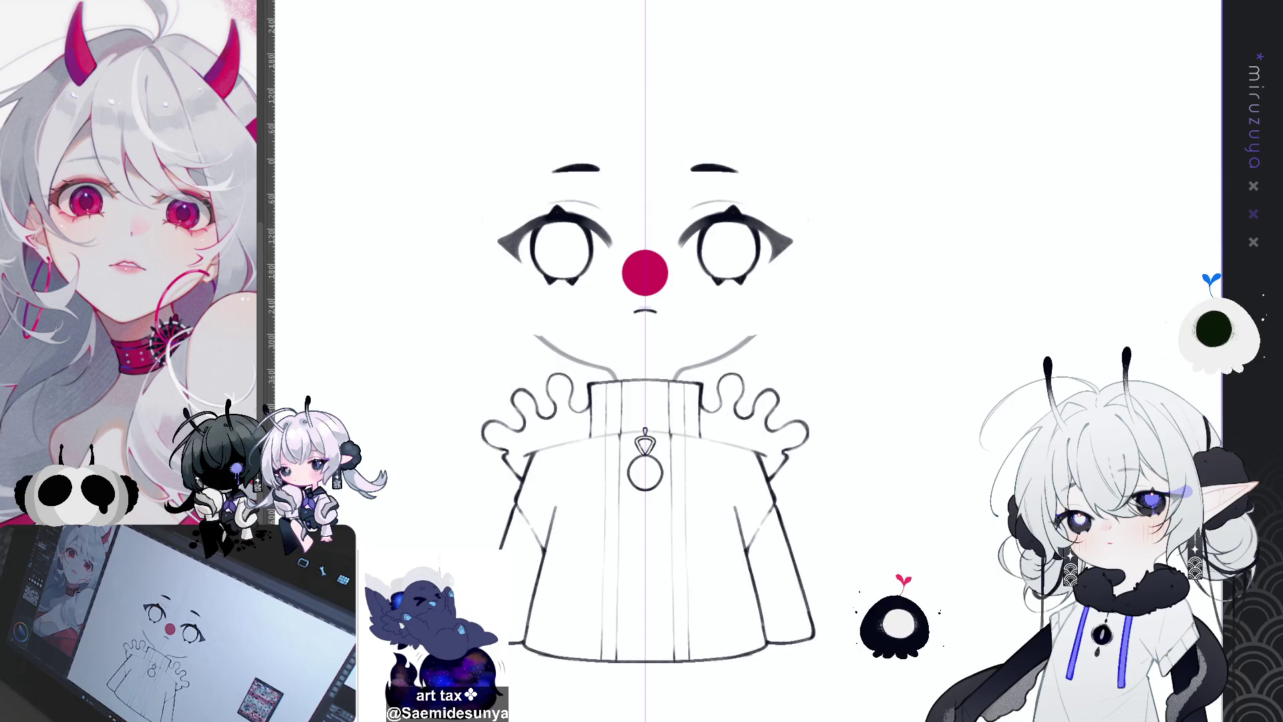
key("ctrl+a")
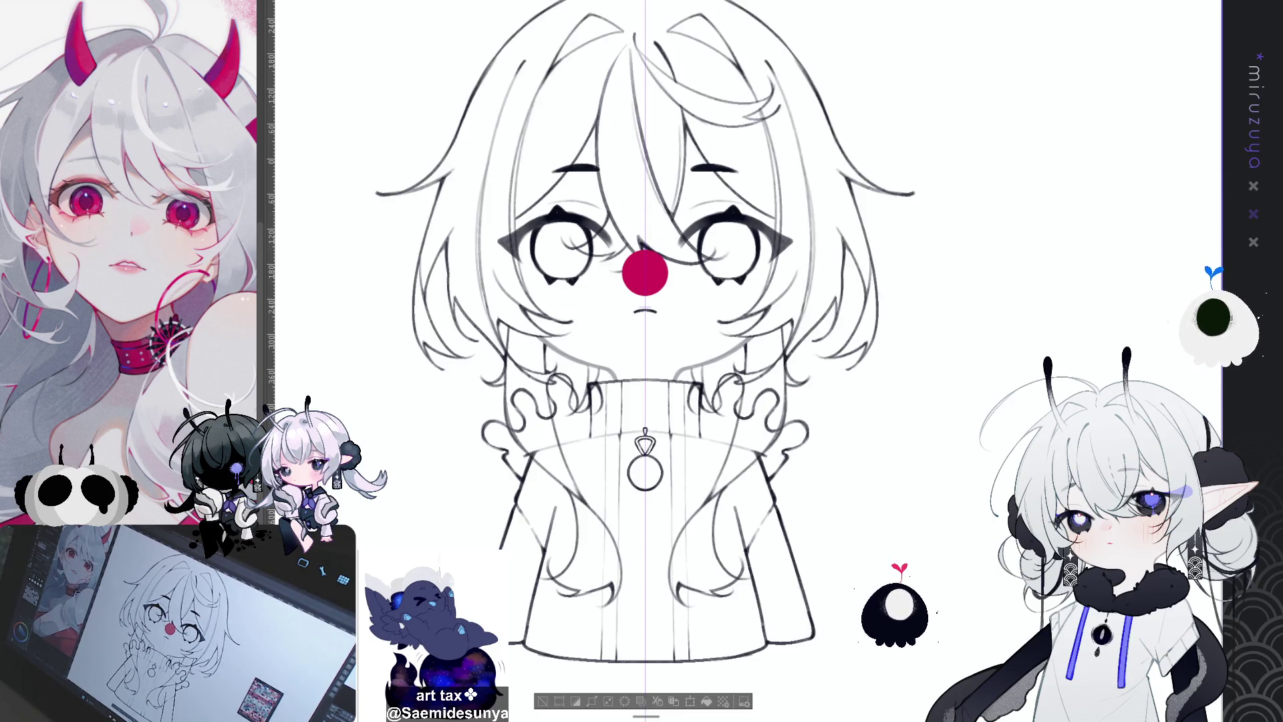
left_click(568, 701)
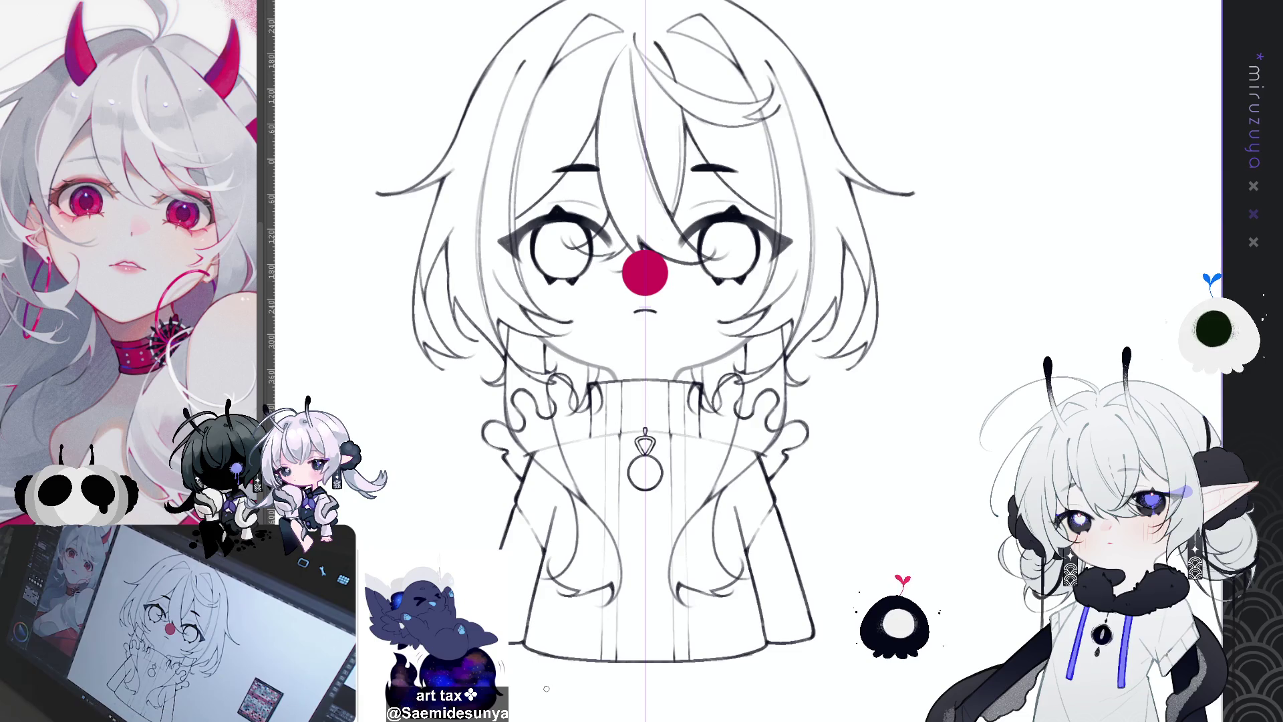
scroll(746, 355, "up", 2)
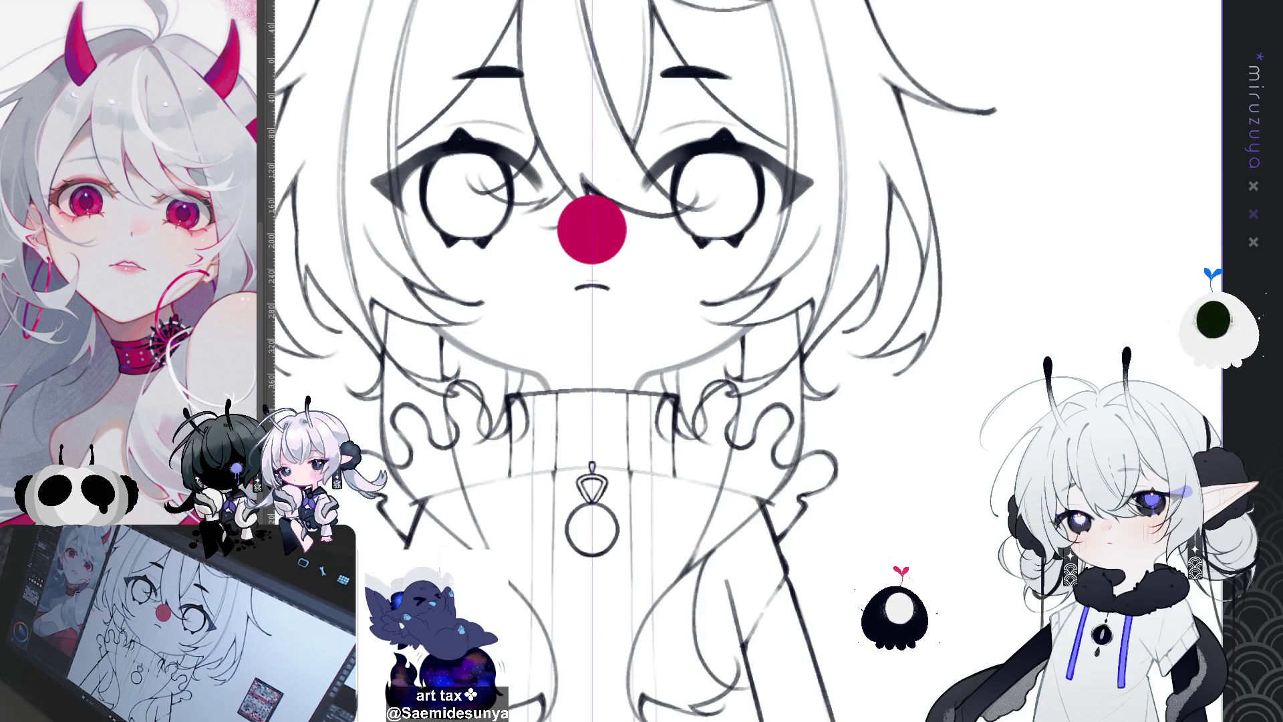
left_click_drag(642, 361, 724, 223)
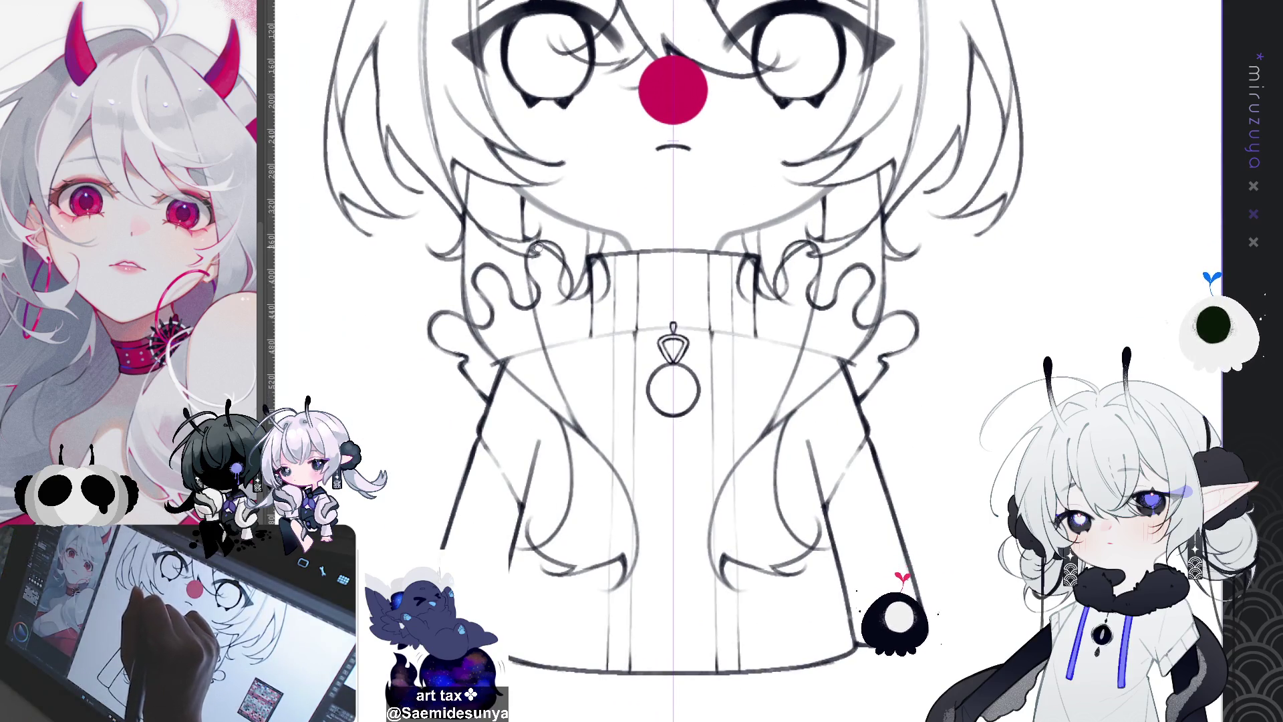
left_click_drag(568, 228, 545, 247)
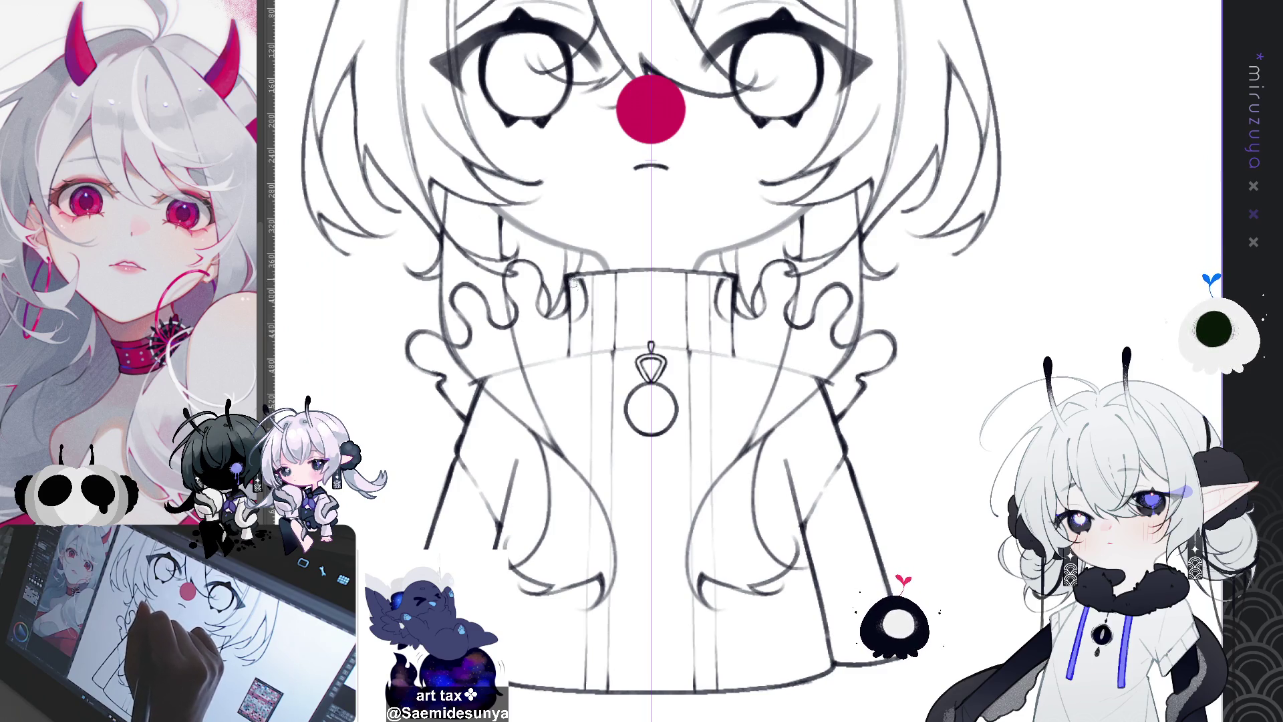
Erase the mirrored ruffle lines beside the collar, then select all and deselect
left_click_drag(579, 280, 577, 336)
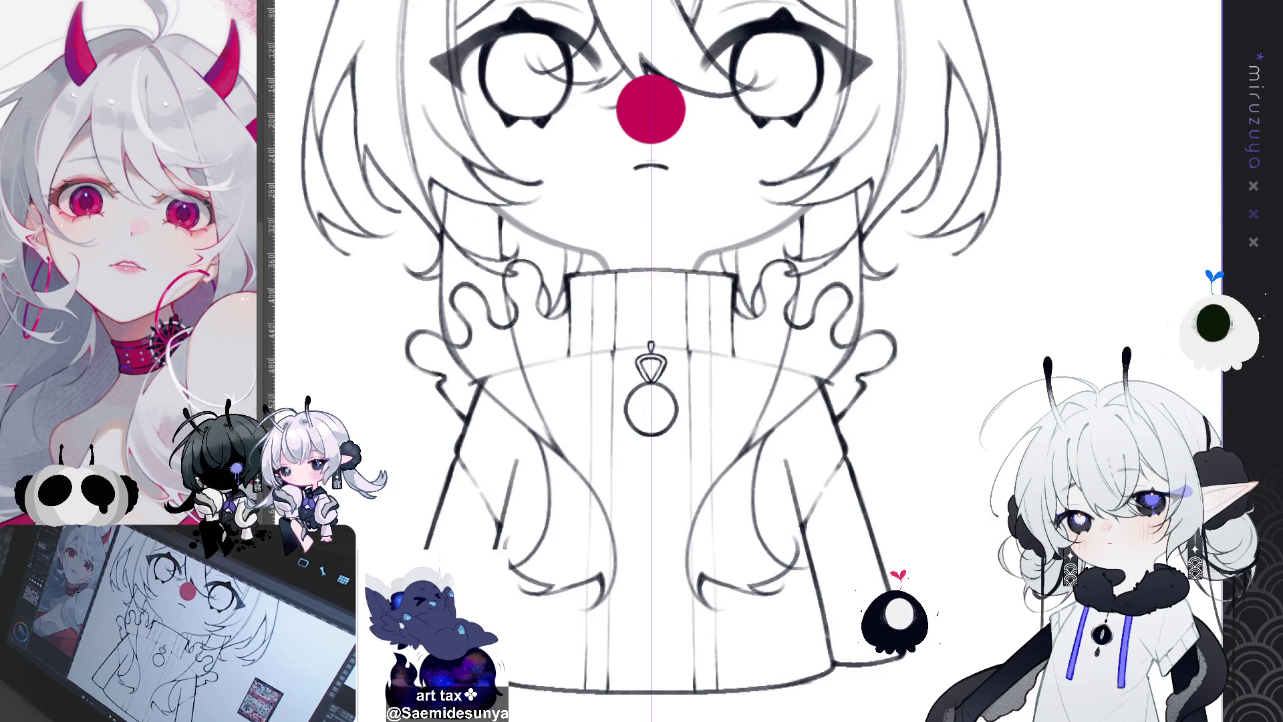
key("ctrl+a")
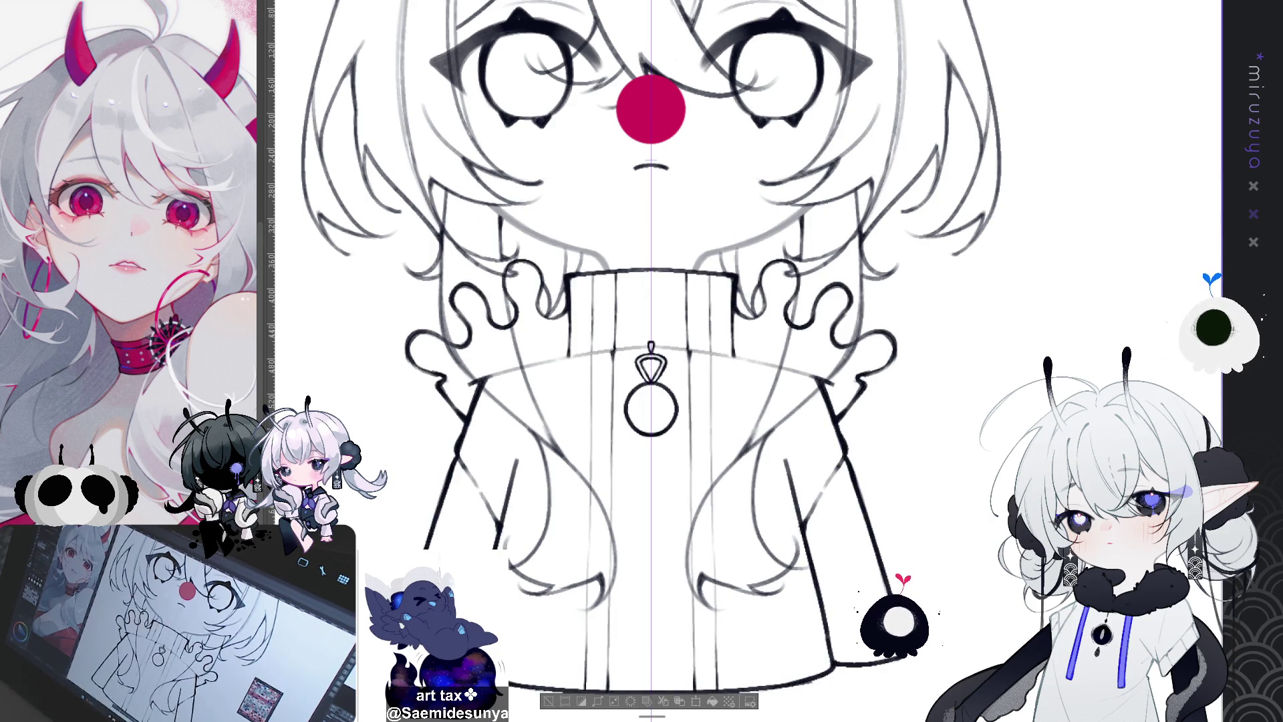
key("ctrl+d")
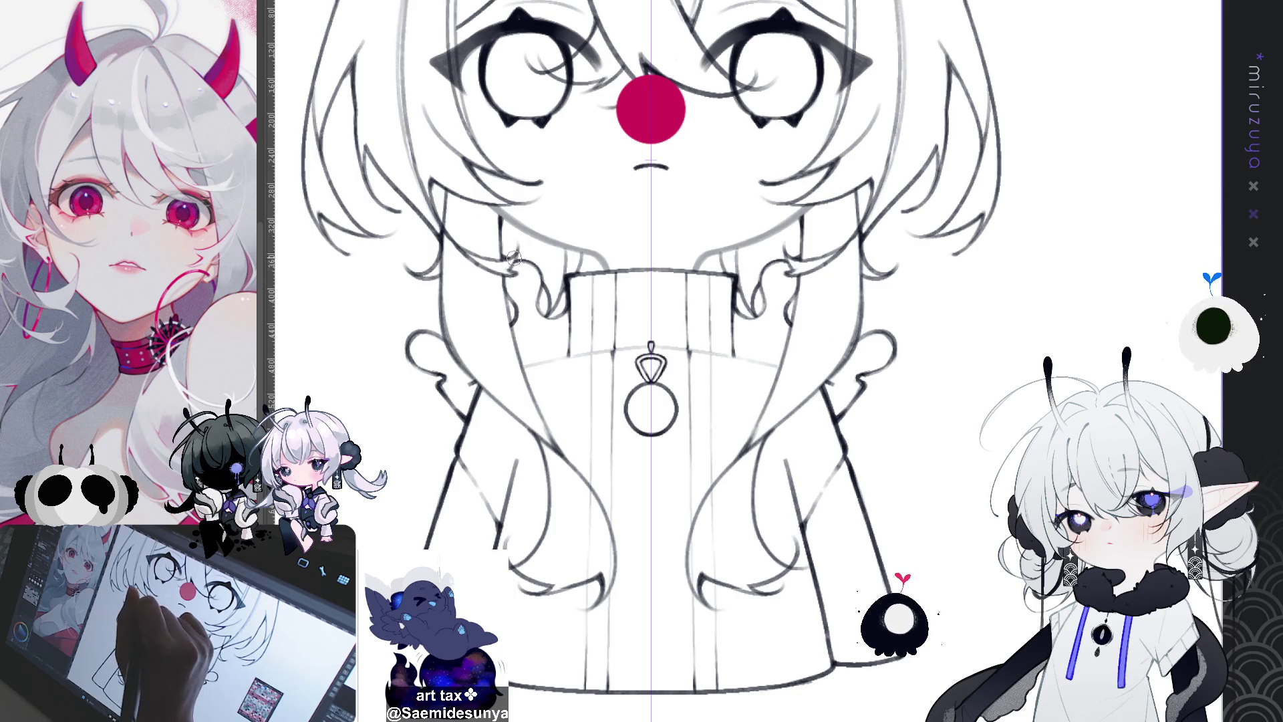
Frame the face and redraw the chin line darker on both sides with the symmetry ruler
left_click_drag(640, 188, 564, 316)
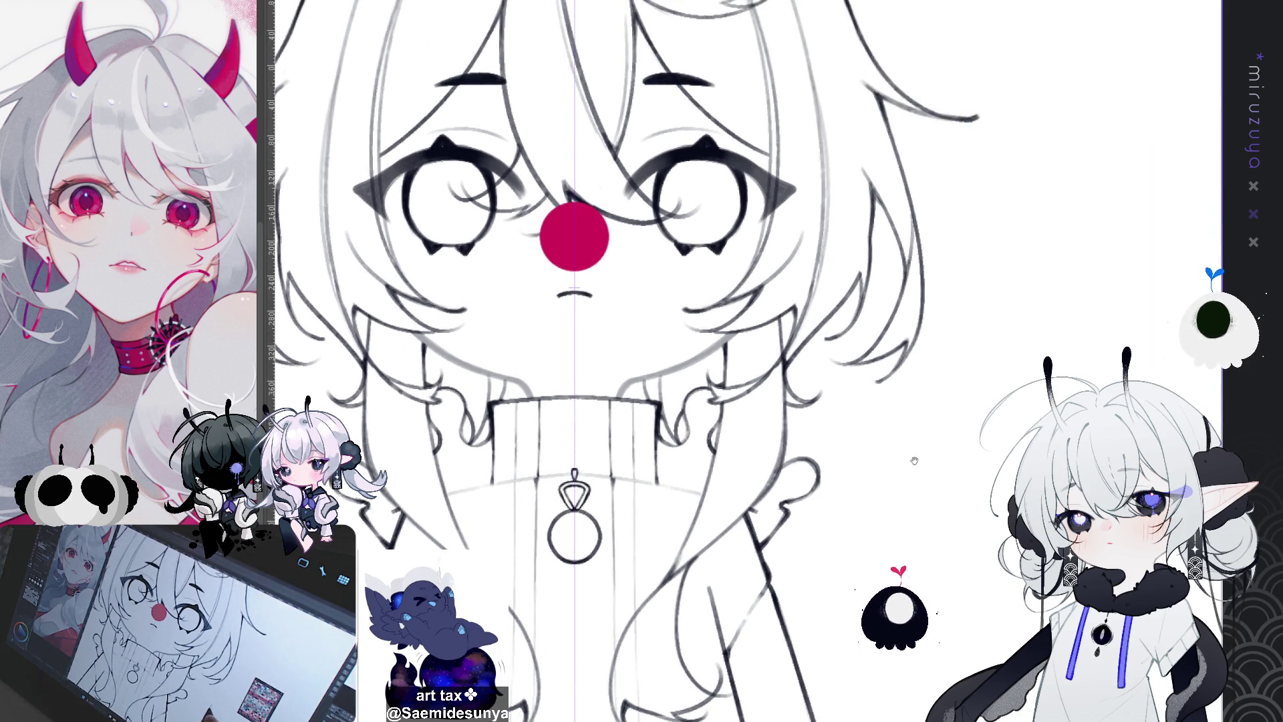
left_click_drag(913, 490, 989, 424)
left_click_drag(946, 512, 883, 435)
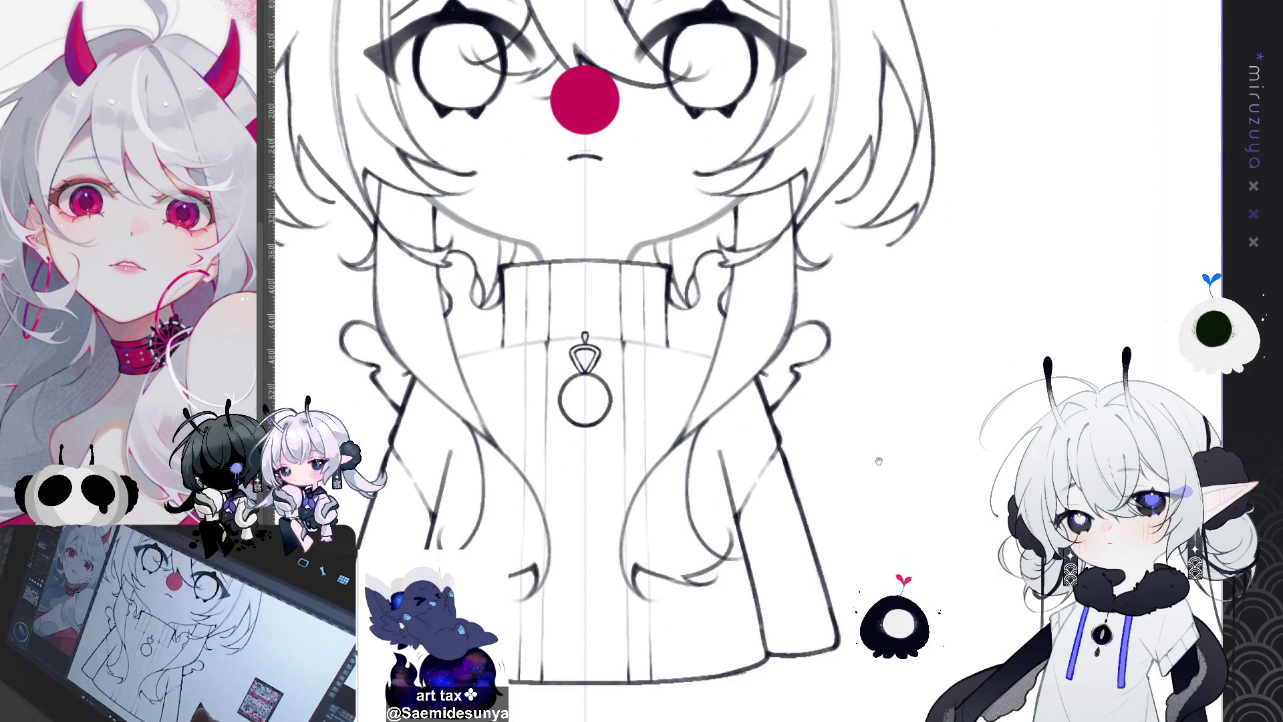
left_click_drag(786, 277, 765, 247)
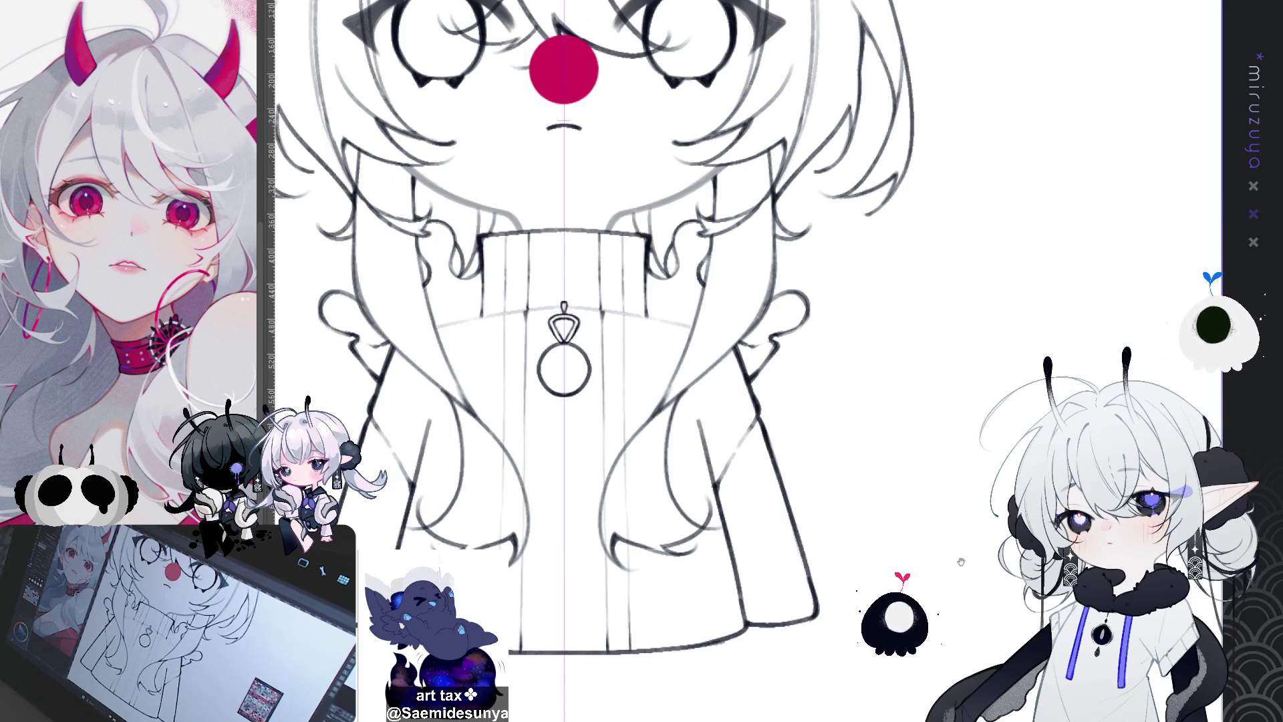
mouse_move(995, 512)
left_mouse_down()
mouse_move(1006, 561)
mouse_move(994, 581)
left_mouse_up()
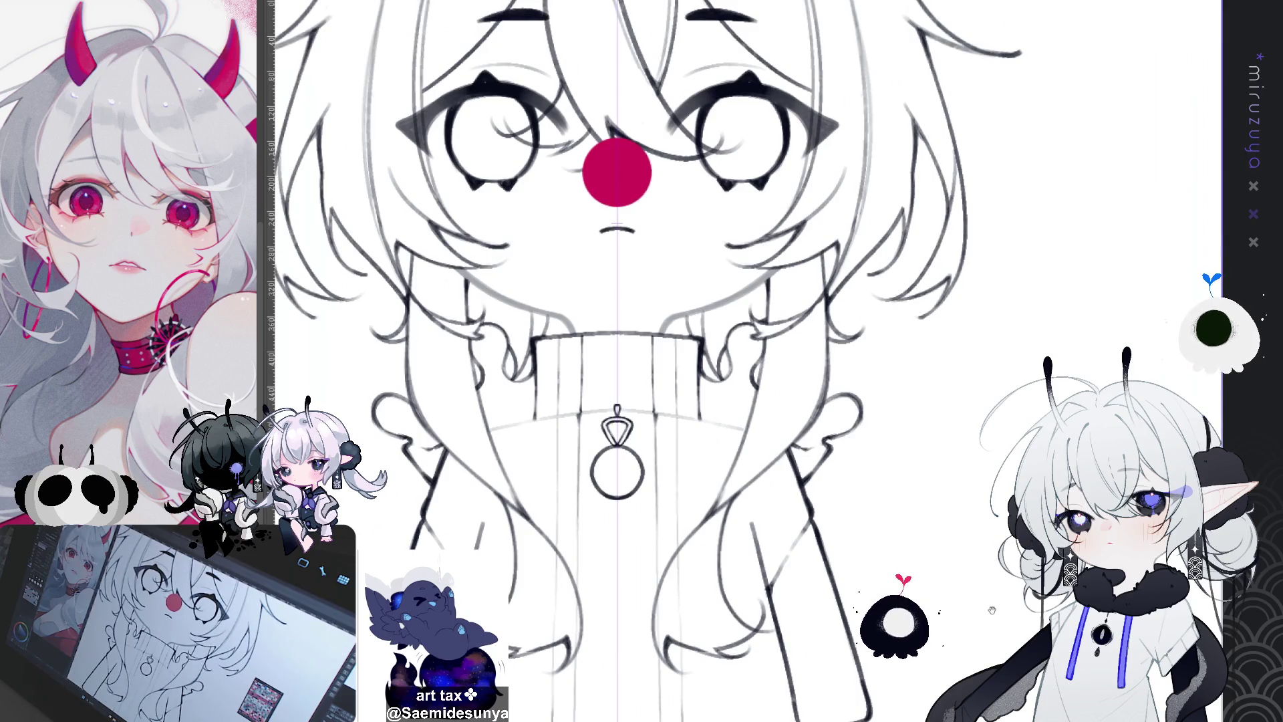
scroll(645, 361, "down", 5)
scroll(645, 361, "up", 4)
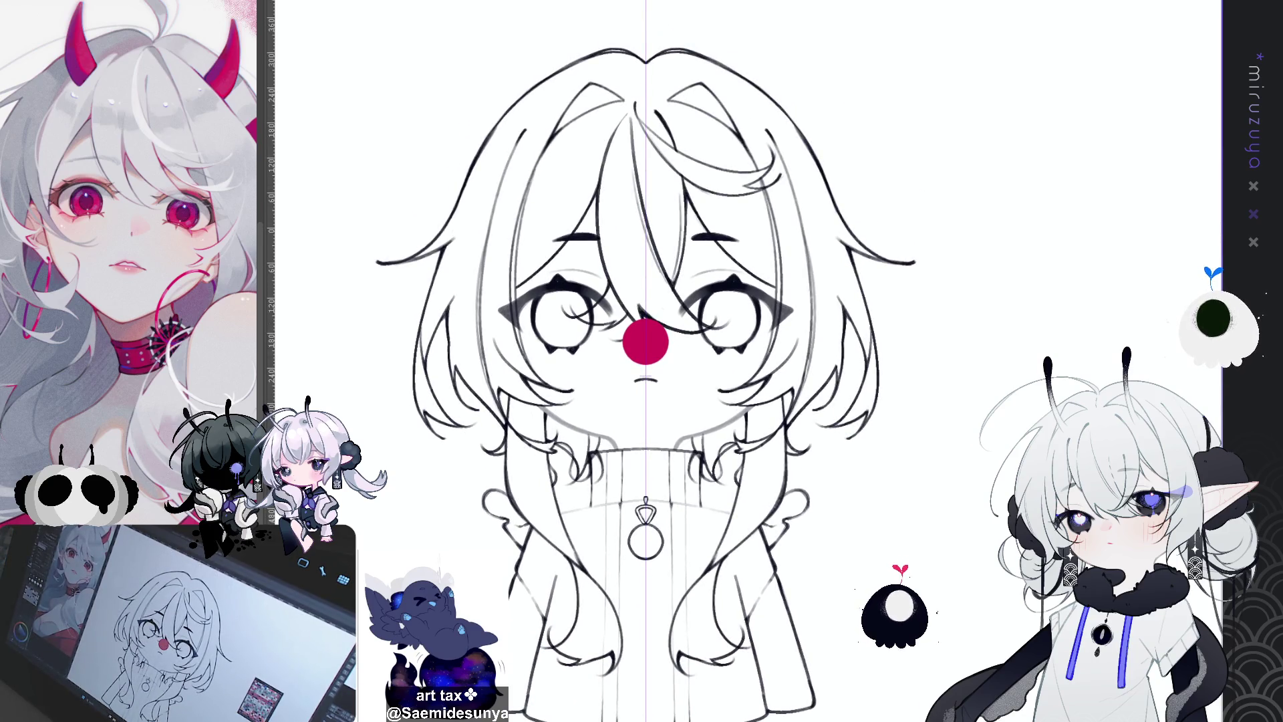
scroll(641, 361, "up", 4)
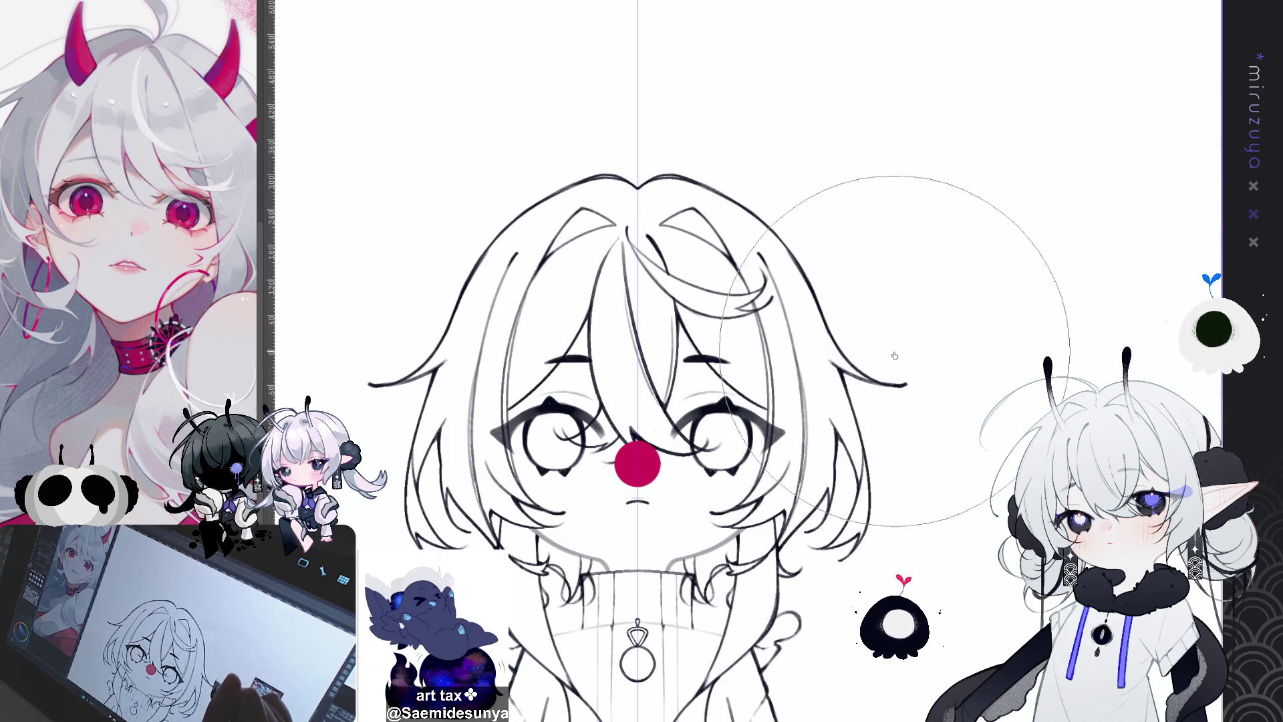
left_click_drag(895, 354, 874, 264)
mouse_move(735, 401)
left_mouse_down()
mouse_move(760, 240)
mouse_move(739, 308)
mouse_move(754, 320)
left_mouse_up()
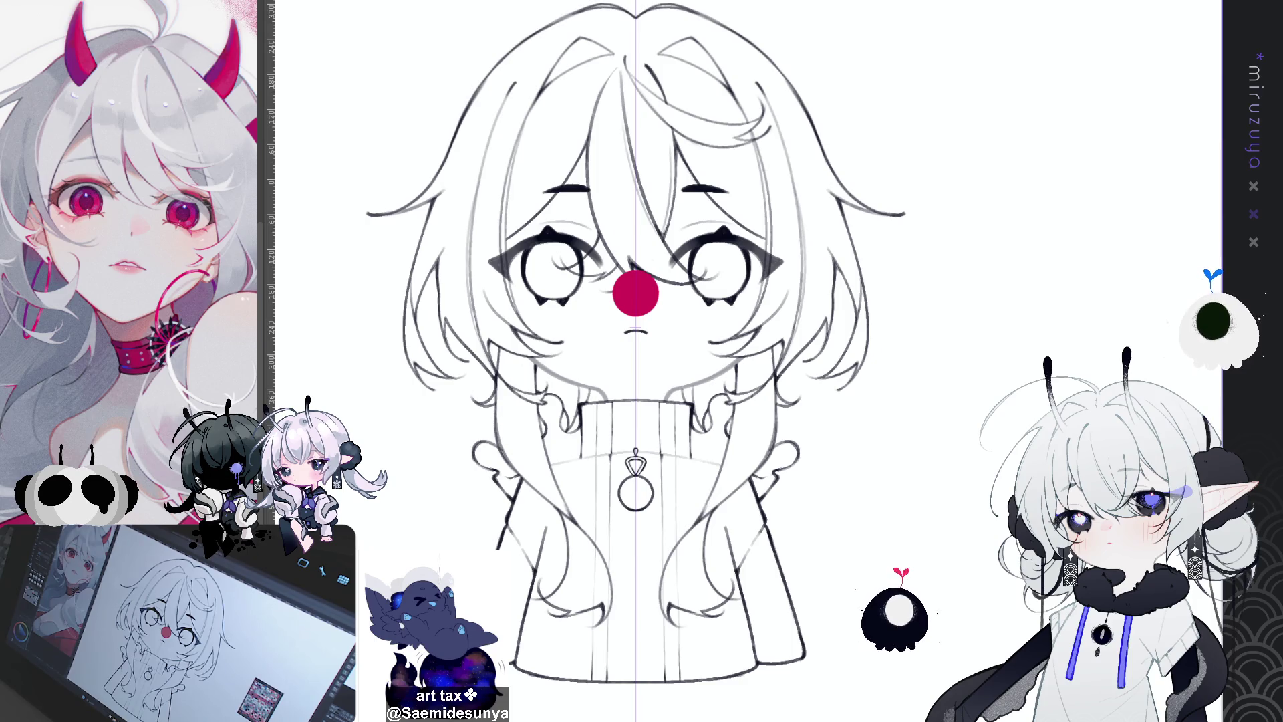
left_click_drag(746, 356, 664, 401)
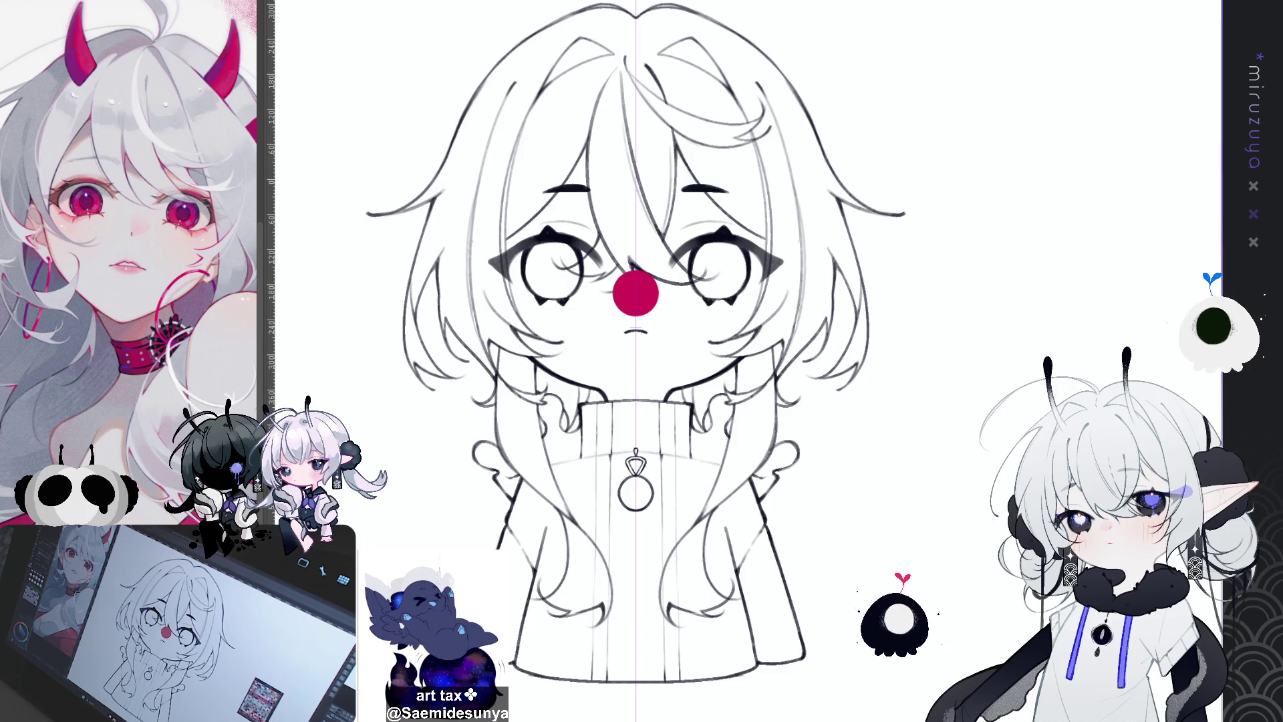
Undo and redo the stroke to compare, then select all and clear the selection
key("ctrl+z")
key("ctrl+y")
key("ctrl+a")
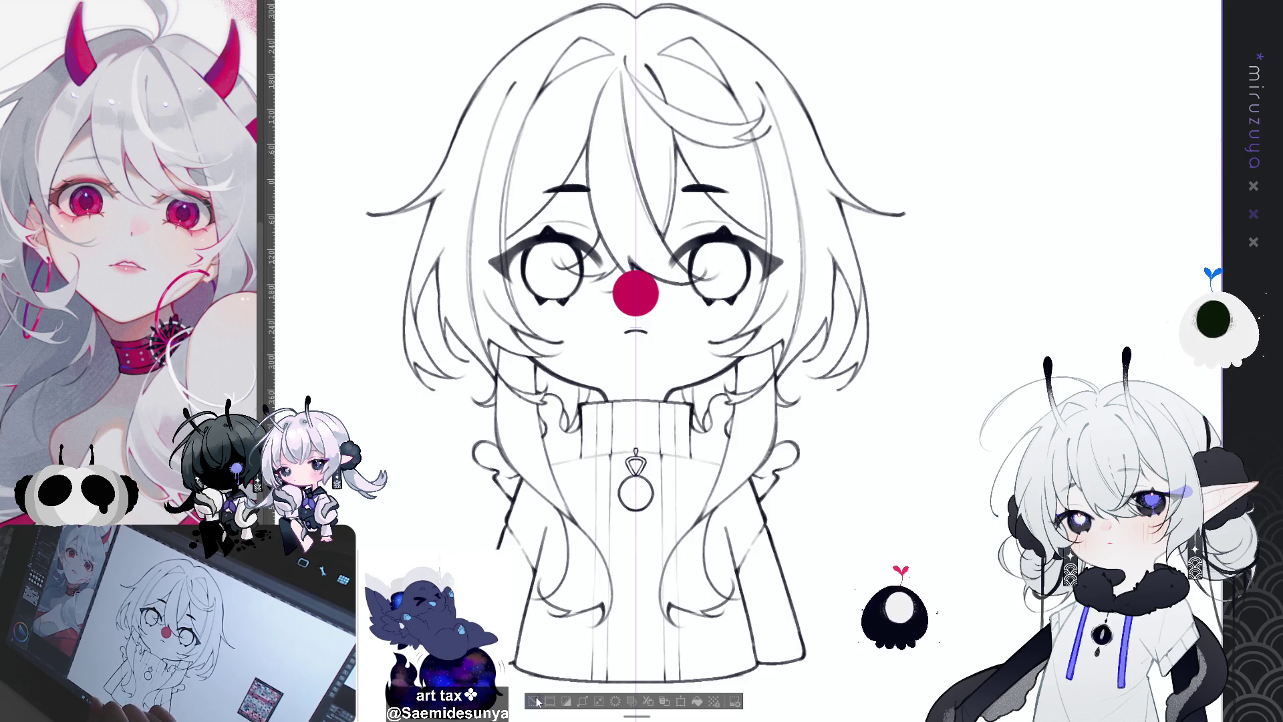
key("ctrl+d")
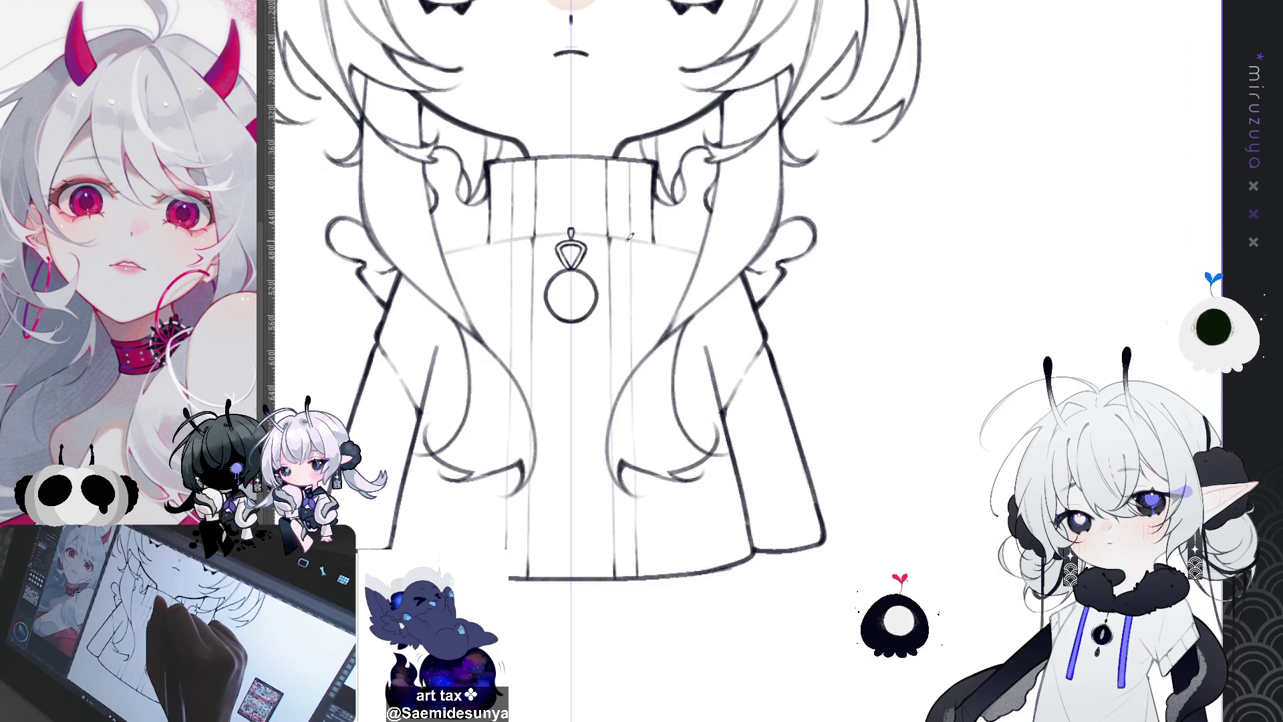
Try mirrored strands from beside the ring pendant down the sweater, undoing both attempts
left_click_drag(623, 235, 638, 333)
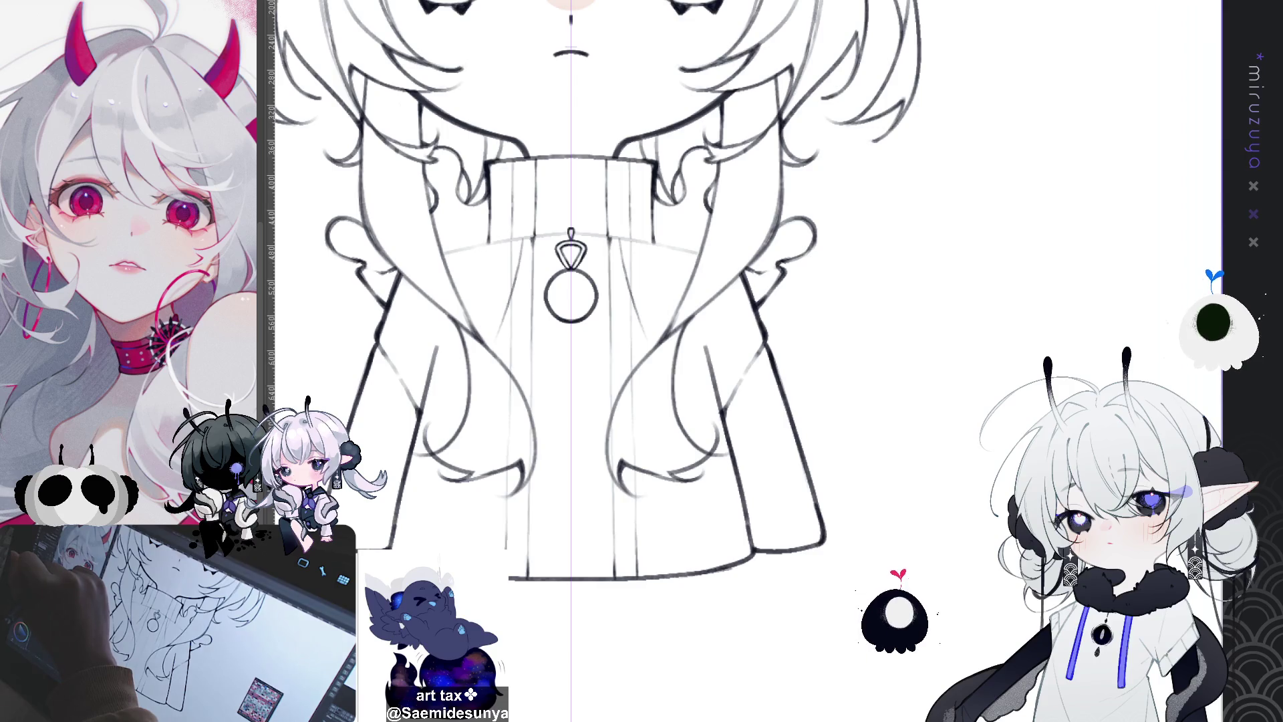
key("ctrl+z")
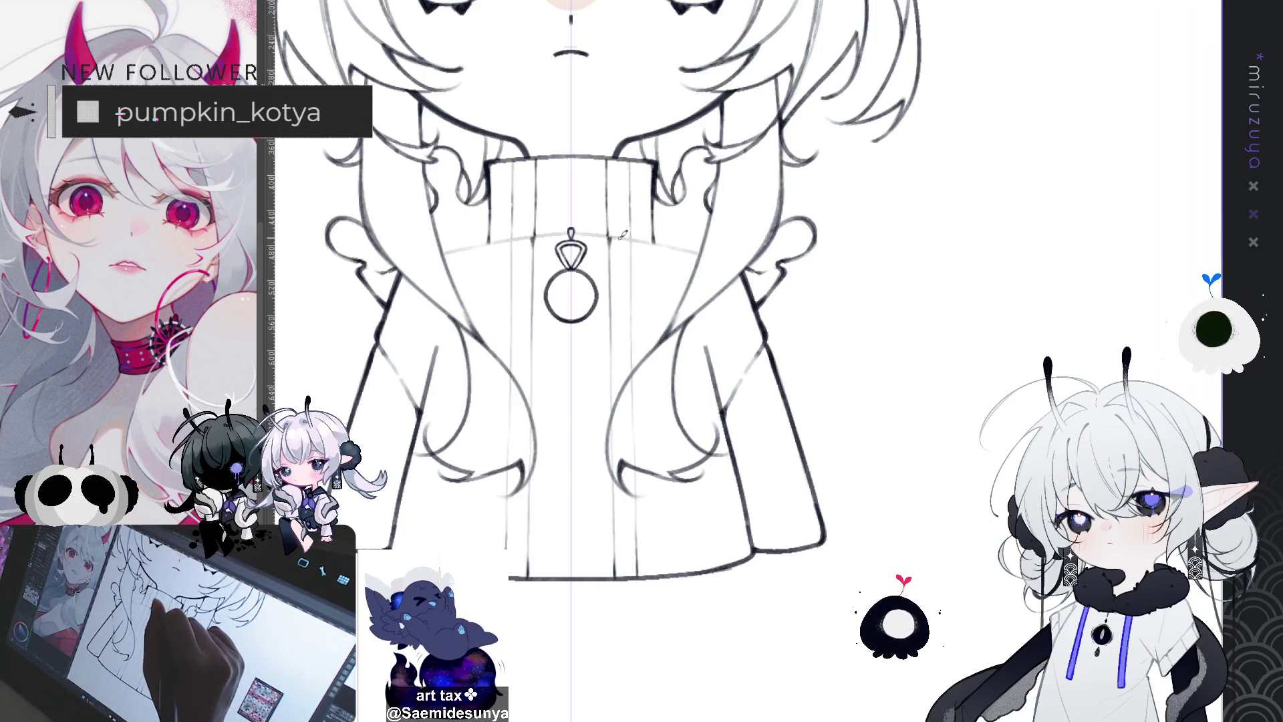
left_click_drag(620, 234, 688, 439)
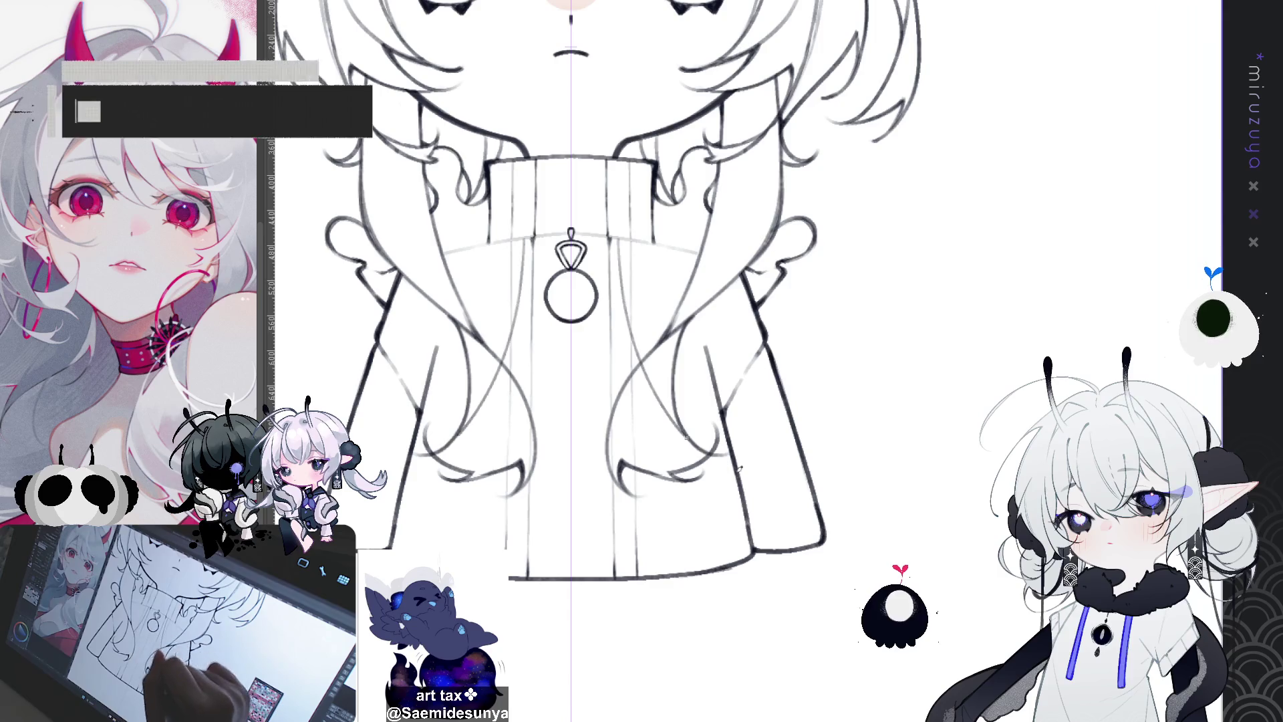
key("ctrl+z")
Tilt the canvas and redraw the long mirrored strand from collar to sweater until it looks right
mouse_move(617, 240)
left_mouse_down()
mouse_move(675, 414)
mouse_move(796, 478)
left_mouse_up()
key("ctrl+z")
mouse_move(618, 234)
left_mouse_down()
mouse_move(641, 351)
mouse_move(813, 470)
left_mouse_up()
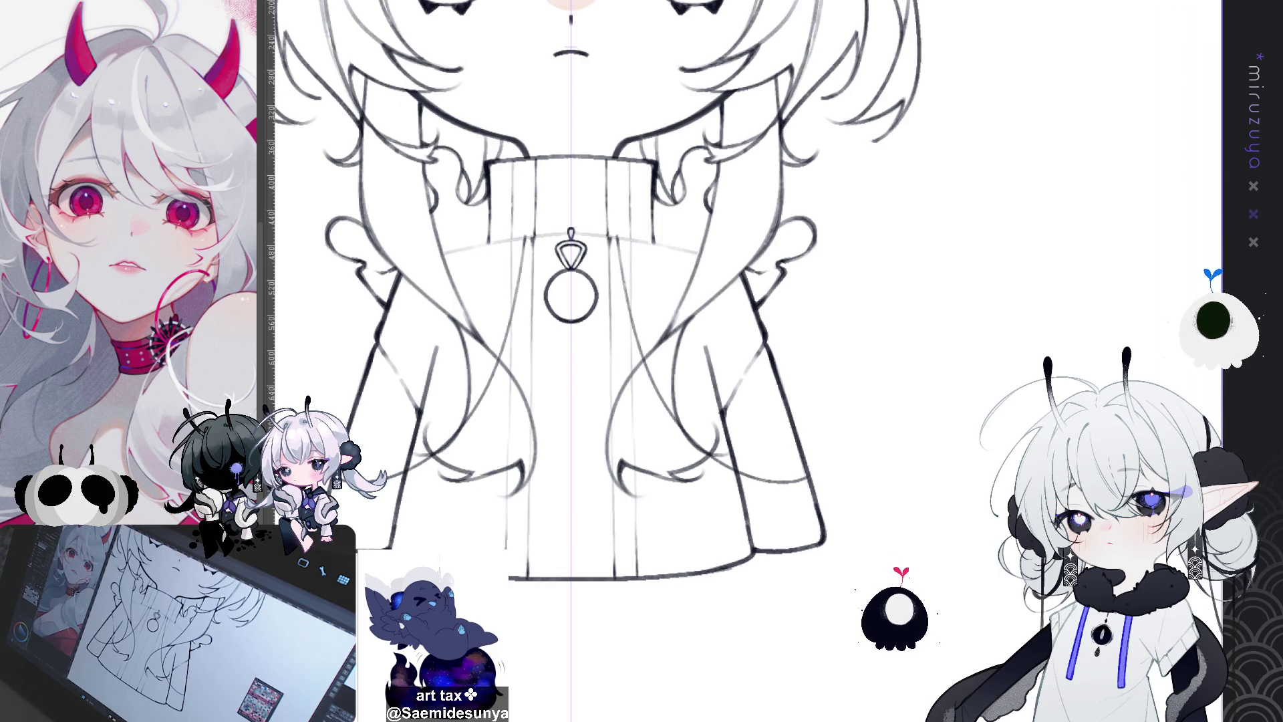
mouse_move(575, 334)
left_mouse_down()
mouse_move(602, 361)
mouse_move(582, 341)
mouse_move(654, 494)
left_mouse_up()
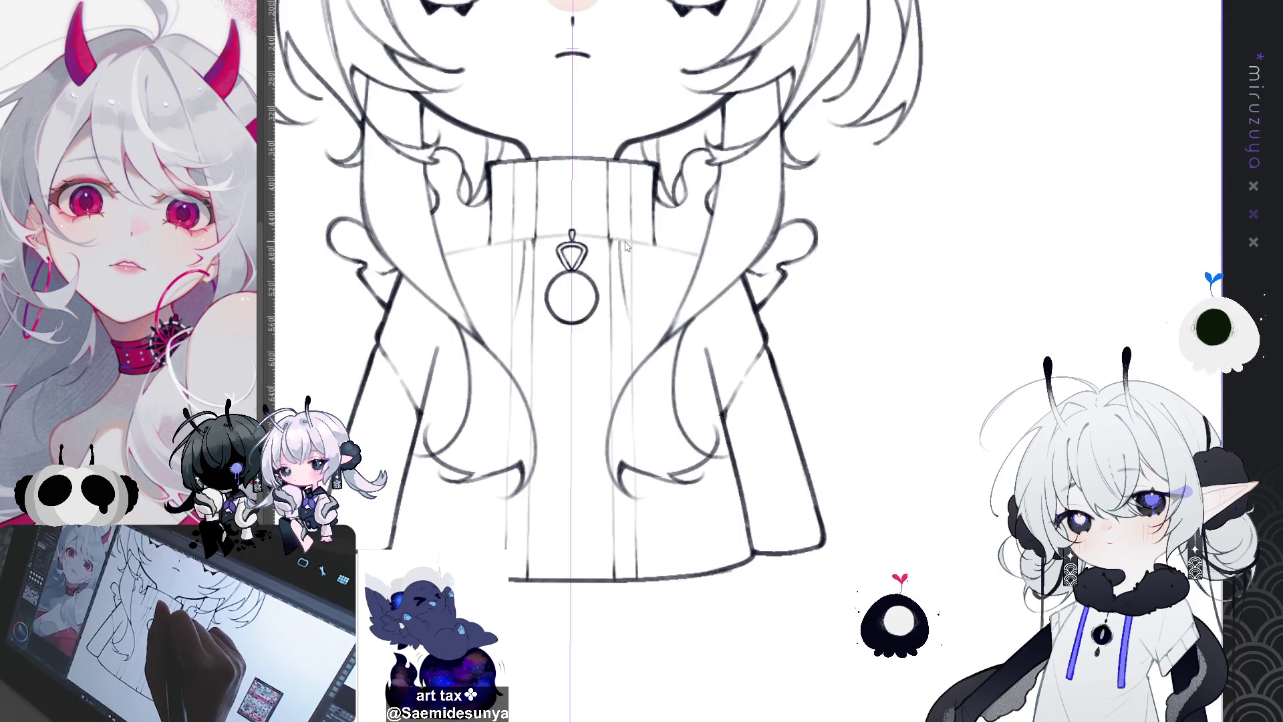
mouse_move(623, 244)
left_mouse_down()
mouse_move(635, 334)
mouse_move(790, 492)
left_mouse_up()
key("ctrl+z")
mouse_move(623, 242)
left_mouse_down()
mouse_move(632, 312)
mouse_move(802, 493)
left_mouse_up()
key("ctrl+z")
left_click_drag(624, 242, 809, 482)
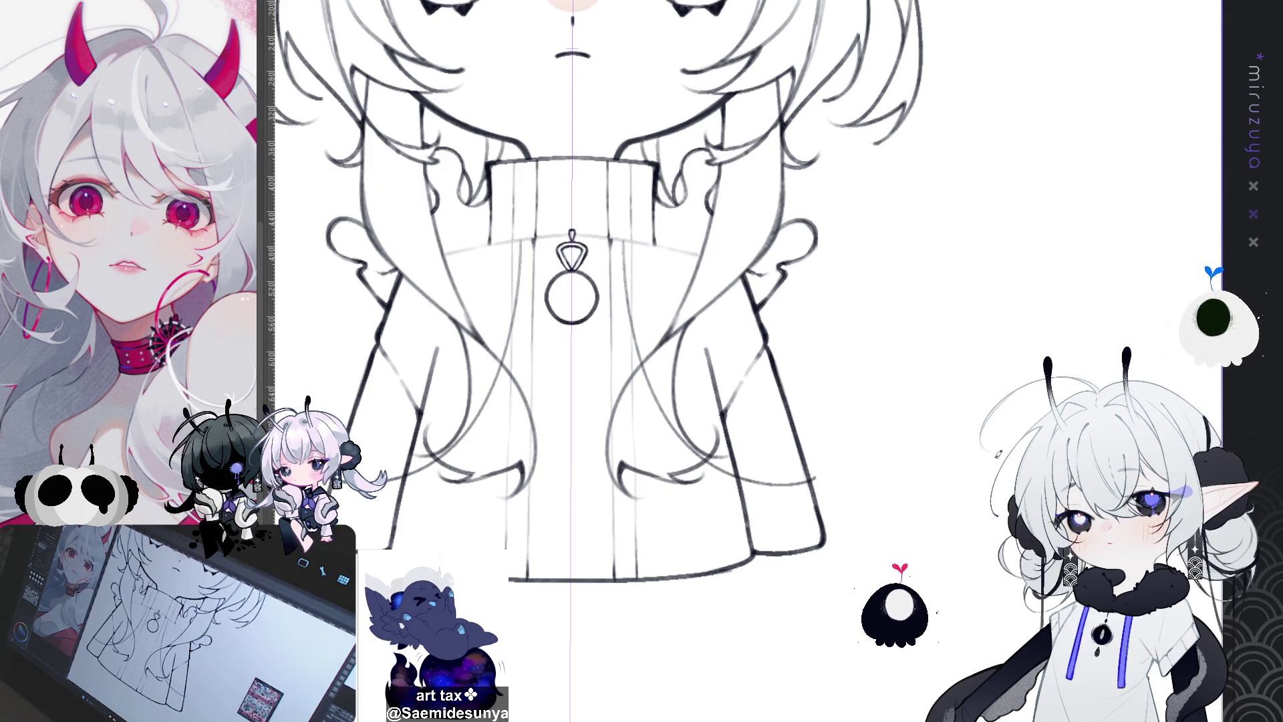
scroll(675, 253, "up", 3)
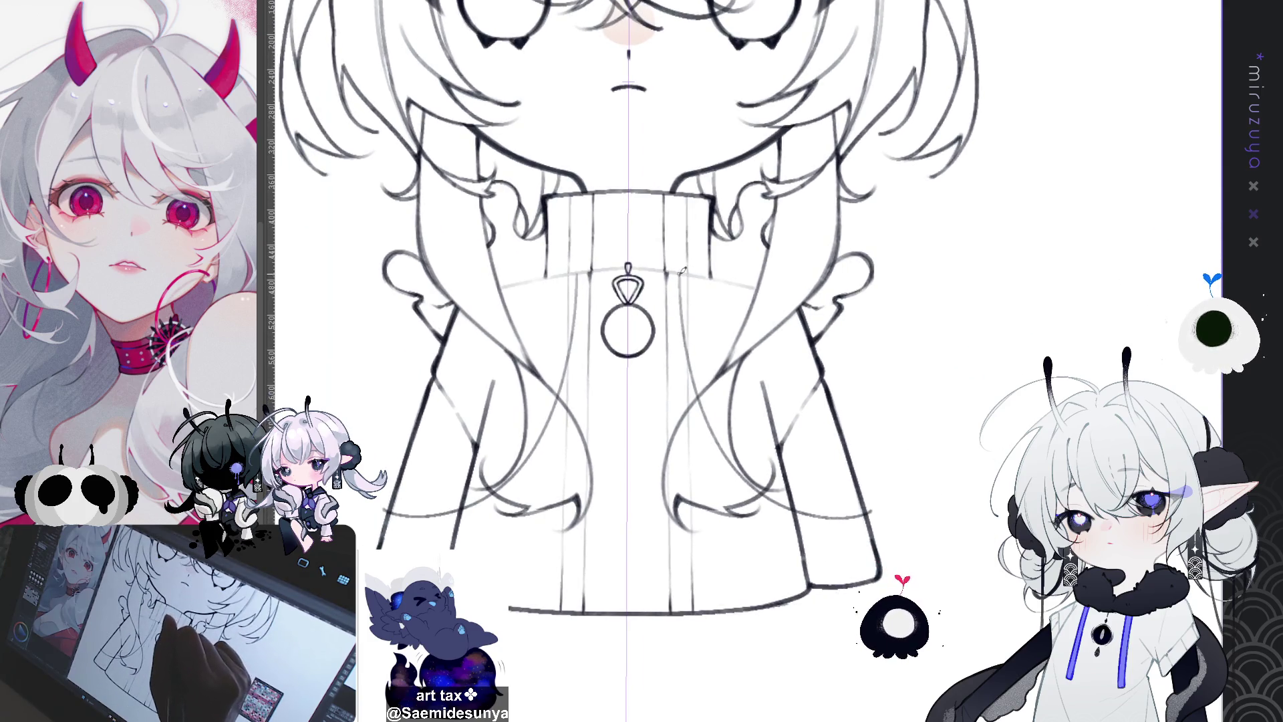
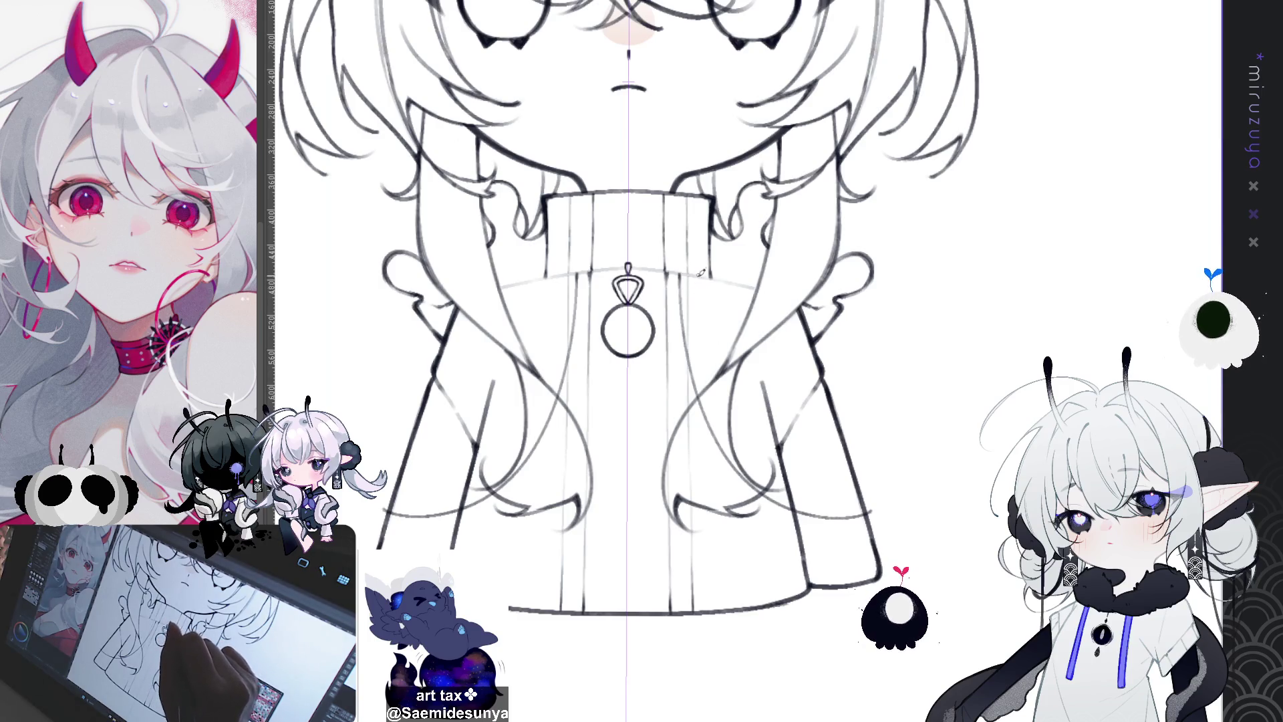
Redraw the mirrored hair strand from the collar down to the sleeve, retrying until it looks right
key("ctrl+z")
mouse_move(699, 270)
left_mouse_down()
mouse_move(701, 345)
mouse_move(815, 498)
left_mouse_up()
key("ctrl+z")
mouse_move(700, 268)
left_mouse_down()
mouse_move(721, 403)
mouse_move(849, 493)
left_mouse_up()
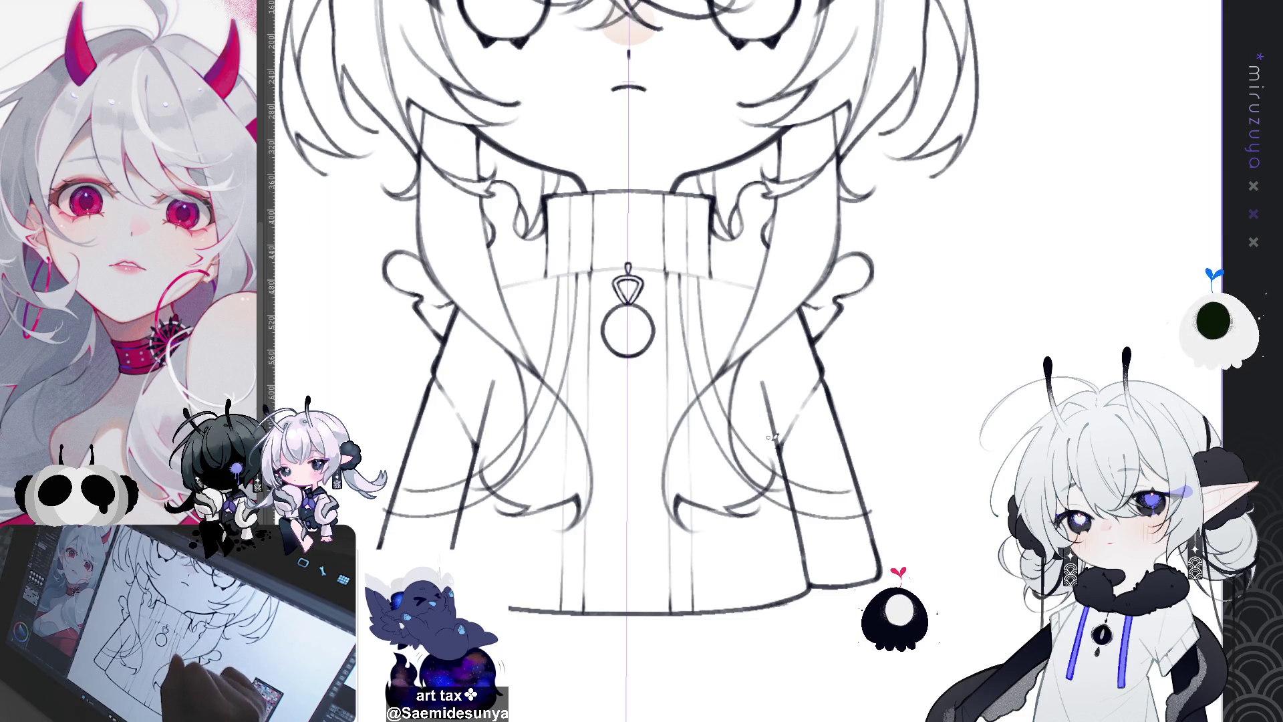
key("ctrl+z")
mouse_move(700, 270)
left_mouse_down()
mouse_move(712, 374)
mouse_move(862, 505)
mouse_move(699, 304)
mouse_move(845, 491)
mouse_move(864, 484)
left_mouse_up()
key("ctrl+z")
key("ctrl+z")
mouse_move(700, 270)
left_mouse_down()
mouse_move(743, 431)
mouse_move(869, 498)
left_mouse_up()
key("ctrl+z")
mouse_move(696, 270)
left_mouse_down()
mouse_move(740, 417)
mouse_move(862, 488)
left_mouse_up()
key("ctrl+z")
mouse_move(696, 270)
left_mouse_down()
mouse_move(714, 374)
mouse_move(873, 488)
left_mouse_up()
key("ctrl+z")
left_click_drag(689, 274, 832, 515)
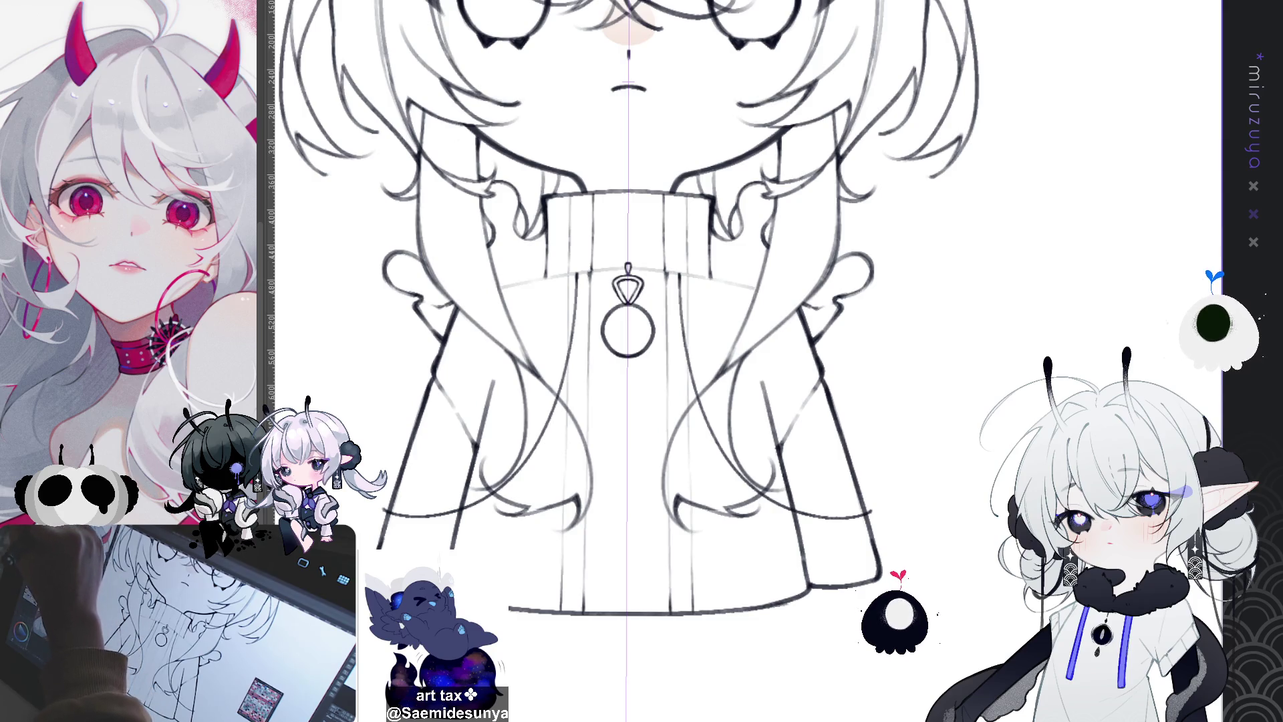
mouse_move(735, 407)
left_mouse_down()
mouse_move(673, 390)
mouse_move(722, 361)
mouse_move(728, 372)
left_mouse_up()
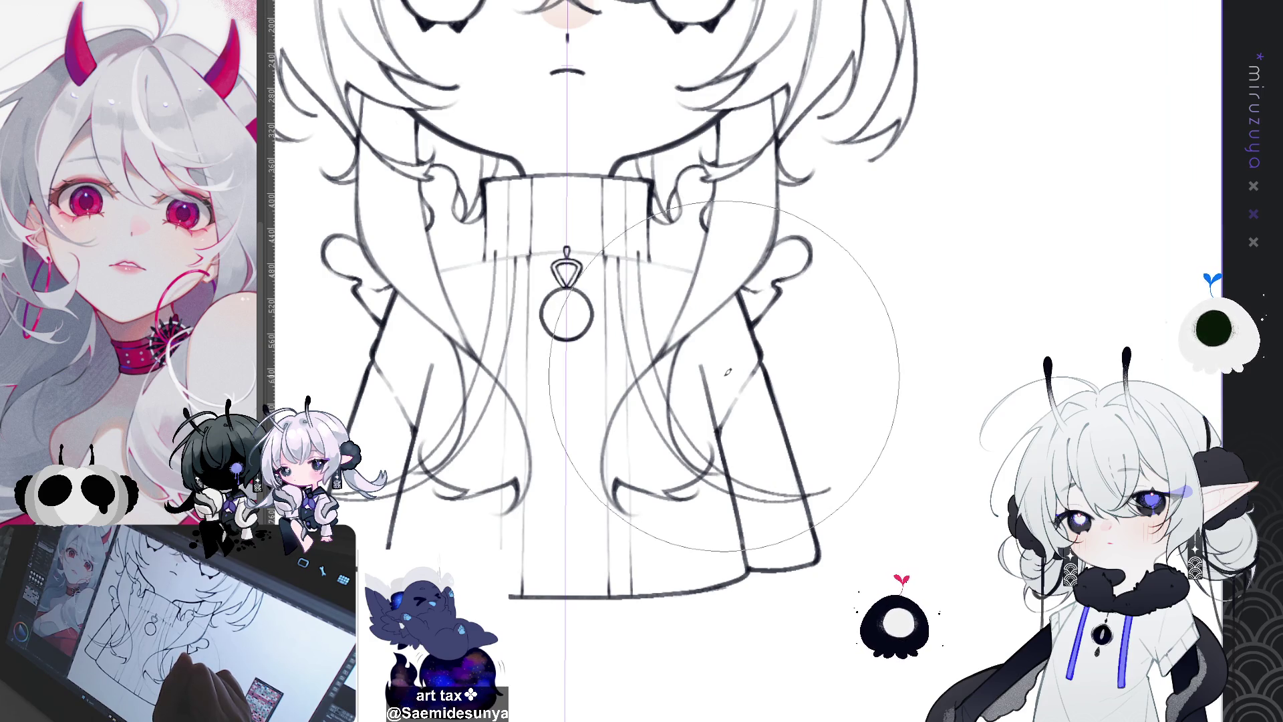
Draw a curved cuff line just above the sleeve hem with a slightly smaller pen
key("bracketleft")
key("bracketleft")
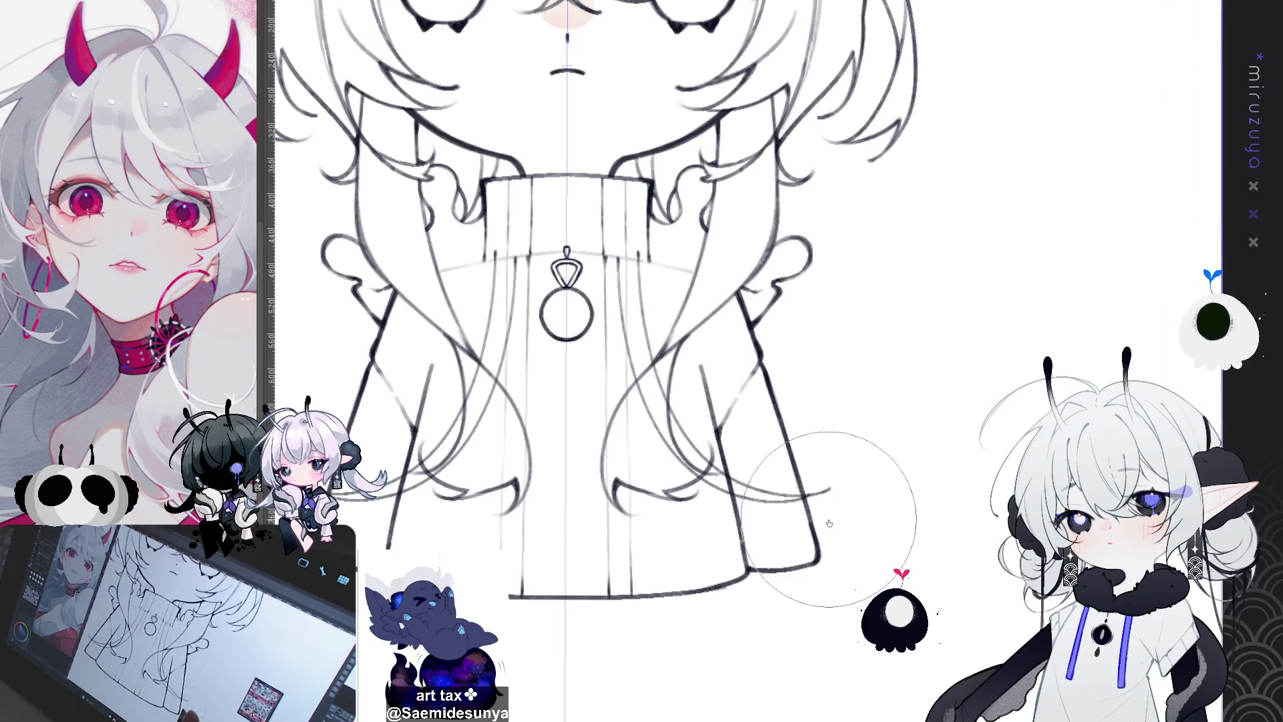
key("bracketright")
key("bracketright")
key("bracketleft")
left_click_drag(810, 500, 770, 471)
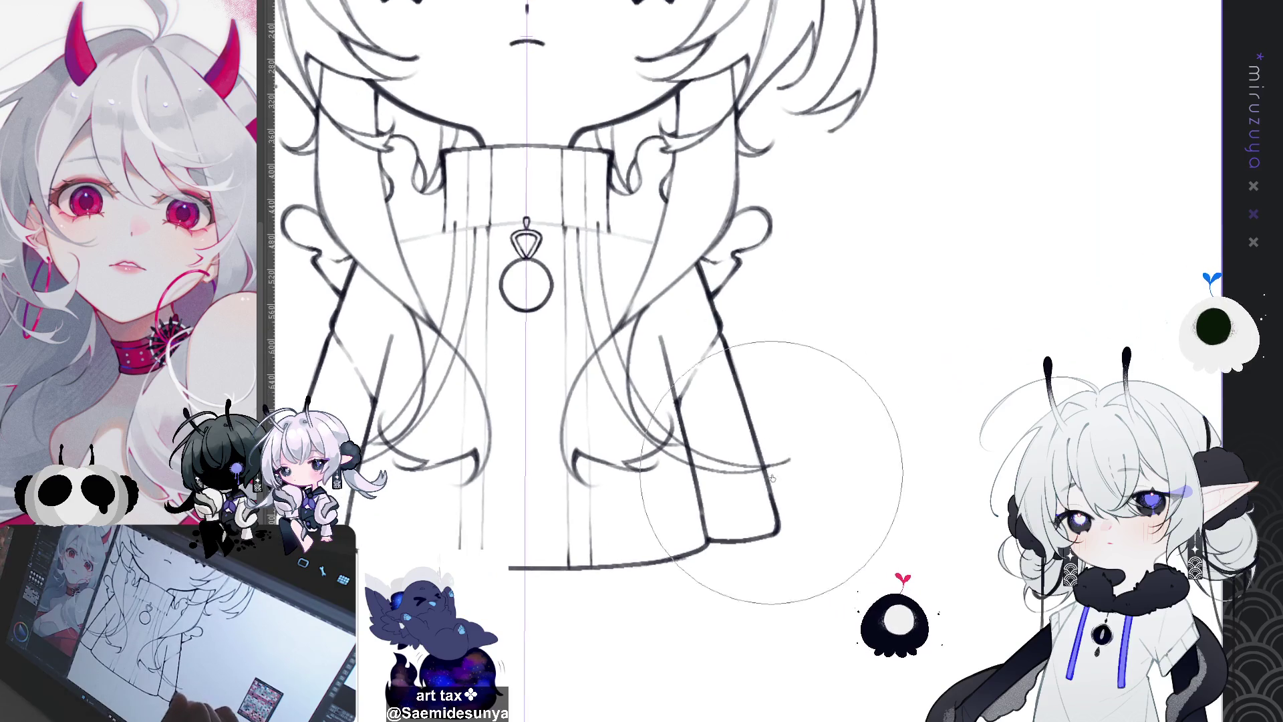
left_click_drag(688, 451, 793, 442)
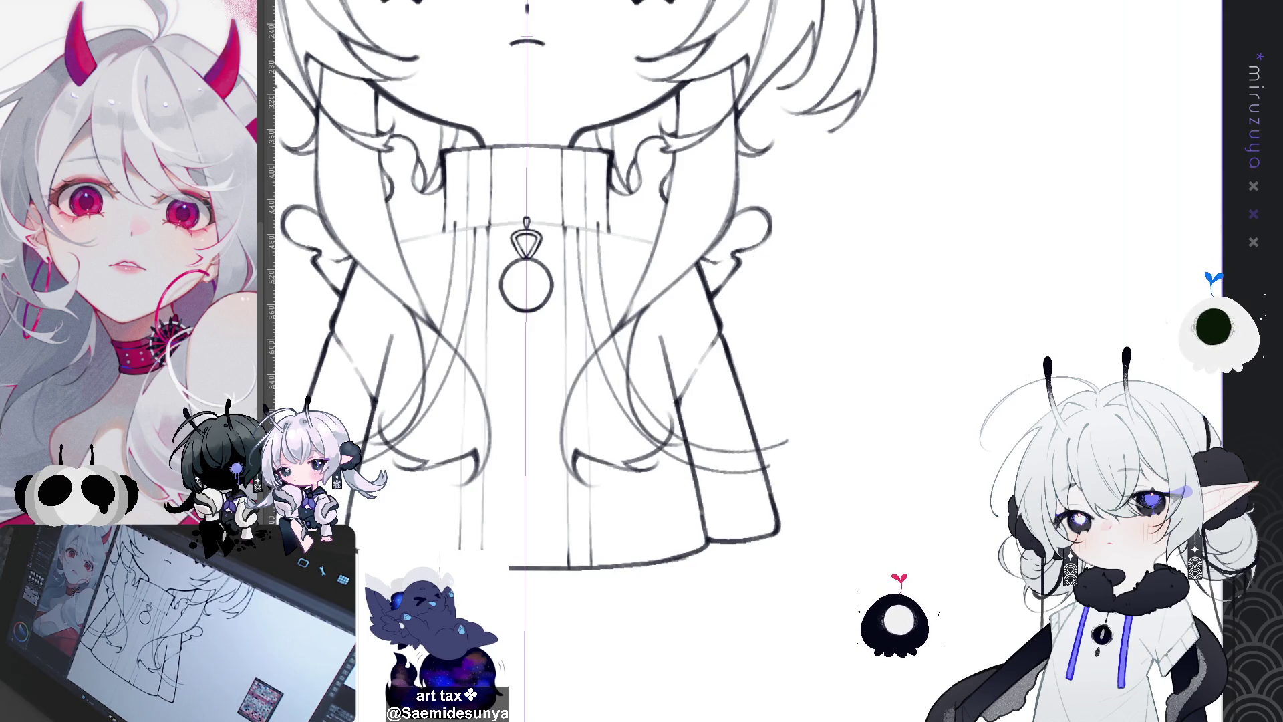
Erase the cuff line's overhanging tip, then bring the whole character back into view
mouse_move(761, 464)
left_mouse_down()
mouse_move(779, 449)
mouse_move(768, 445)
left_mouse_up()
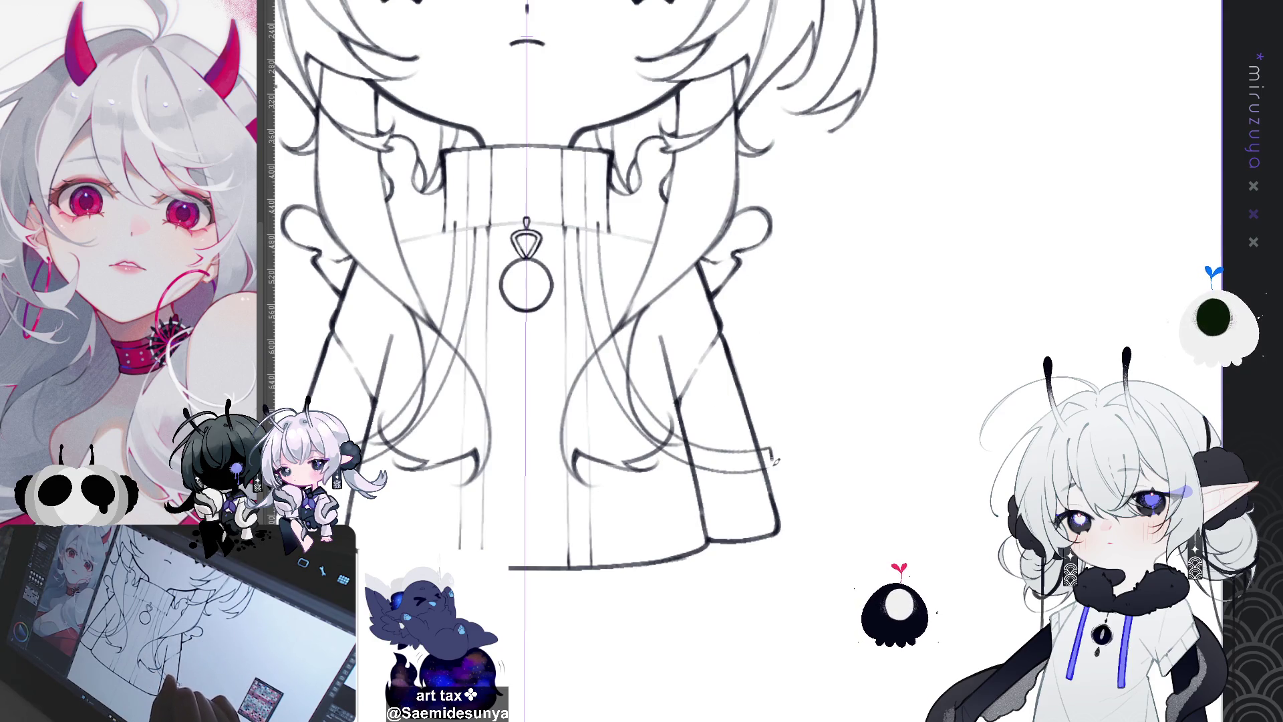
left_click_drag(782, 453, 643, 343)
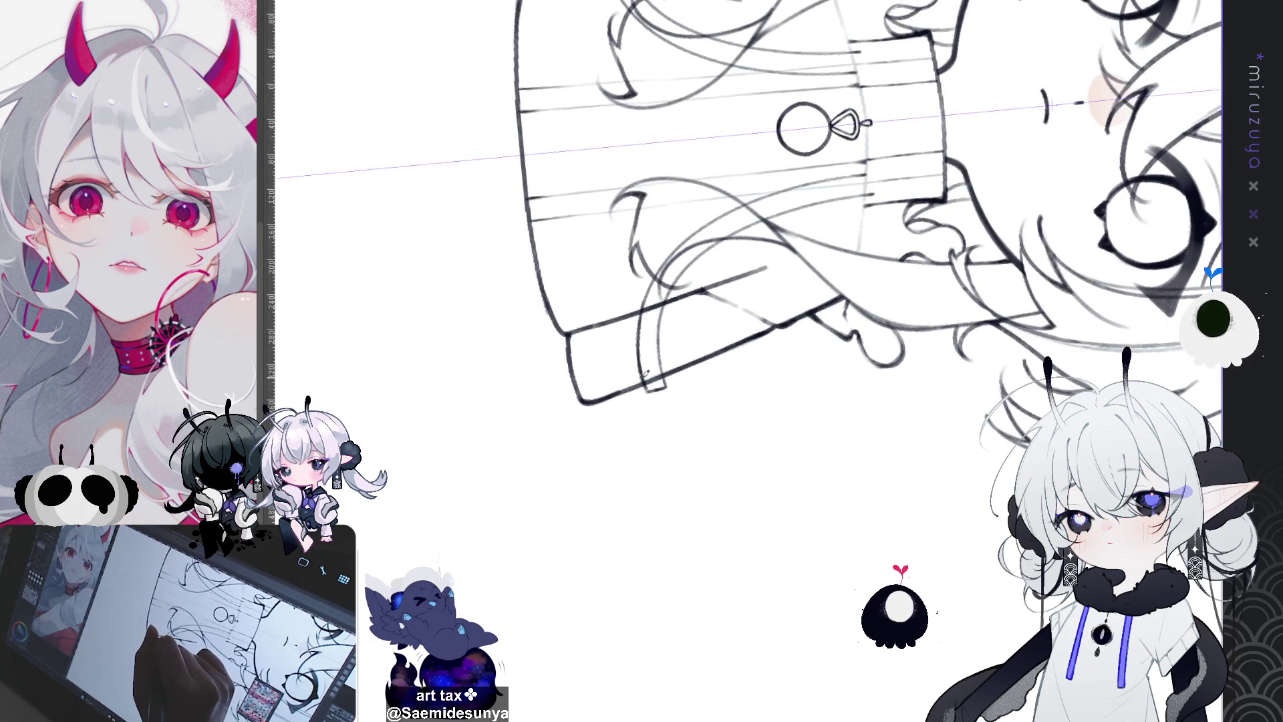
left_click_drag(639, 439, 738, 439)
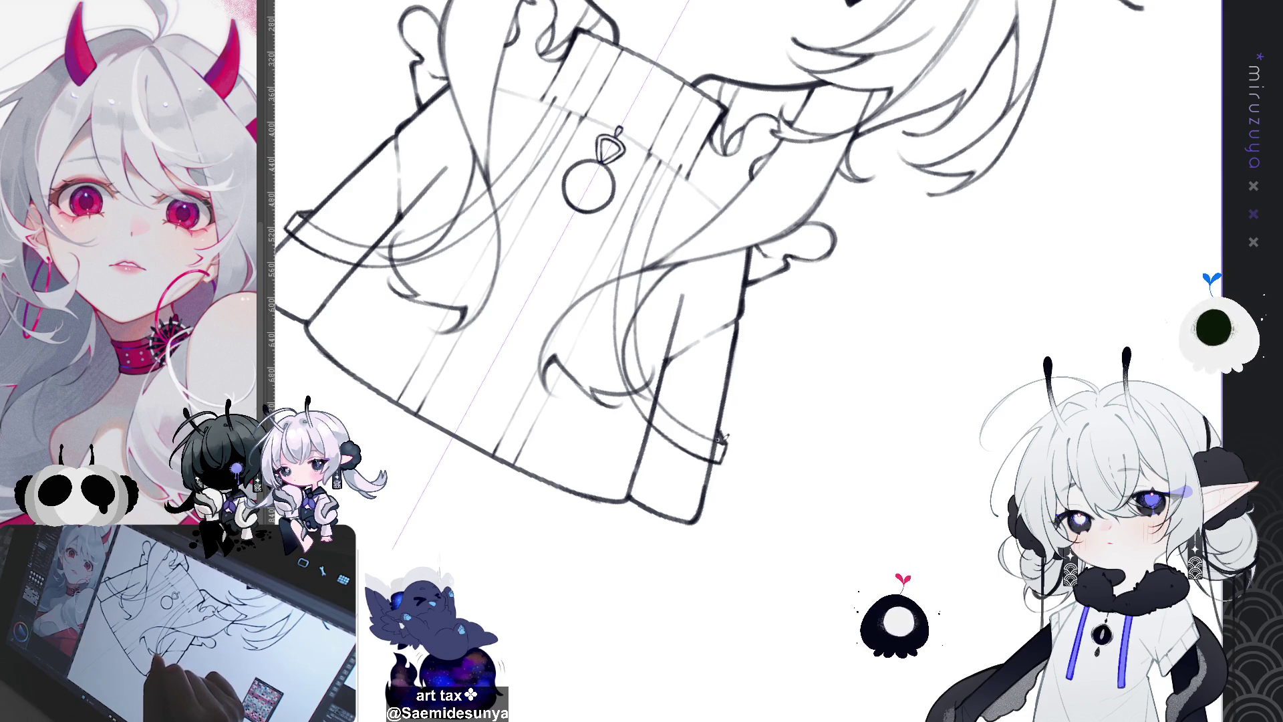
key("ctrl+0")
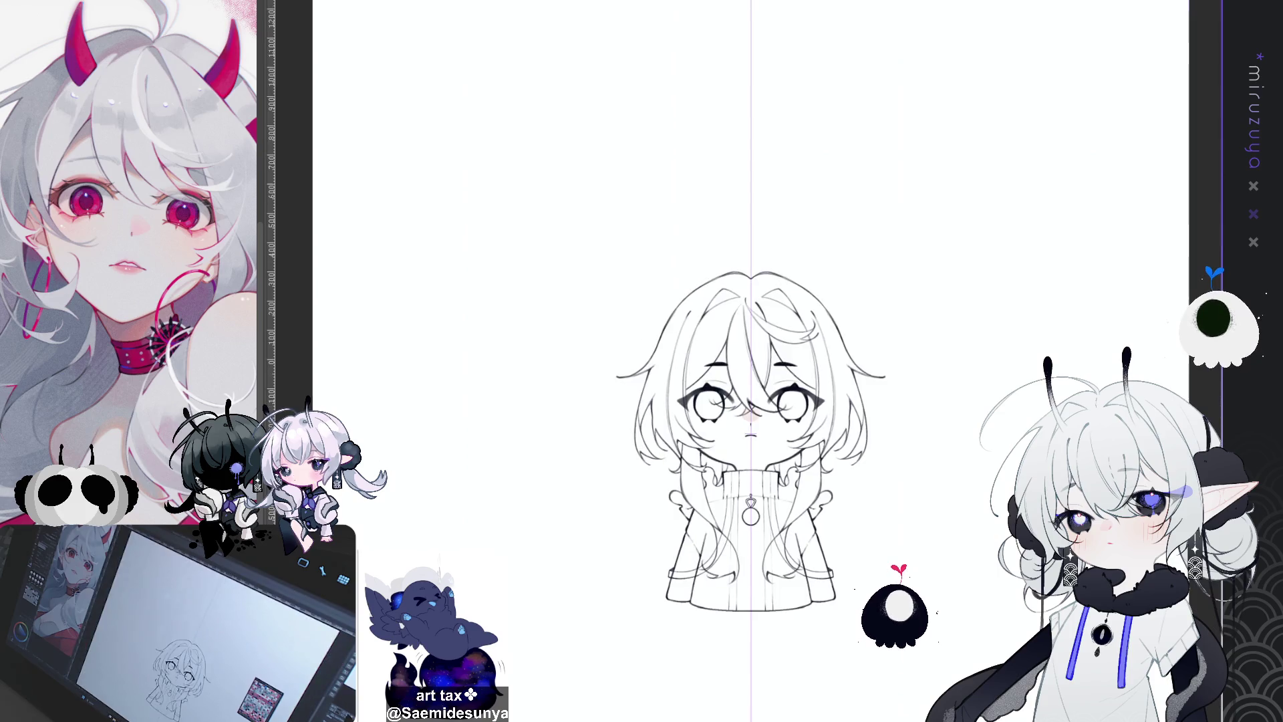
scroll(751, 435, "up", 2)
scroll(751, 401, "up", 2)
mouse_move(899, 680)
left_mouse_down()
mouse_move(816, 259)
mouse_move(850, 366)
left_mouse_up()
scroll(816, 260, "up", 2)
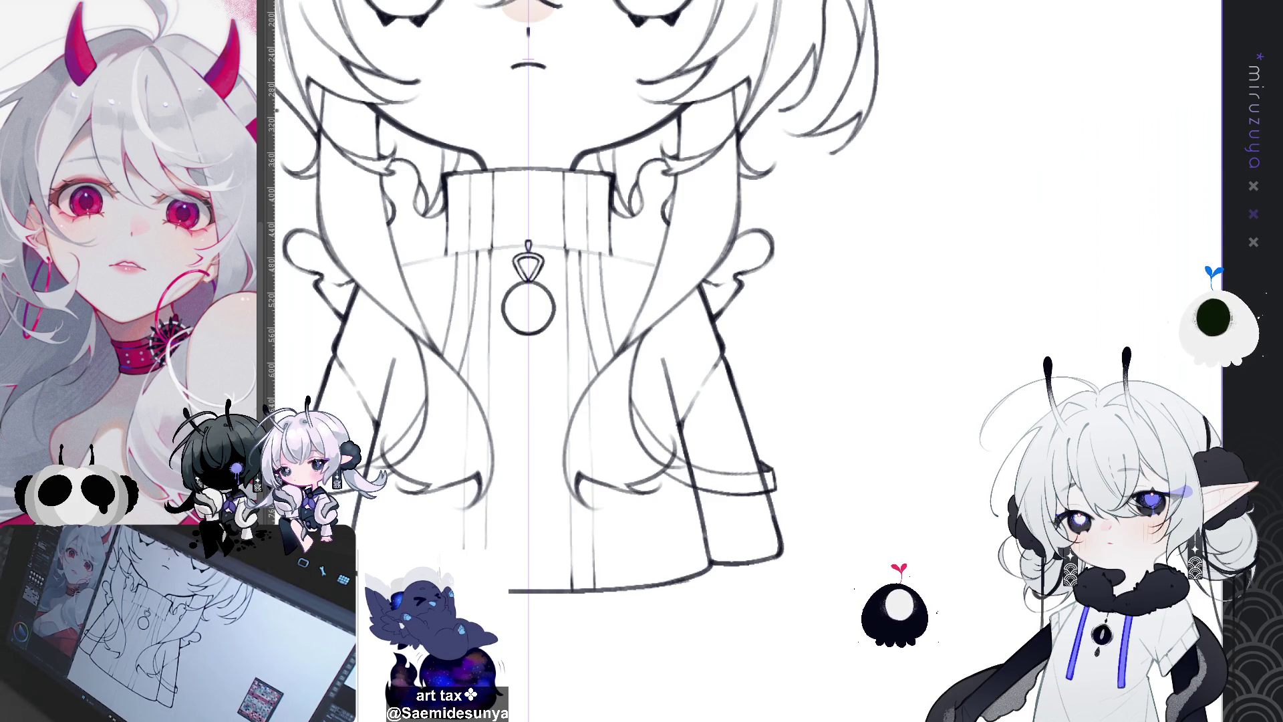
Draw the closing corner and vertical edge at the sleeve cuff's end, then rotate the view to check it
scroll(615, 360, "up", 1)
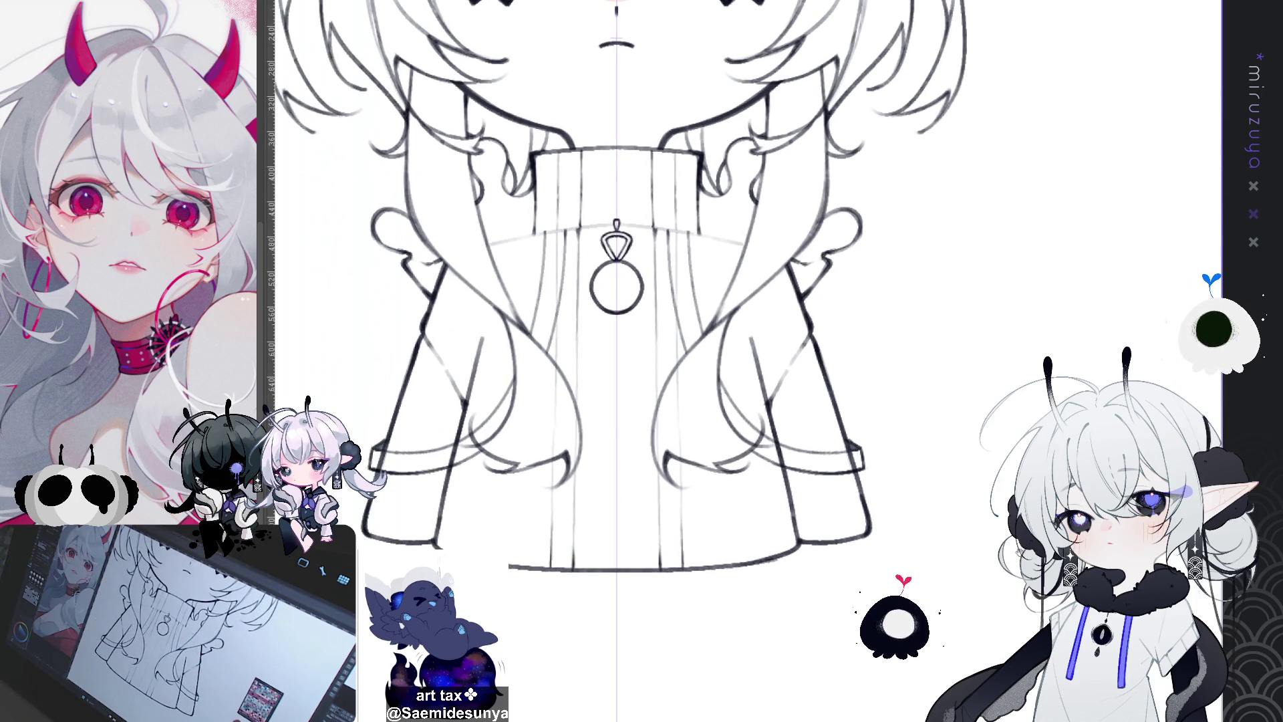
scroll(614, 361, "down", 1)
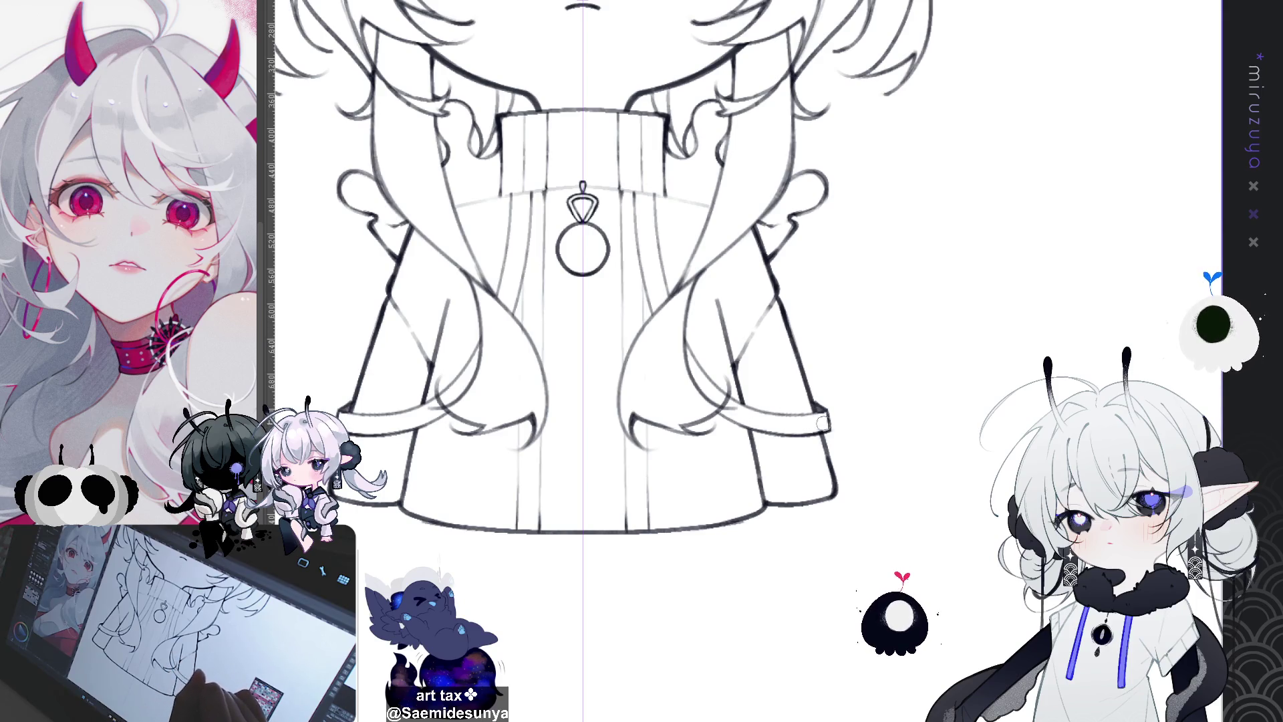
left_click_drag(821, 406, 830, 428)
scroll(933, 412, "down", 3)
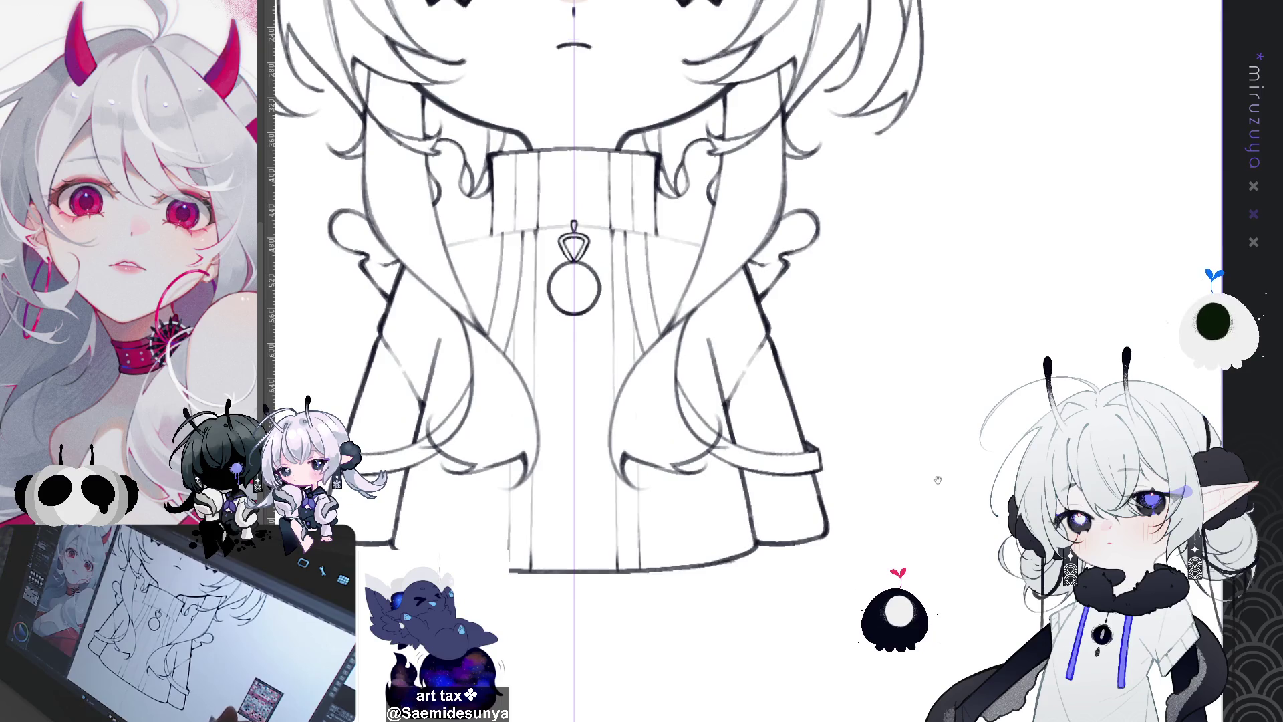
mouse_move(963, 467)
left_mouse_down()
mouse_move(699, 649)
mouse_move(688, 629)
left_mouse_up()
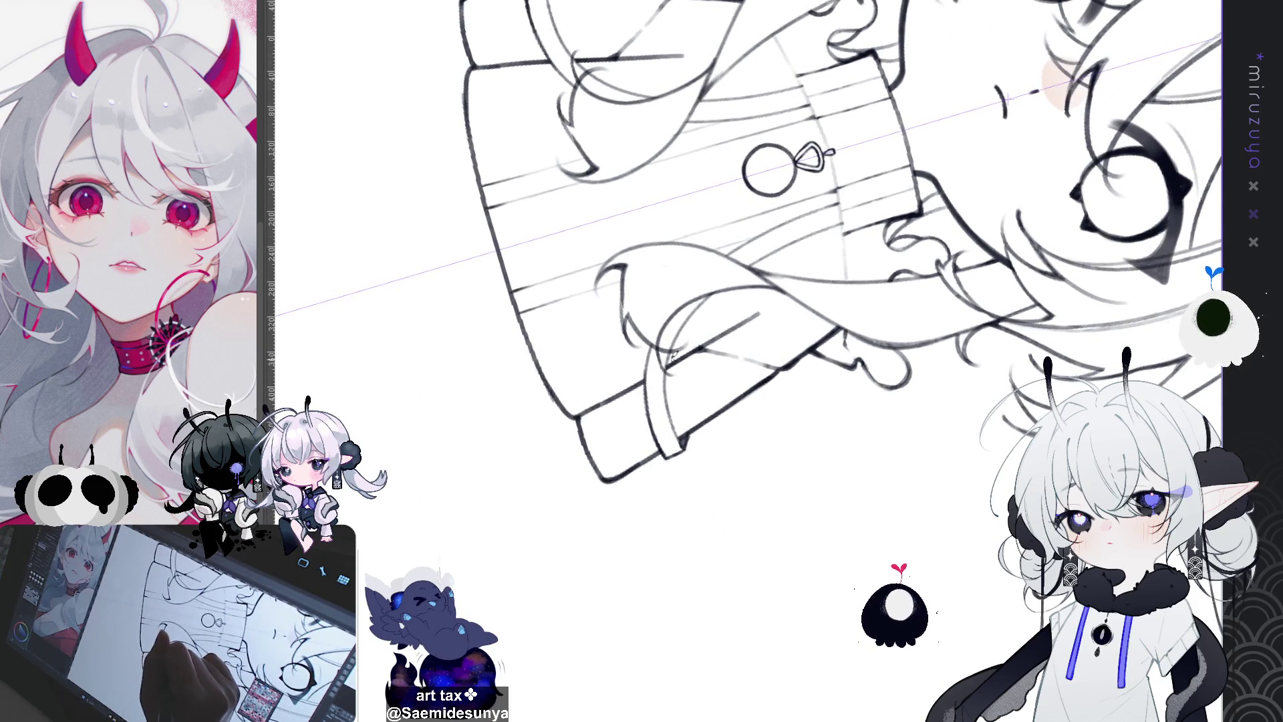
left_click_drag(626, 414, 588, 397)
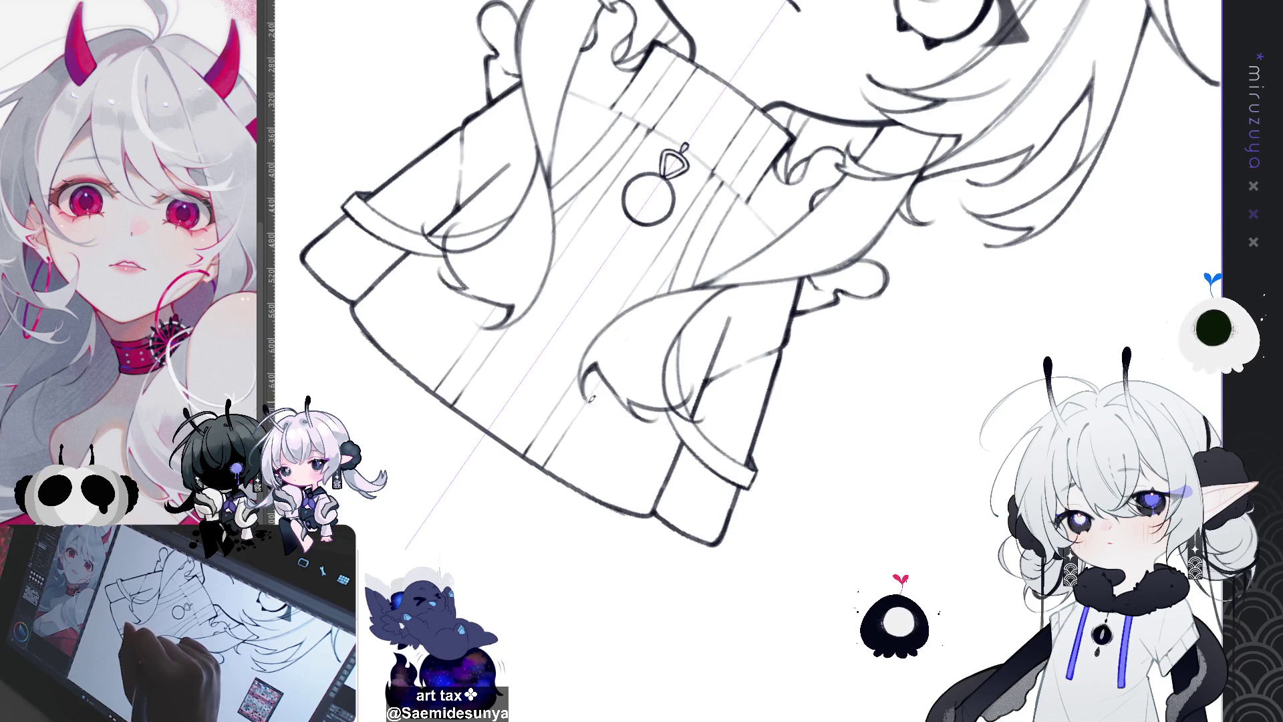
mouse_move(582, 388)
left_mouse_down()
mouse_move(548, 401)
mouse_move(807, 418)
left_mouse_up()
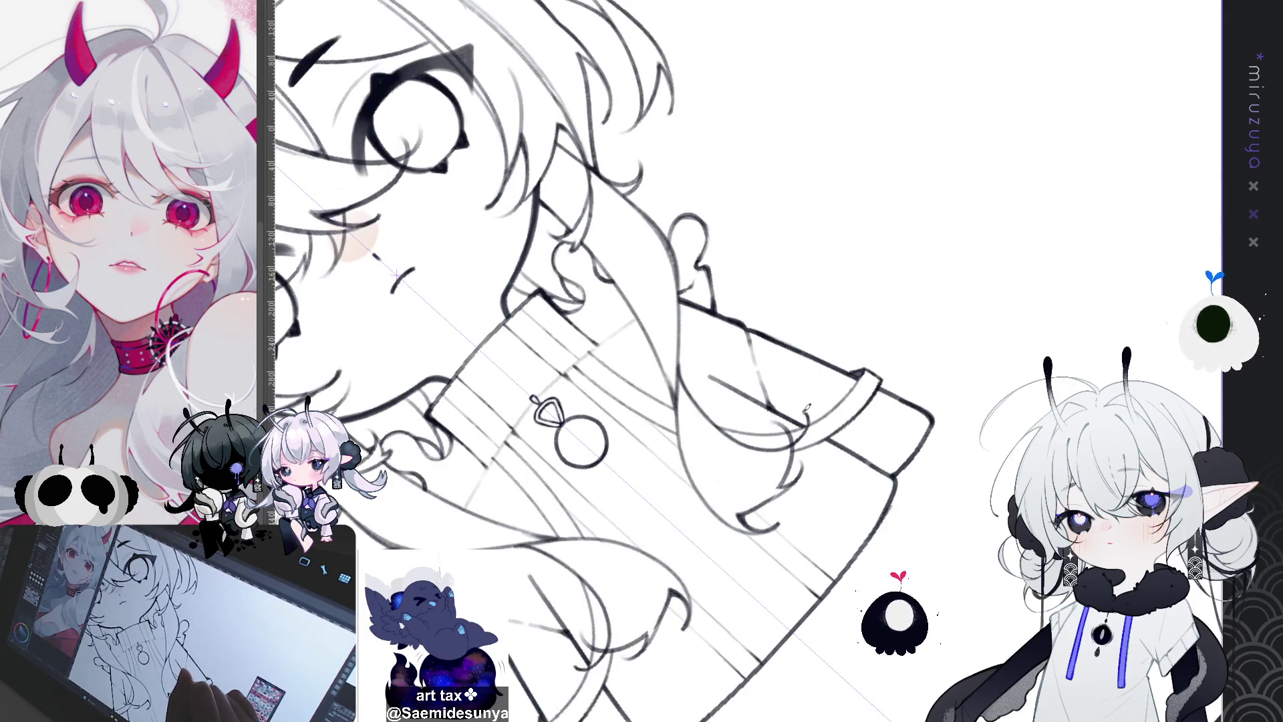
mouse_move(841, 384)
left_mouse_down()
mouse_move(715, 374)
mouse_move(708, 361)
mouse_move(748, 415)
left_mouse_up()
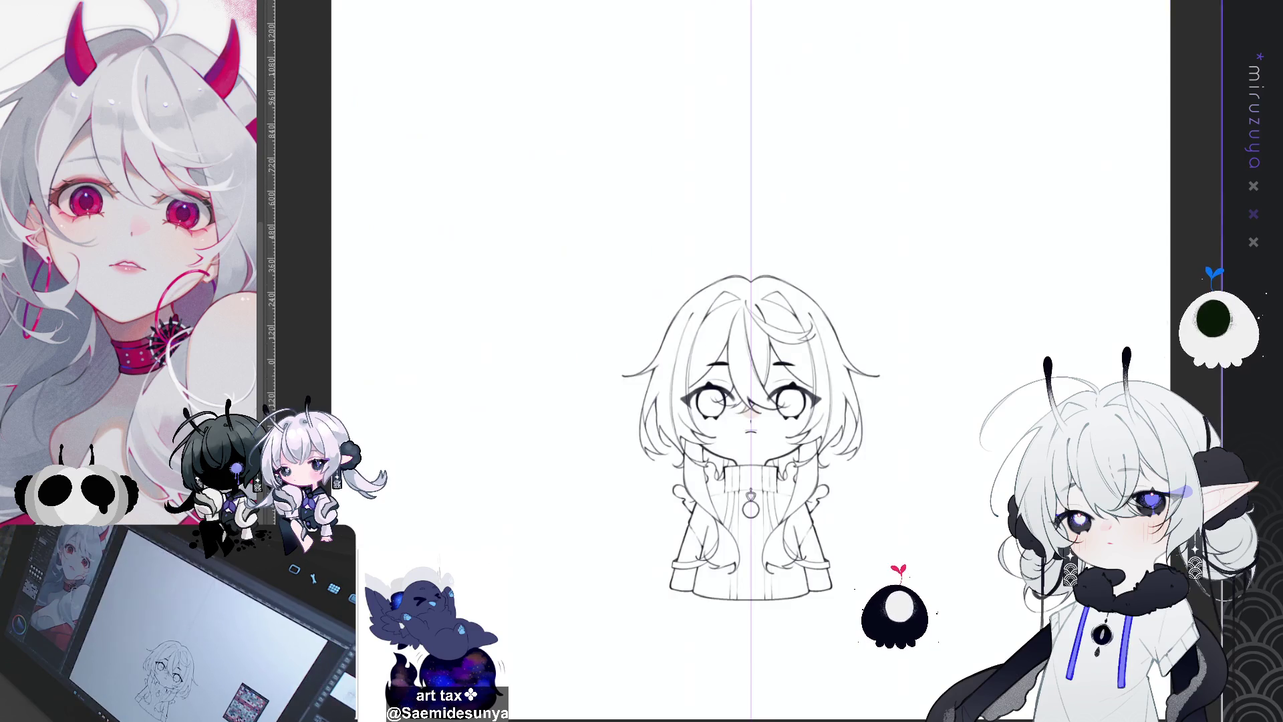
Draw two pairs of mirrored rib lines beside the pendant, redoing the first pair lower
scroll(748, 361, "down", 3)
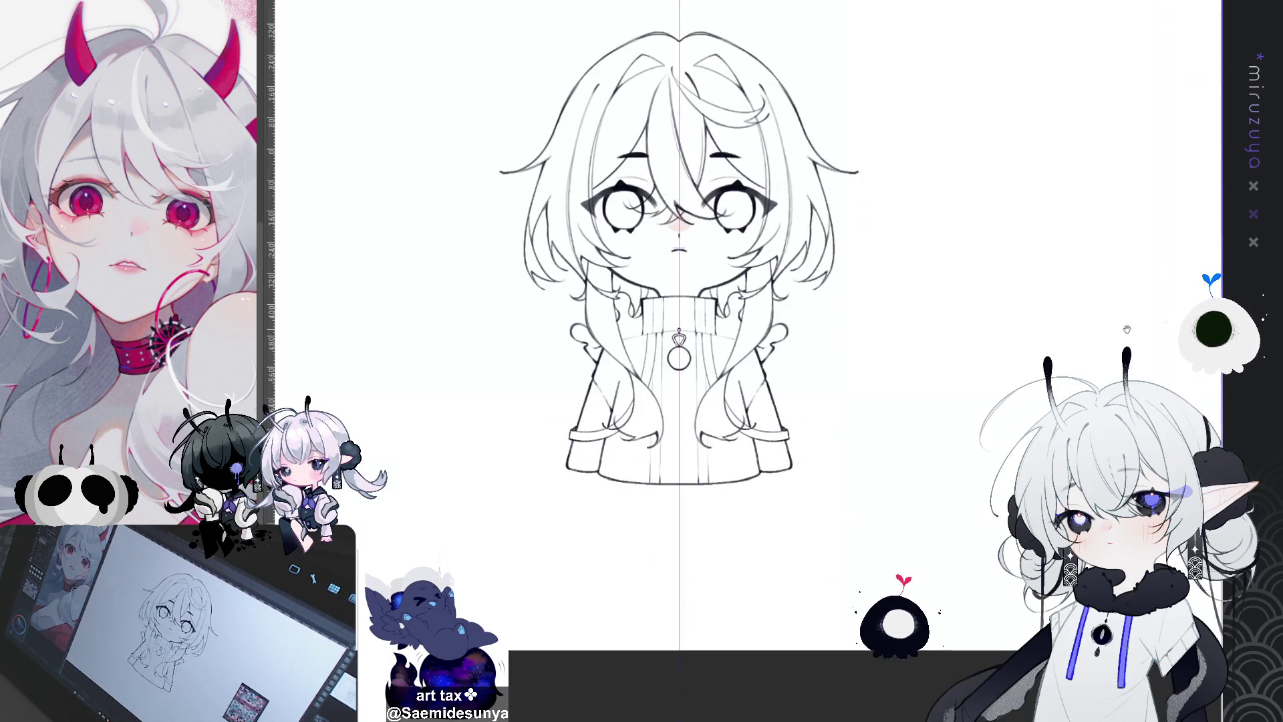
scroll(618, 503, "up", 3)
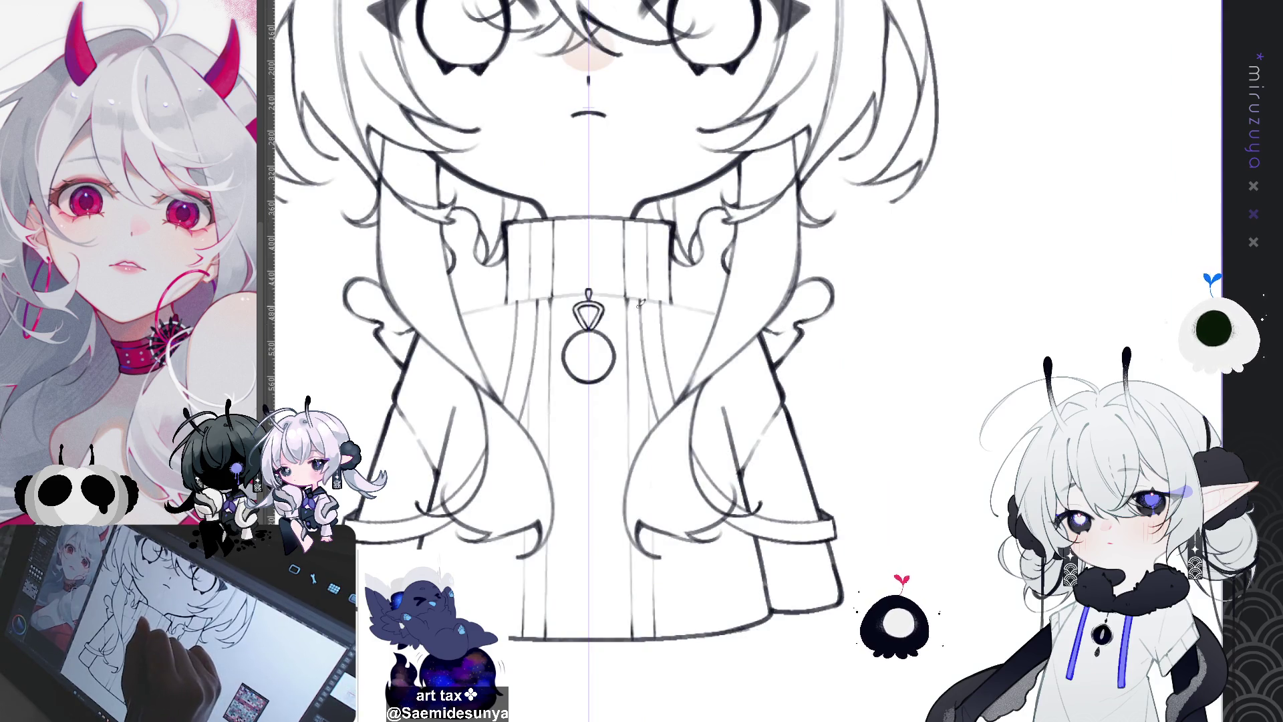
left_click_drag(643, 298, 648, 370)
key("ctrl+z")
left_click_drag(643, 314, 647, 395)
left_click_drag(664, 295, 669, 377)
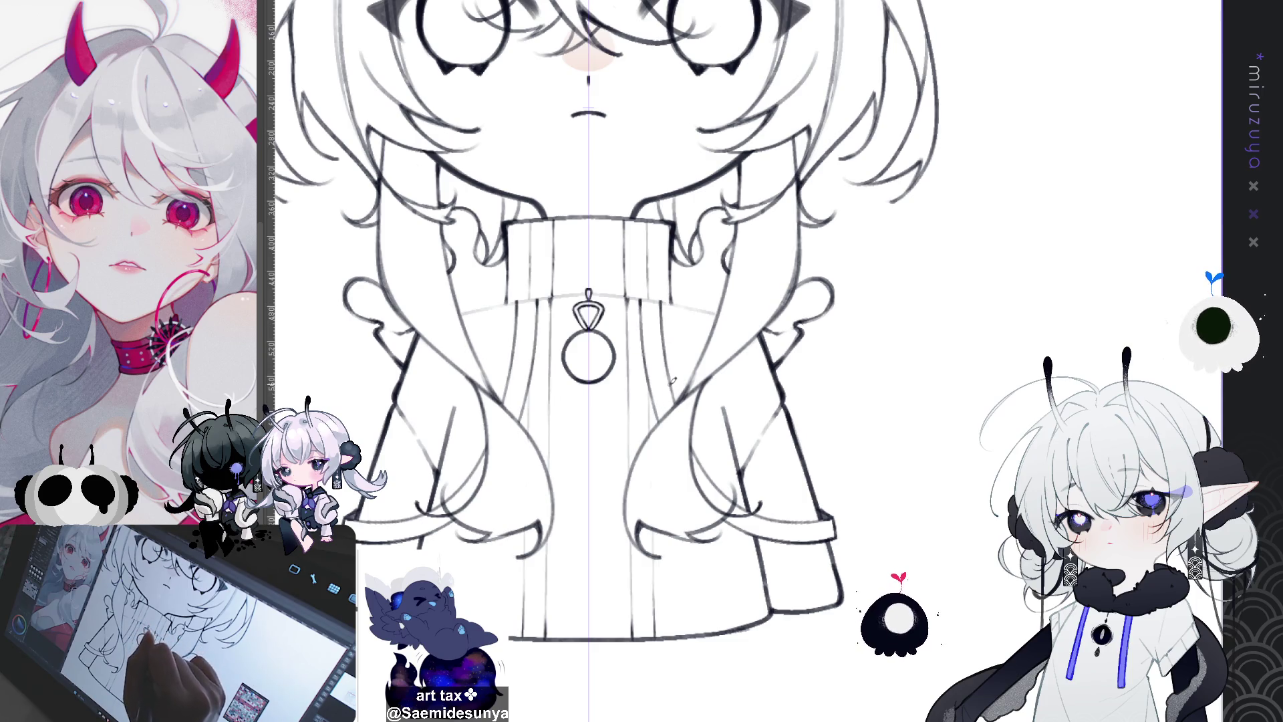
Draw a thin line running down from the pendant on the angled canvas
left_click_drag(735, 335, 669, 267)
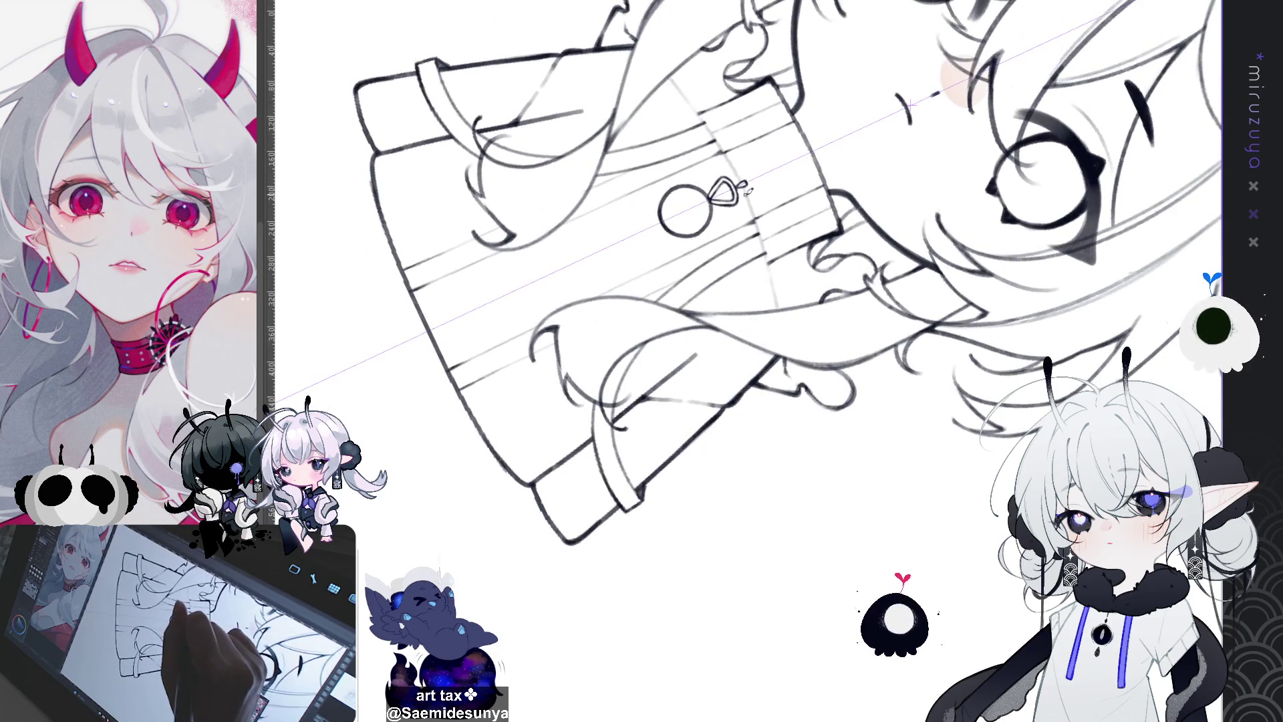
mouse_move(747, 183)
left_mouse_down()
mouse_move(781, 309)
mouse_move(922, 563)
left_mouse_up()
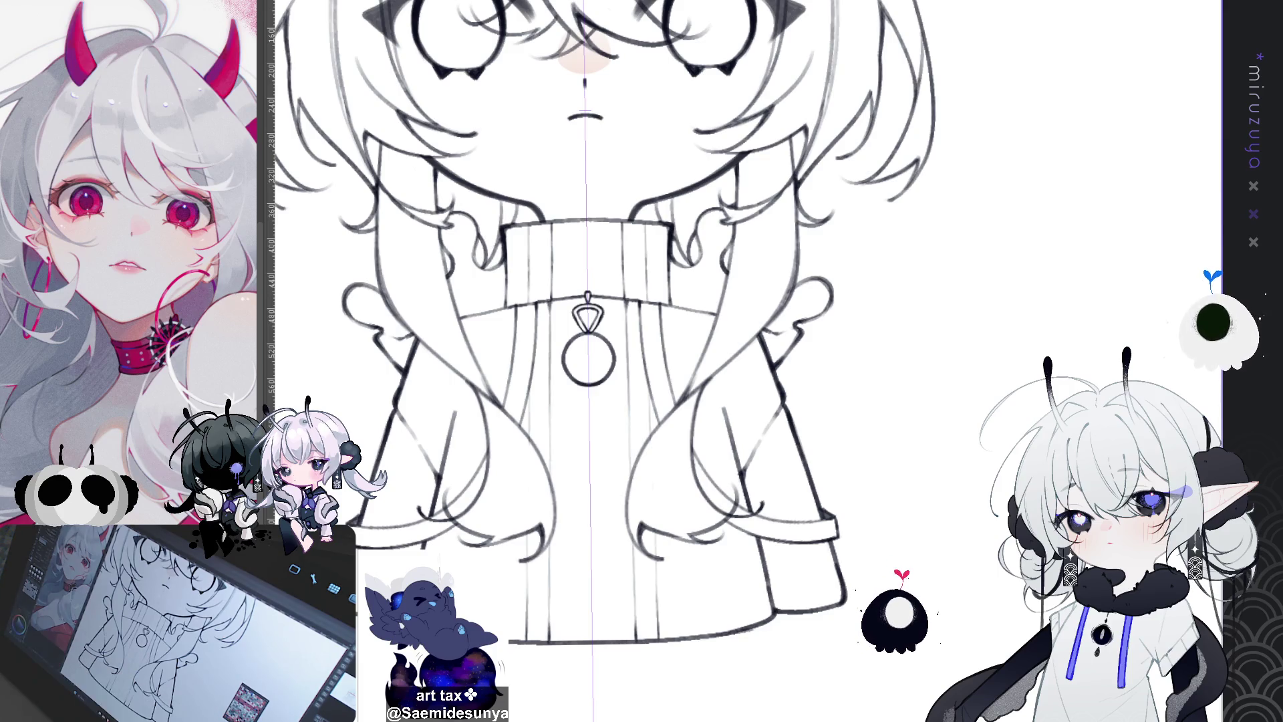
scroll(748, 361, "down", 5)
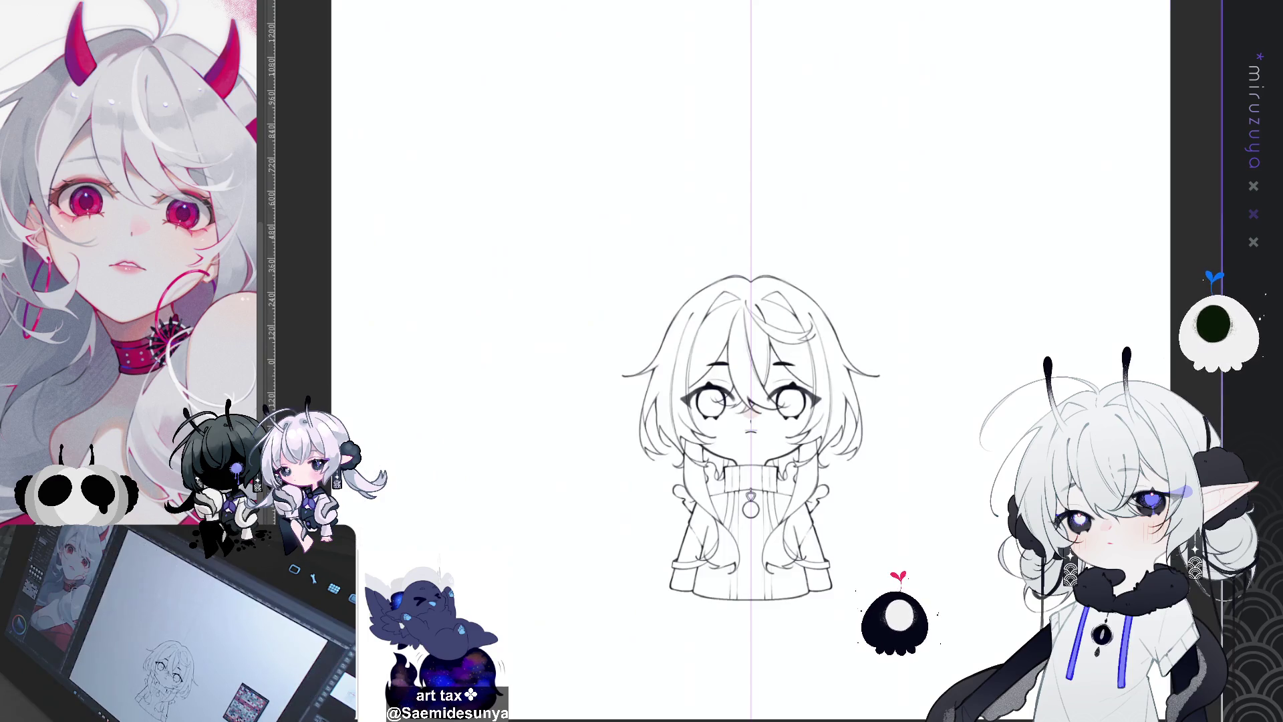
scroll(748, 361, "up", 2)
left_click_drag(751, 468, 676, 317)
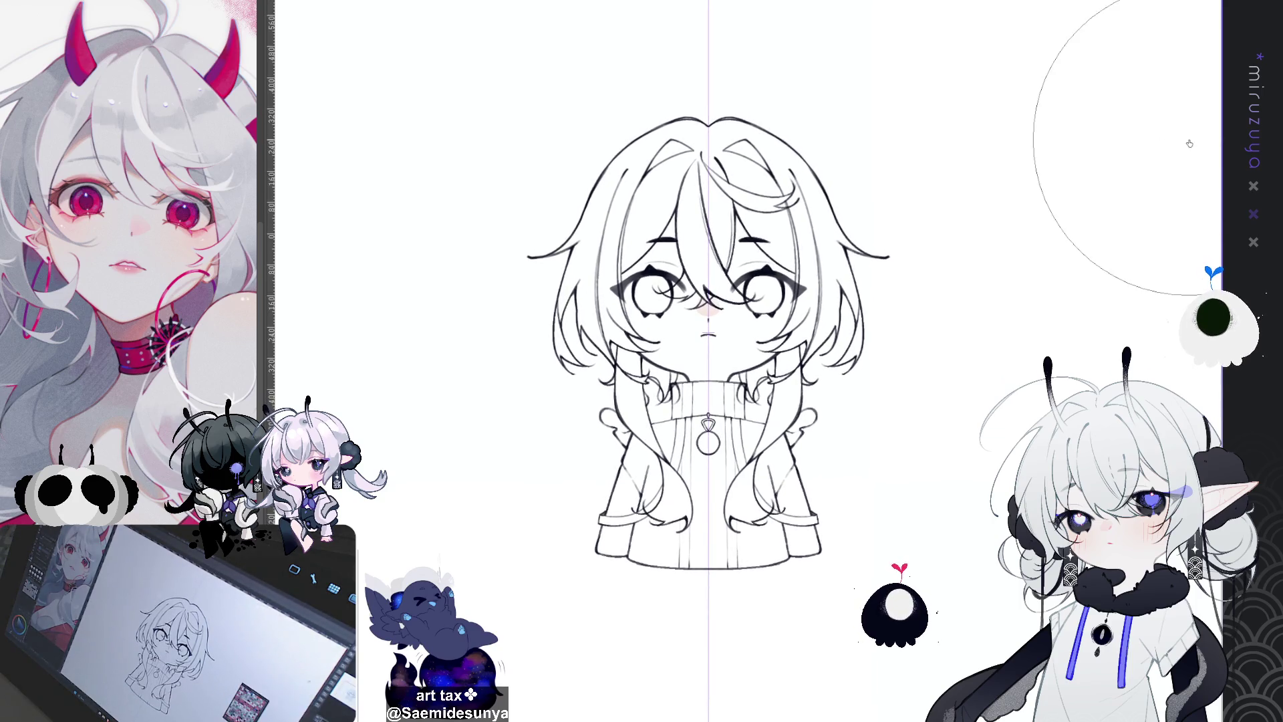
key("ctrl+plus")
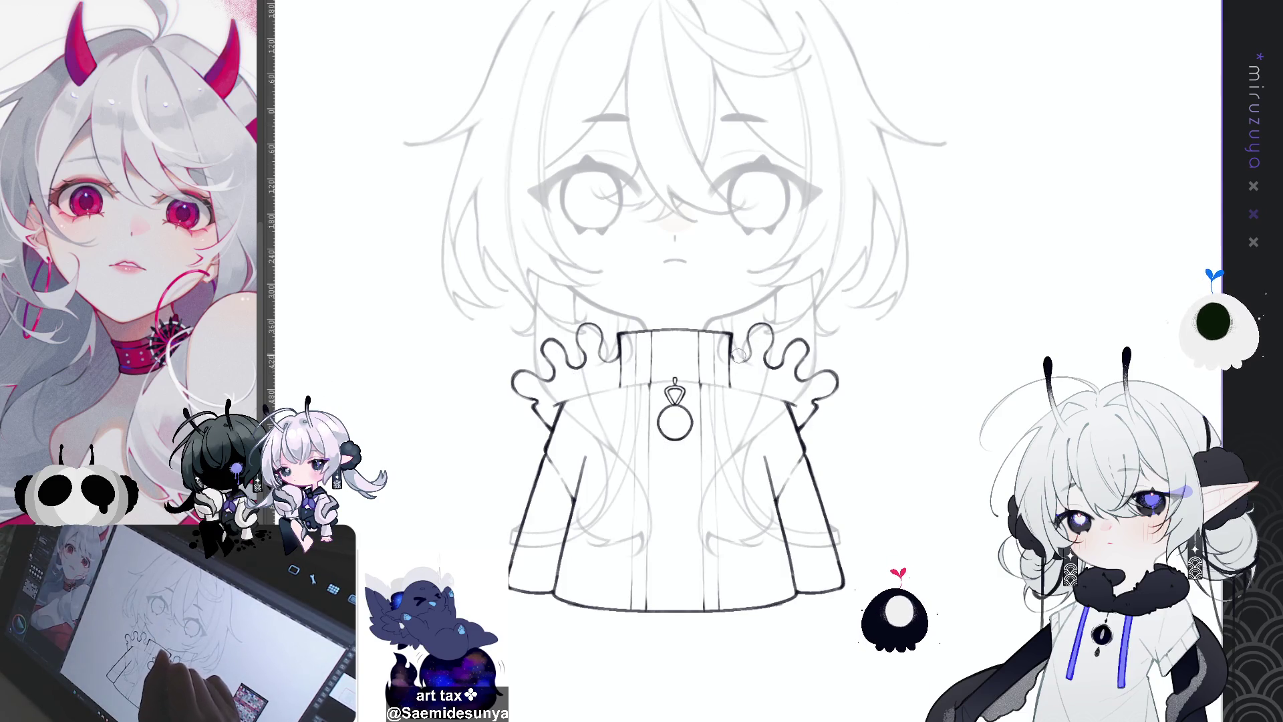
Erase the leftover curly ruffle strands beside the collar's right shoulder
mouse_move(738, 361)
left_mouse_down()
mouse_move(774, 331)
mouse_move(795, 358)
left_mouse_up()
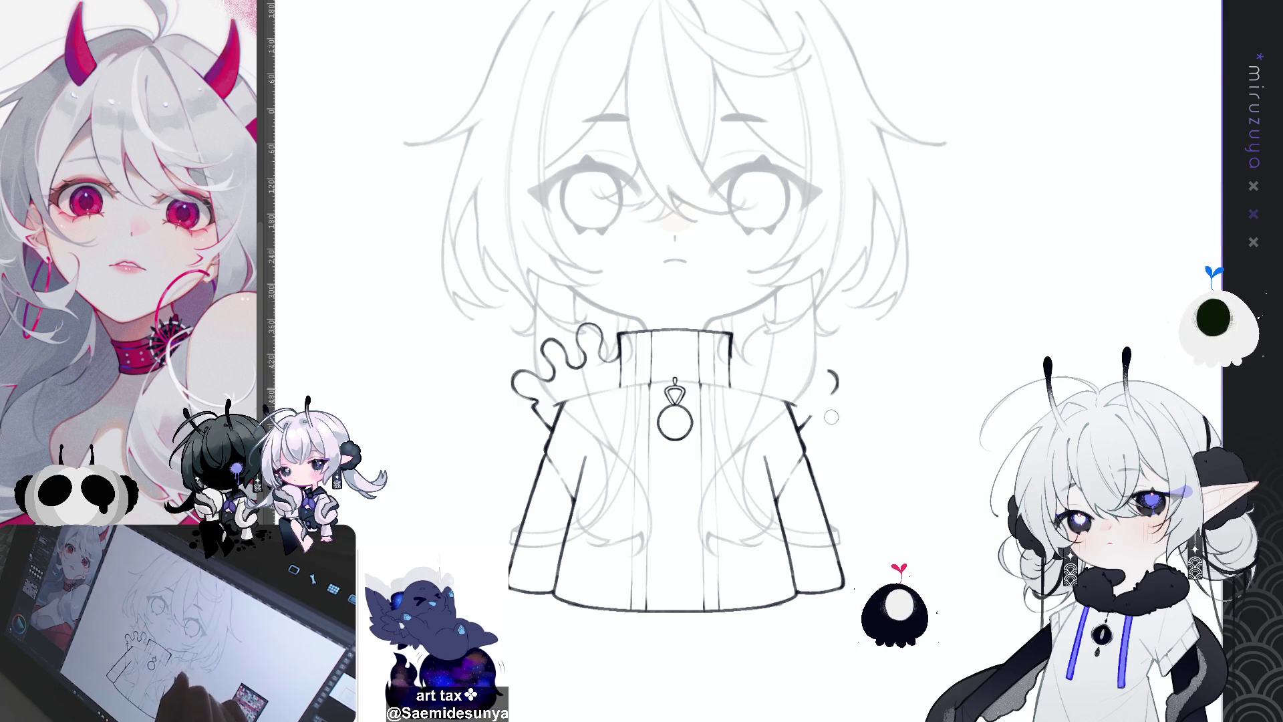
key("ctrl+z")
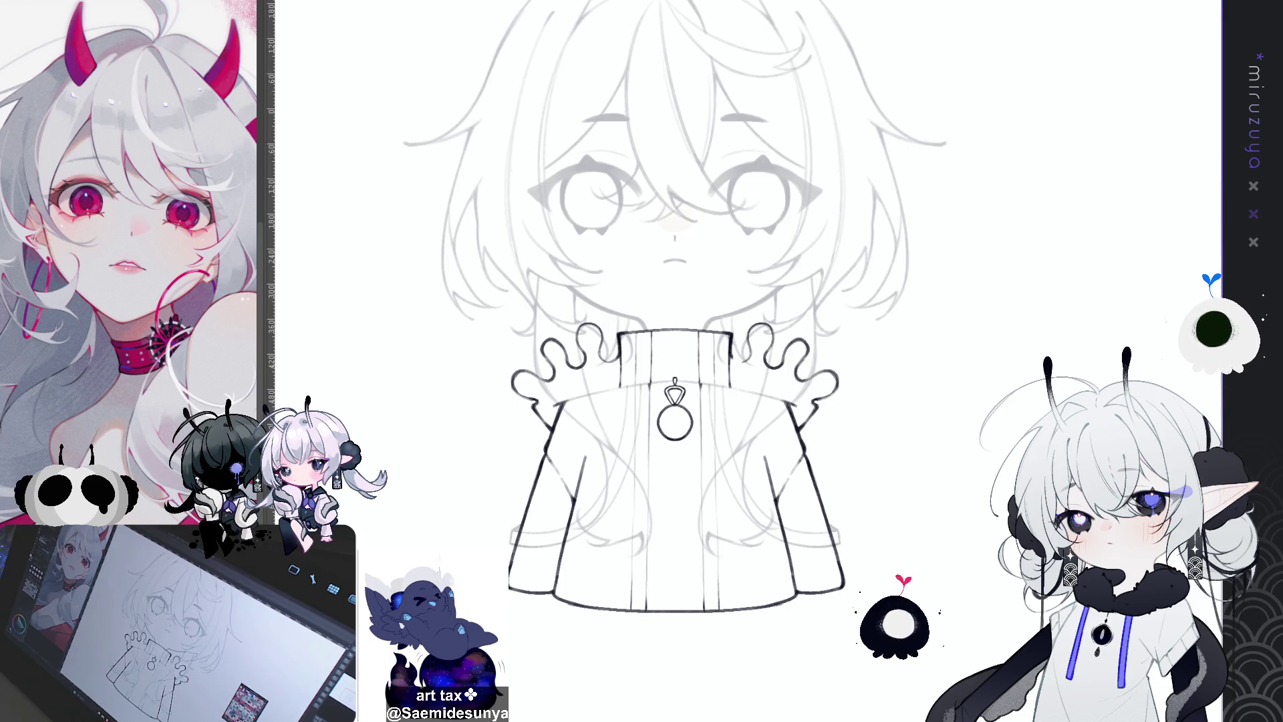
key("ctrl+r")
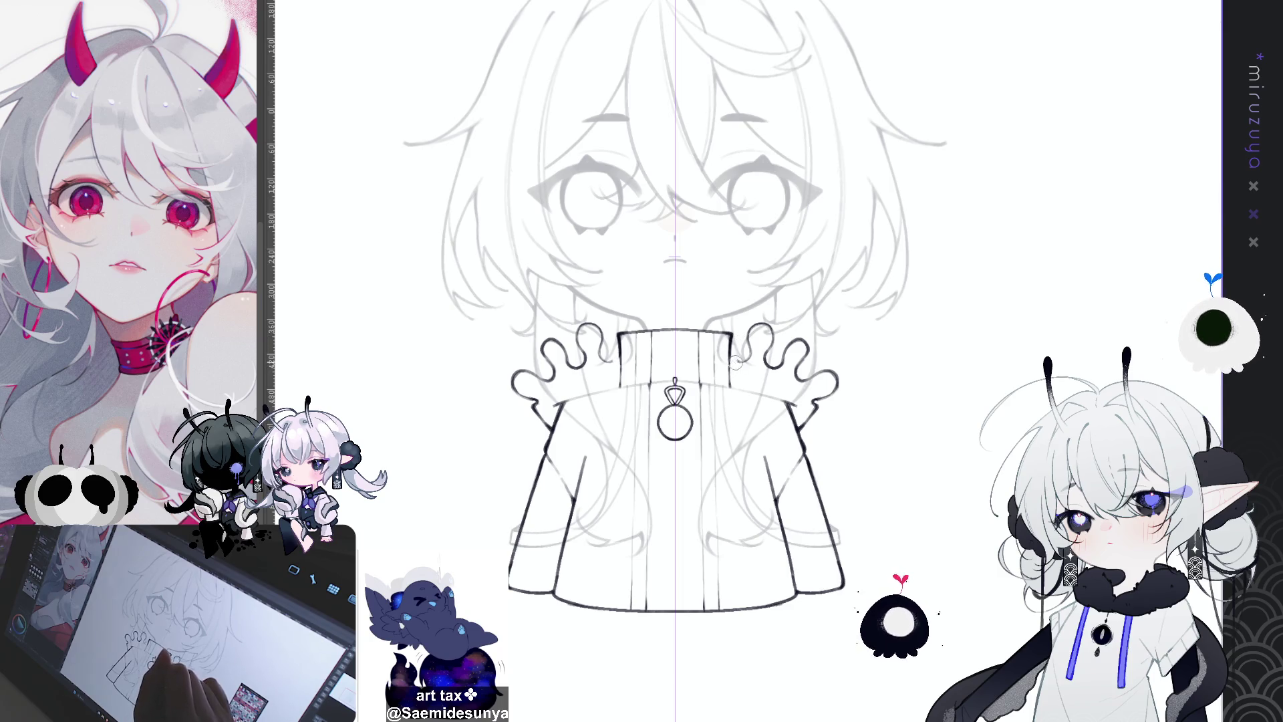
mouse_move(733, 345)
left_mouse_down()
mouse_move(737, 361)
mouse_move(755, 318)
mouse_move(749, 347)
mouse_move(752, 325)
mouse_move(775, 321)
mouse_move(782, 356)
mouse_move(827, 414)
mouse_move(829, 383)
mouse_move(808, 440)
left_mouse_up()
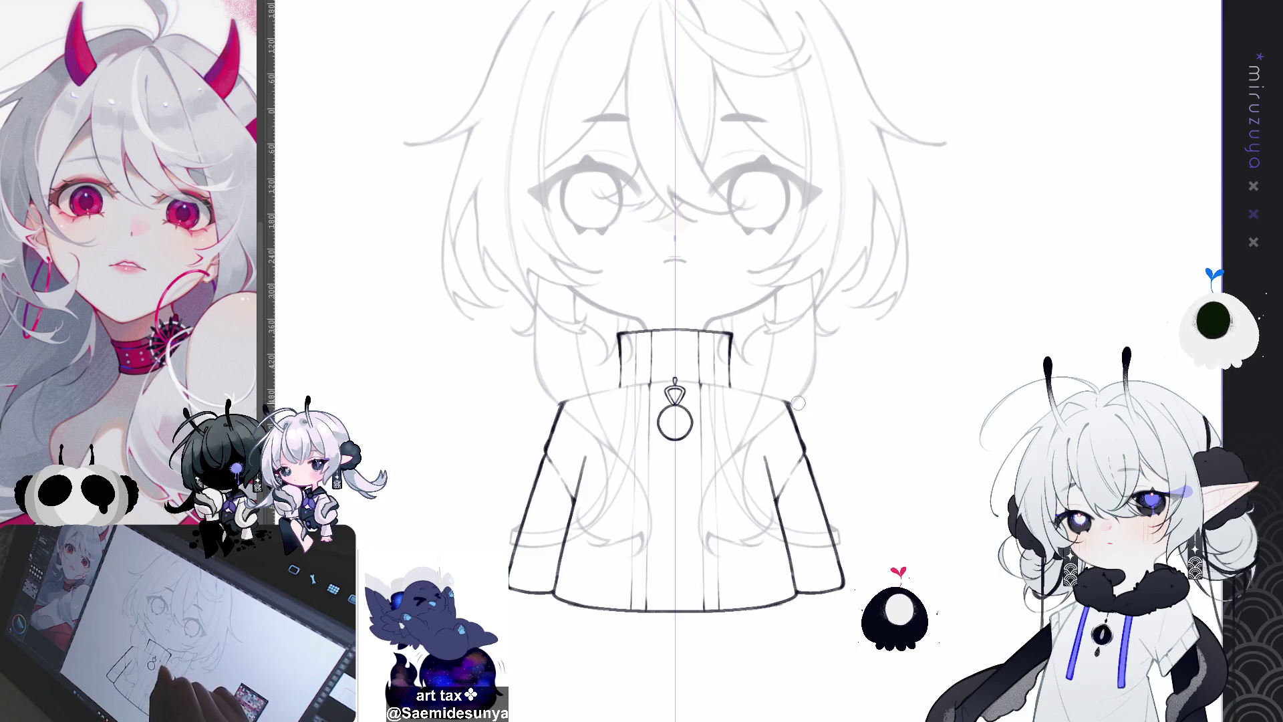
left_click_drag(799, 403, 792, 531)
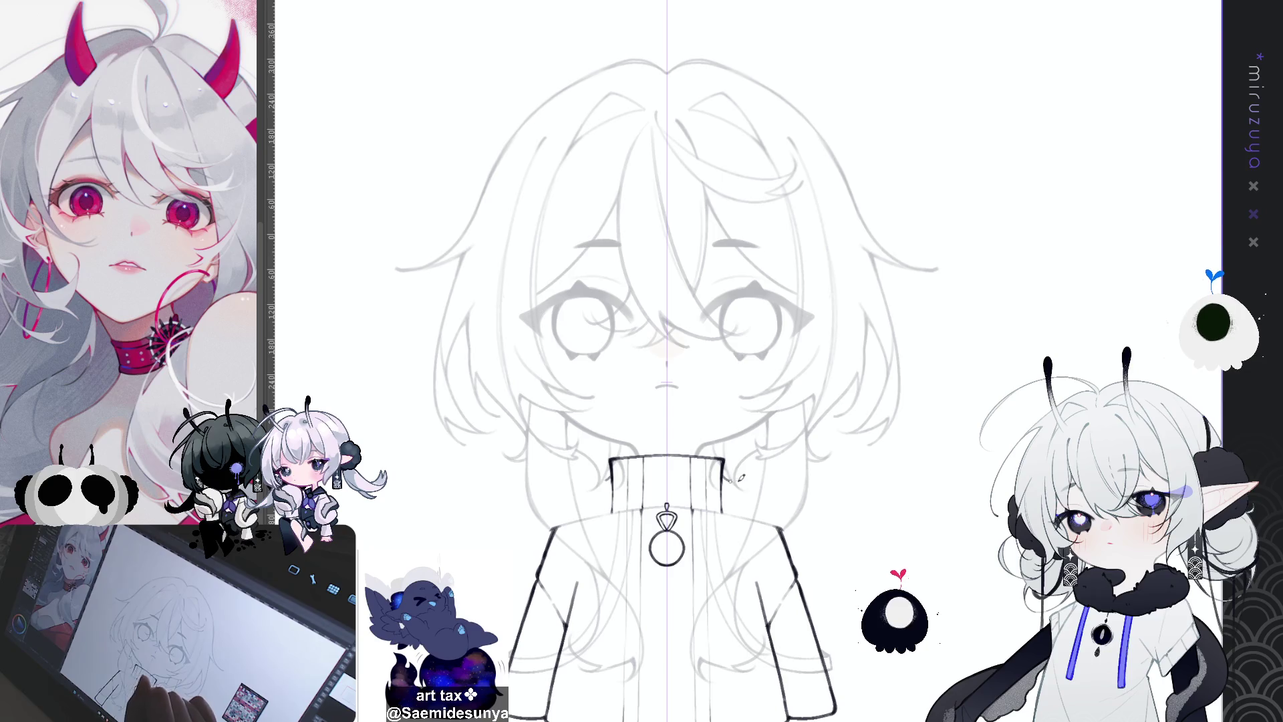
Sketch the mirrored wavy frill along the turtleneck collar edges, retrying strokes until it fits
mouse_move(727, 470)
left_mouse_down()
mouse_move(742, 480)
mouse_move(753, 466)
left_mouse_up()
key("ctrl+z")
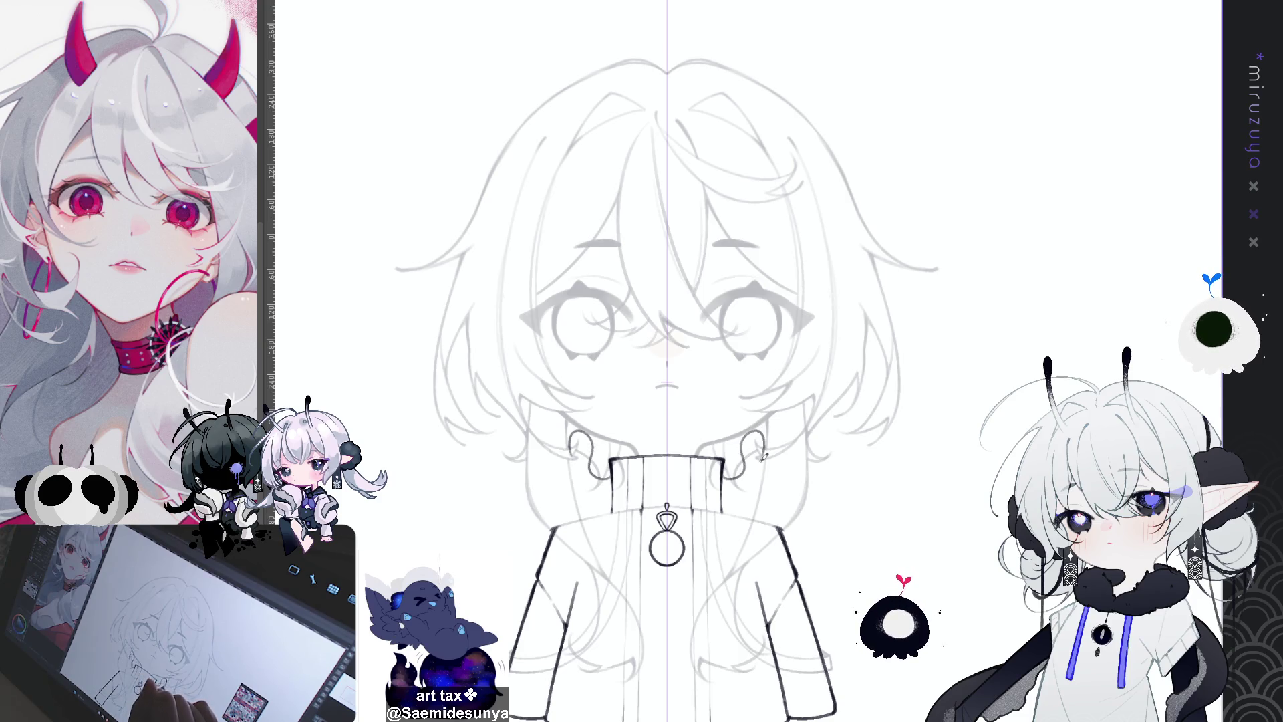
key("ctrl+z")
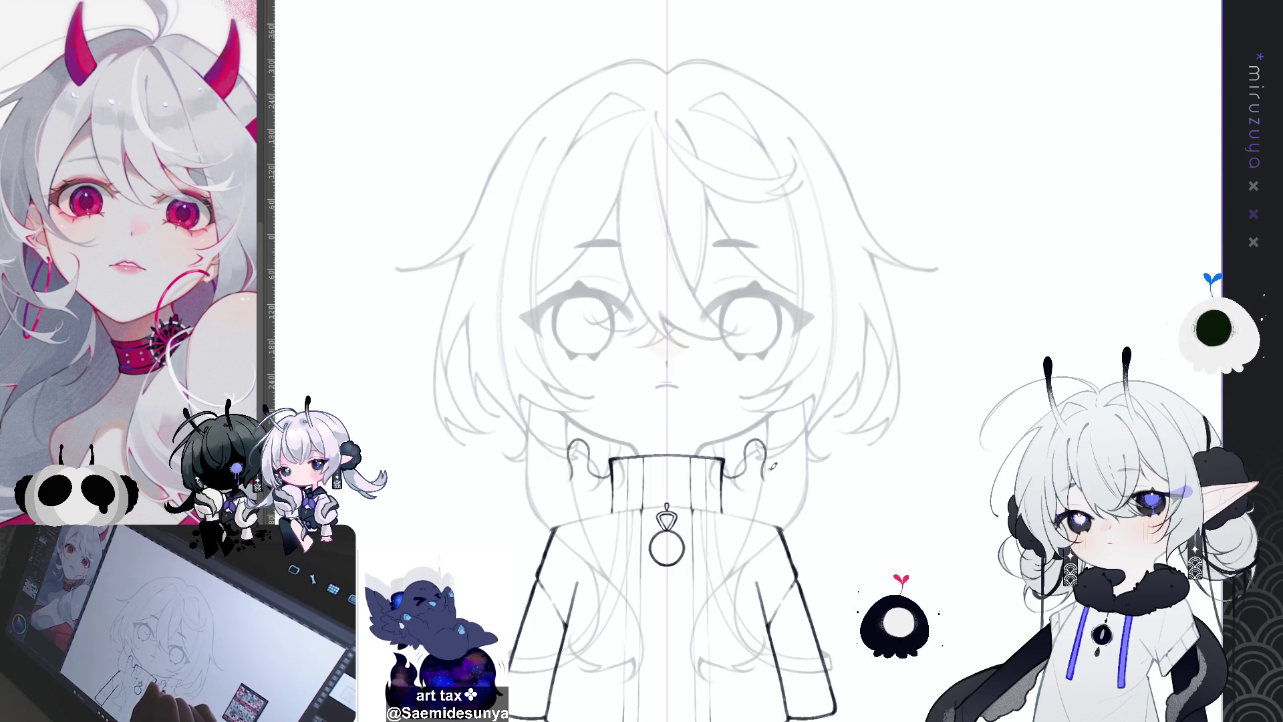
key("ctrl+z")
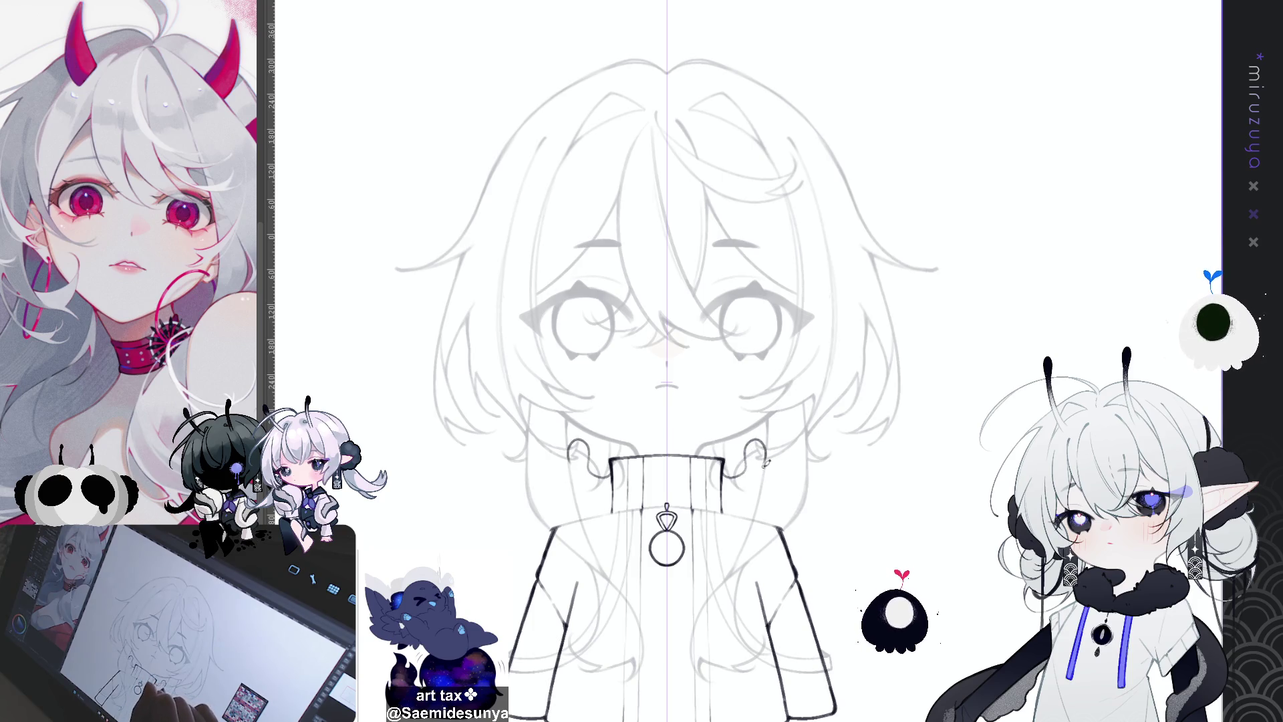
mouse_move(767, 464)
left_mouse_down()
mouse_move(778, 476)
mouse_move(805, 411)
mouse_move(811, 454)
left_mouse_up()
key("ctrl+z")
key("ctrl+z")
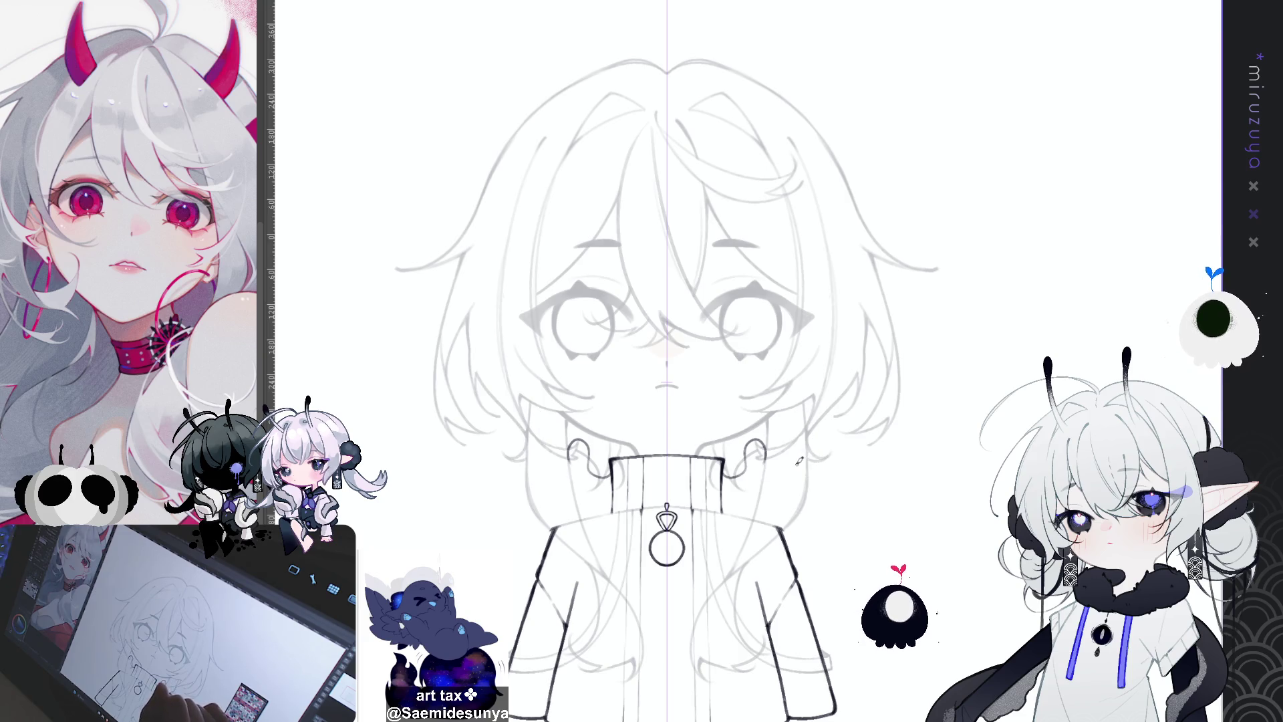
key("ctrl+z")
left_click_drag(767, 471, 784, 478)
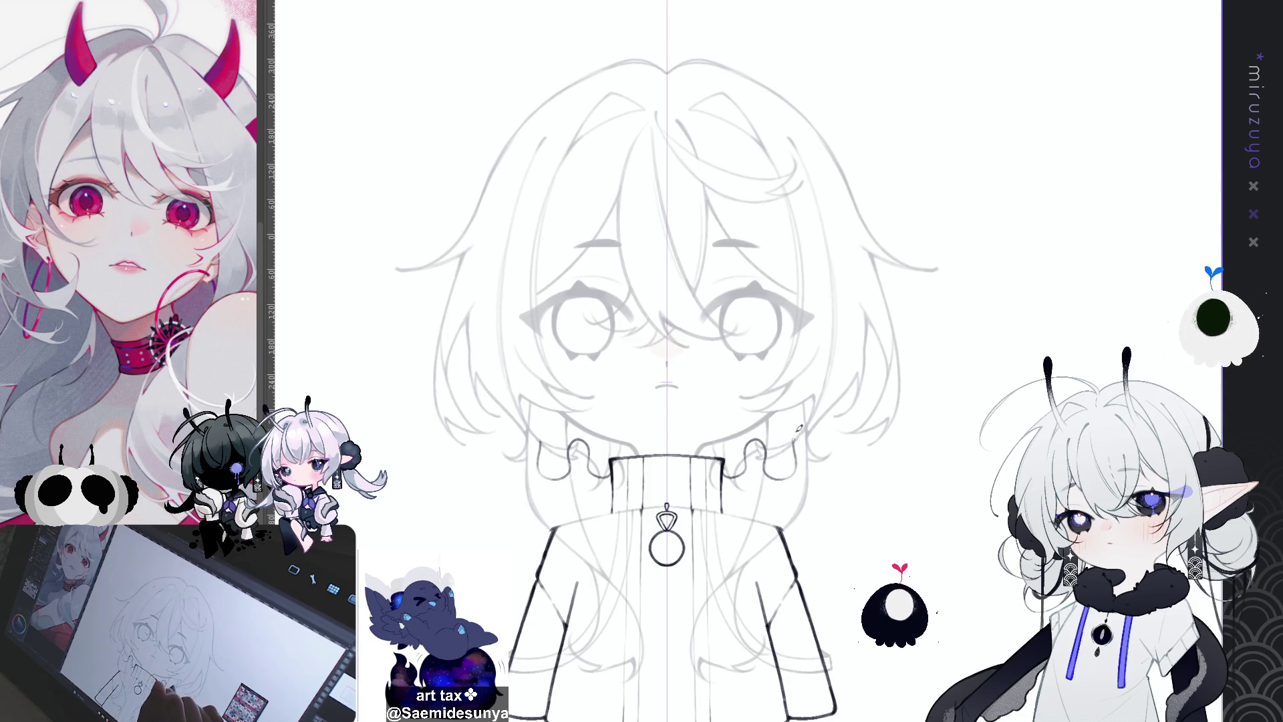
key("ctrl+z")
mouse_move(766, 460)
left_mouse_down()
mouse_move(786, 480)
mouse_move(827, 465)
mouse_move(860, 391)
mouse_move(852, 434)
mouse_move(817, 451)
mouse_move(721, 406)
mouse_move(677, 426)
mouse_move(721, 380)
mouse_move(678, 432)
mouse_move(695, 372)
mouse_move(738, 411)
mouse_move(735, 351)
mouse_move(765, 374)
mouse_move(718, 404)
mouse_move(739, 391)
mouse_move(757, 339)
mouse_move(758, 383)
left_mouse_up()
key("ctrl+z")
key("ctrl+z")
key("ctrl+z")
key("ctrl+z")
key("ctrl+z")
key("ctrl+z")
key("ctrl+z")
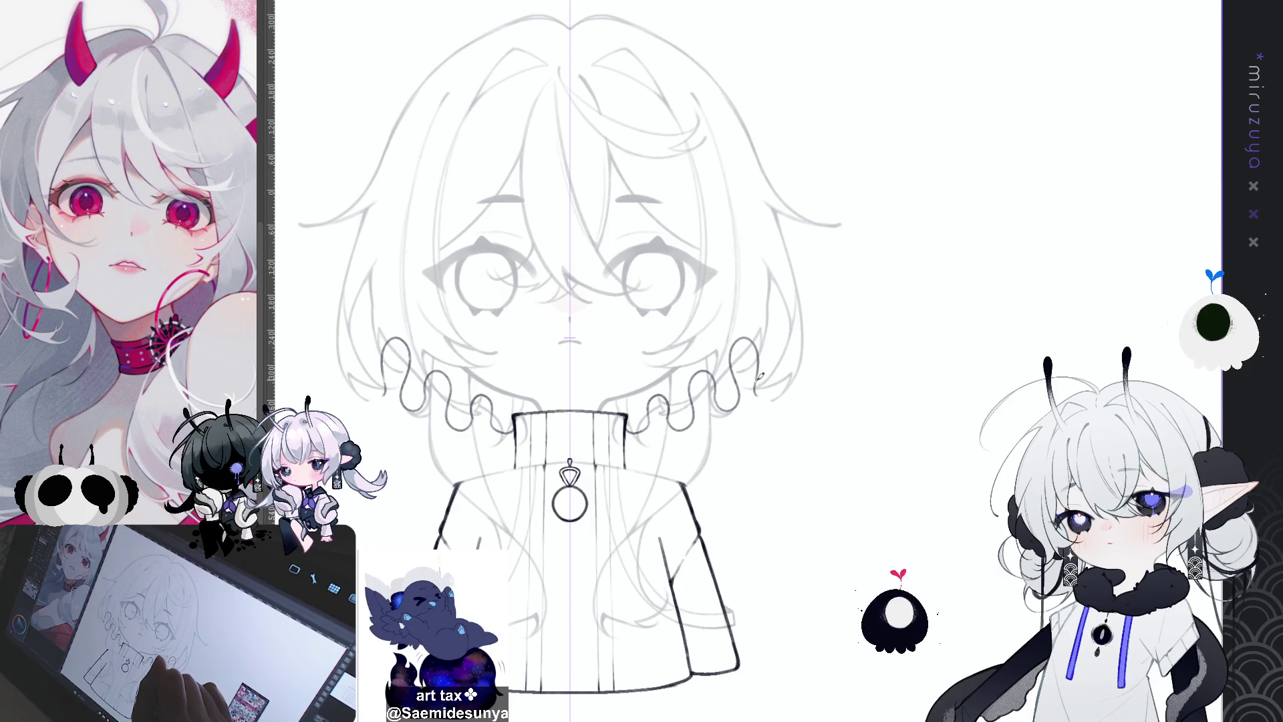
Replace the hooked frill tail with a short curl ending the frill
scroll(822, 424, "right", 1)
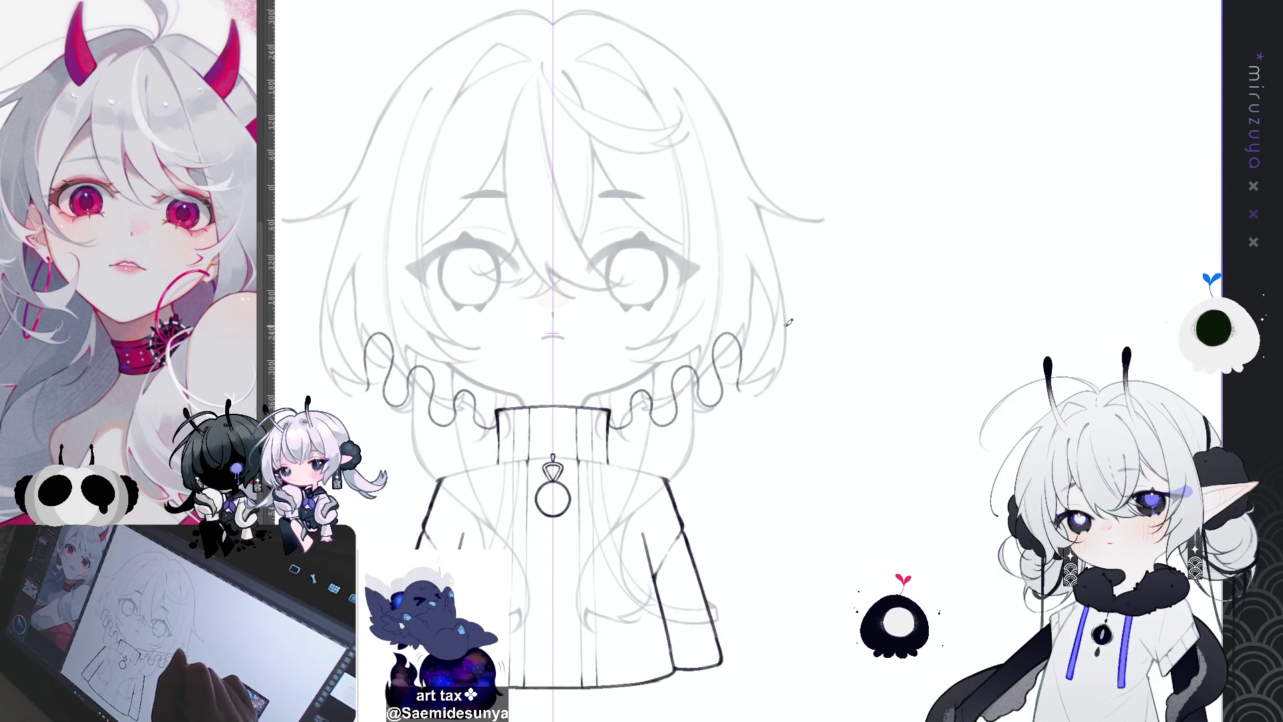
key("ctrl+z")
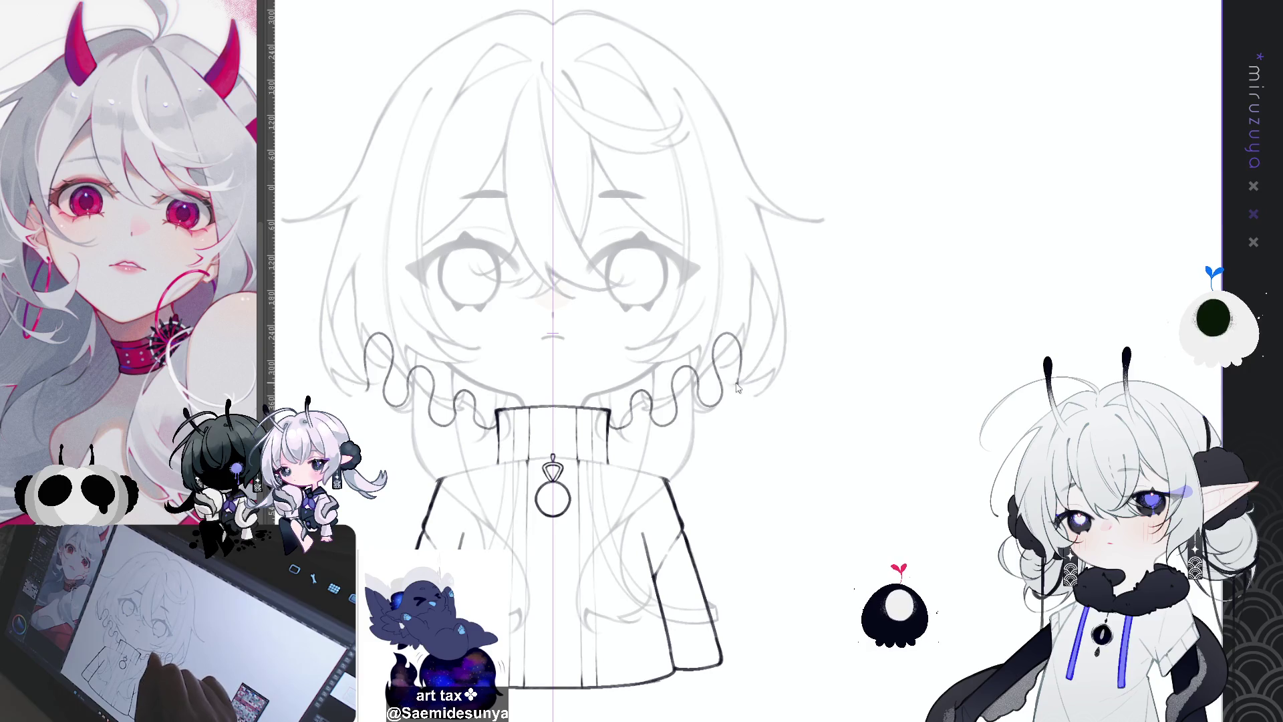
mouse_move(740, 380)
left_mouse_down()
mouse_move(769, 374)
mouse_move(822, 297)
left_mouse_up()
key("ctrl+z")
left_click_drag(741, 385, 819, 298)
key("ctrl+z")
mouse_move(738, 387)
left_mouse_down()
mouse_move(761, 374)
mouse_move(804, 271)
left_mouse_up()
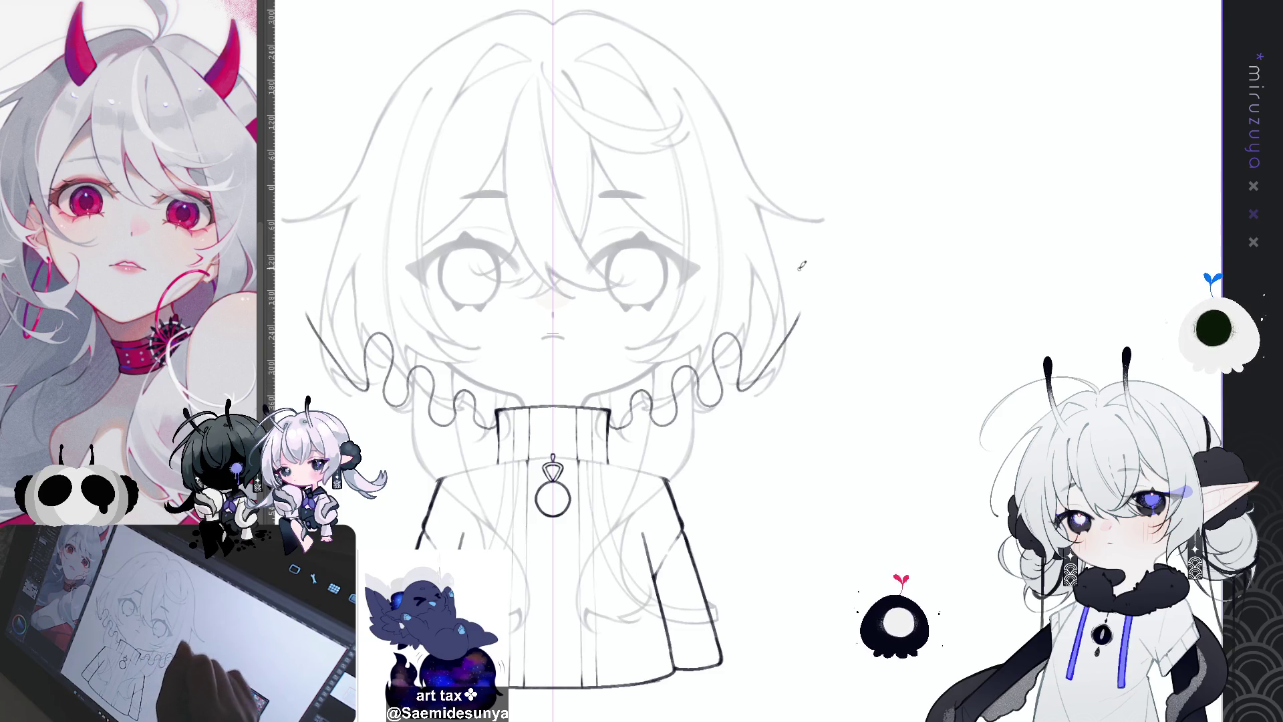
Ink the mirrored outer hair edge down each side of the face, slightly shortened
left_click_drag(792, 226, 816, 294)
key("ctrl+z")
left_click_drag(782, 219, 804, 309)
key("ctrl+z")
left_click_drag(781, 214, 804, 300)
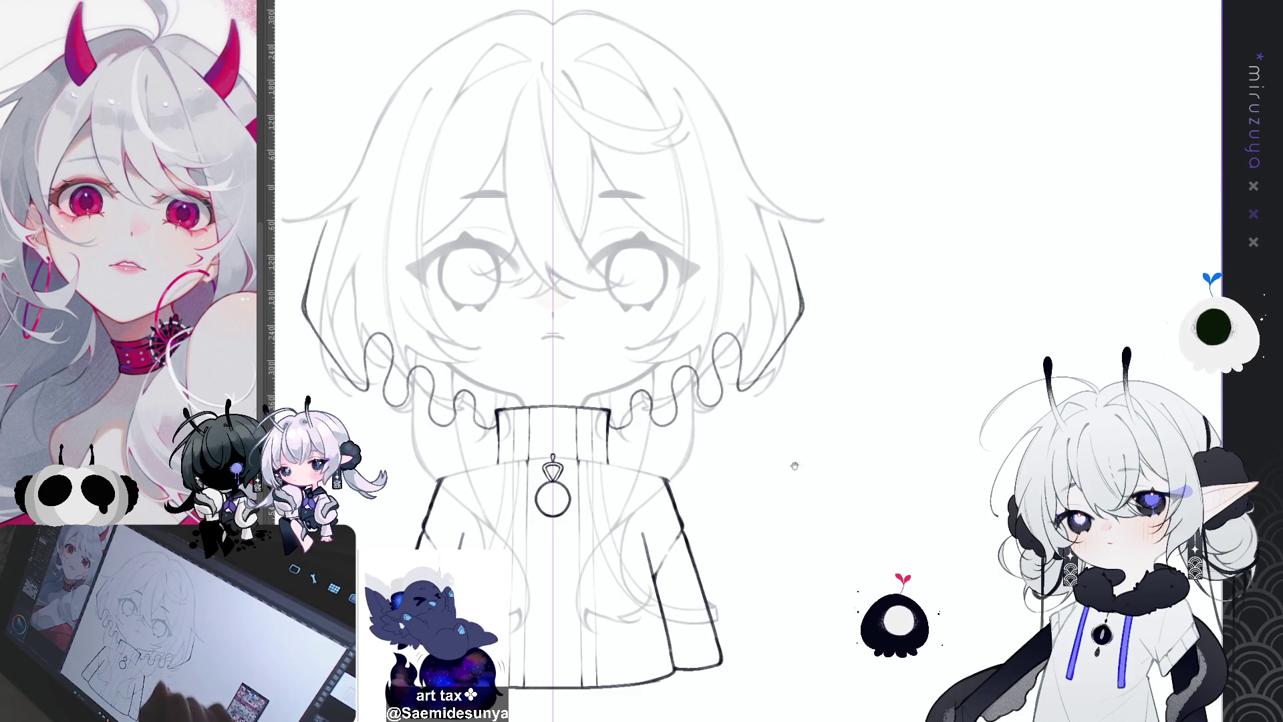
left_click_drag(822, 450, 860, 490)
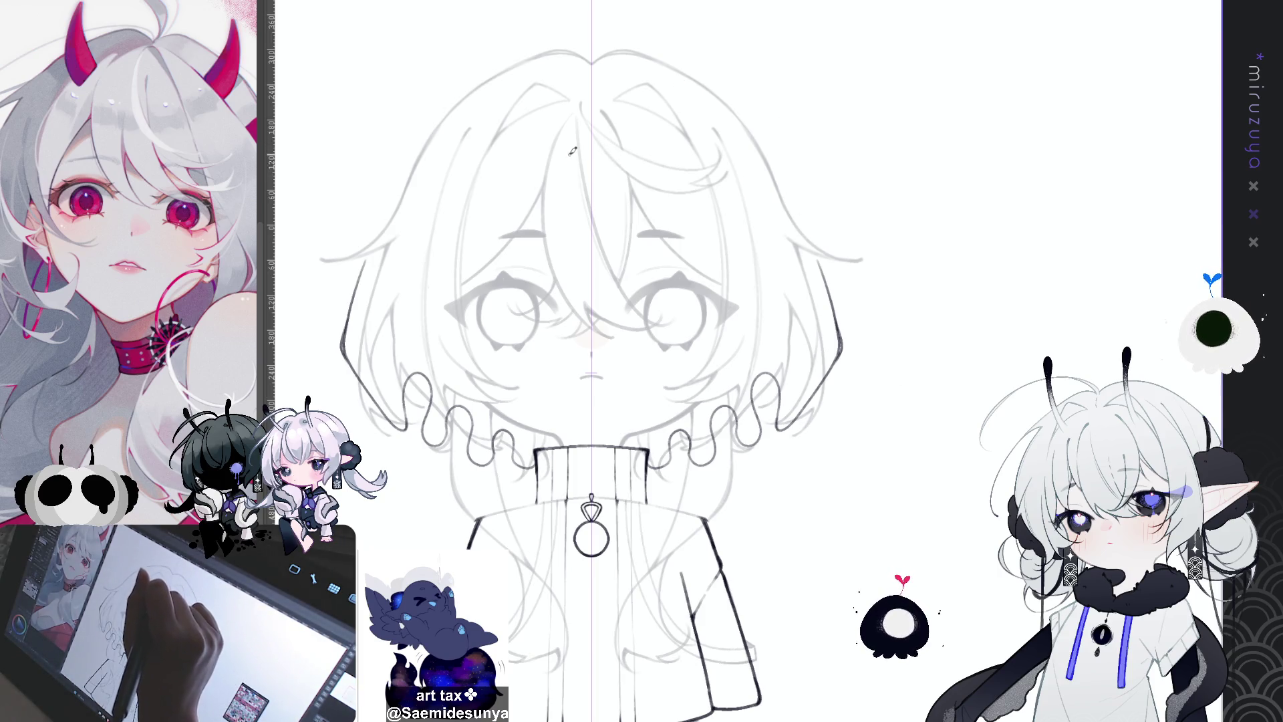
Draw the U-shaped loop along the centre line at the top of the hair
mouse_move(570, 149)
left_mouse_down()
mouse_move(566, 209)
mouse_move(591, 226)
left_mouse_up()
key("ctrl+z")
mouse_move(570, 144)
left_mouse_down()
mouse_move(567, 196)
mouse_move(589, 234)
left_mouse_up()
key("ctrl+z")
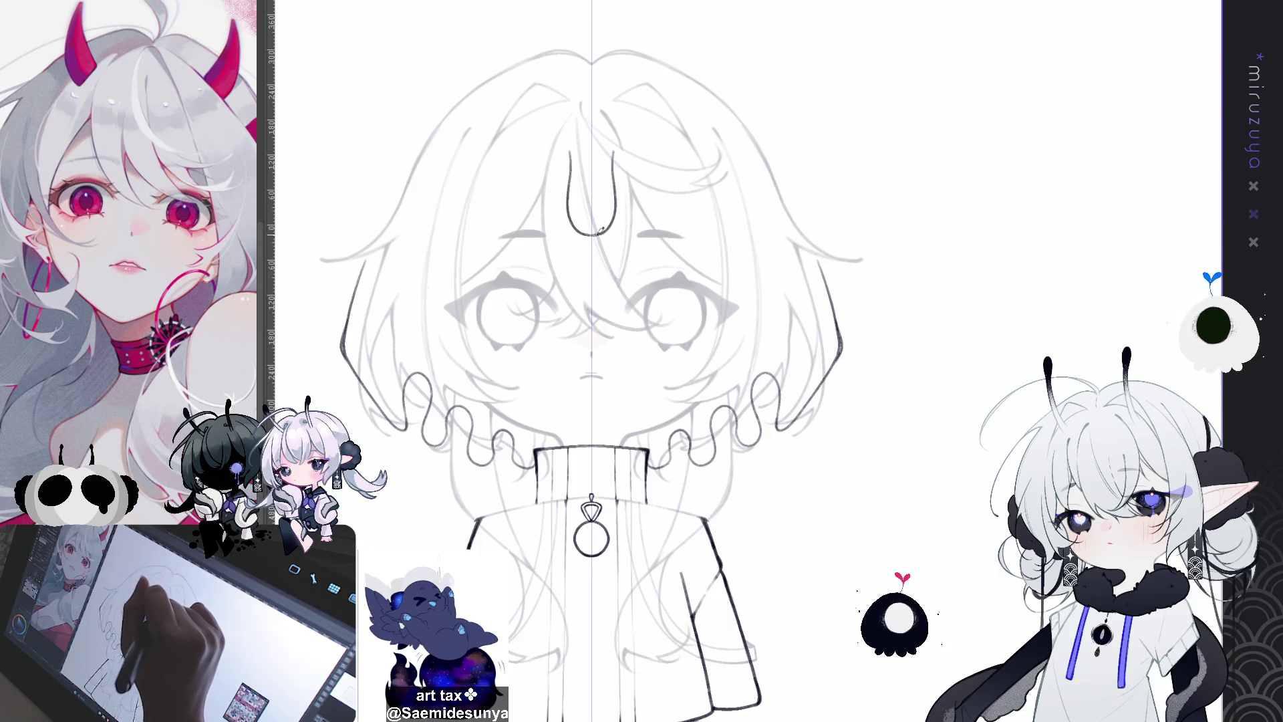
key("ctrl+z")
left_click_drag(570, 144, 582, 228)
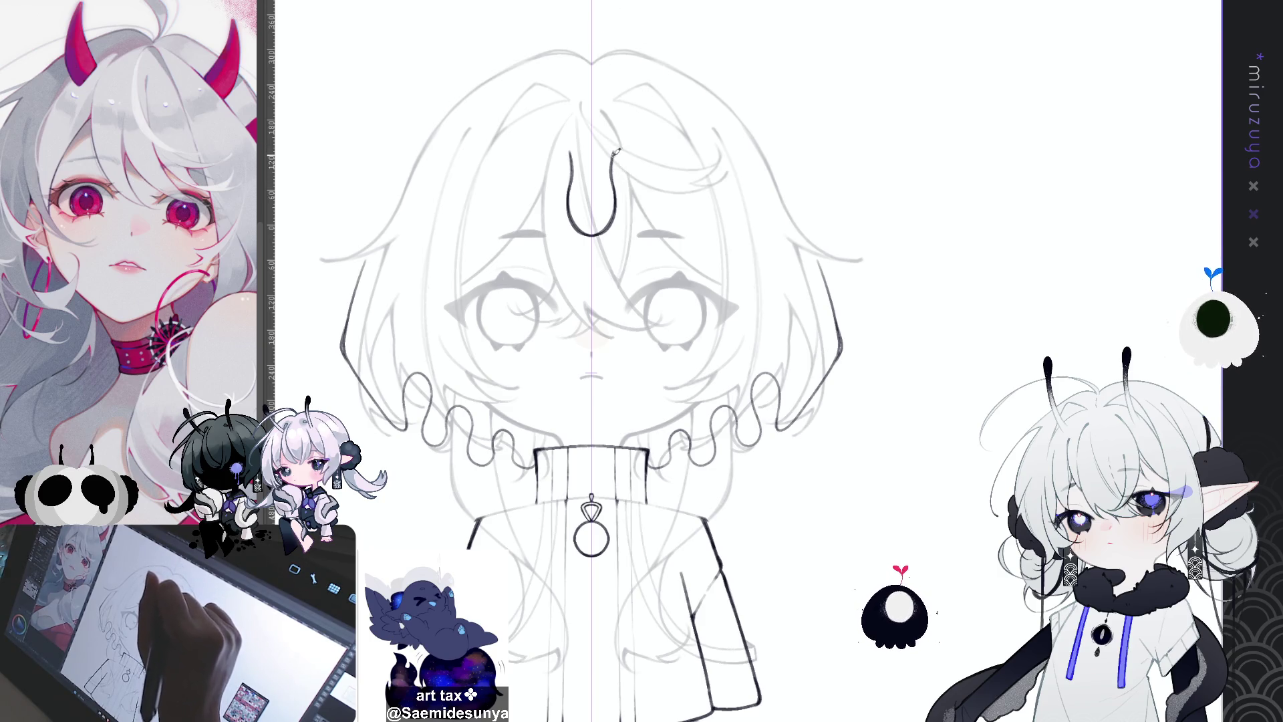
Draw a curve arcing outward from the loop top, ending in an upward hook
mouse_move(613, 155)
left_mouse_down()
mouse_move(635, 148)
mouse_move(667, 191)
left_mouse_up()
key("ctrl+z")
mouse_move(614, 153)
left_mouse_down()
mouse_move(661, 190)
mouse_move(665, 242)
left_mouse_up()
key("ctrl+z")
mouse_move(662, 172)
left_mouse_down()
mouse_move(689, 242)
mouse_move(699, 214)
left_mouse_up()
key("ctrl+z")
mouse_move(664, 173)
left_mouse_down()
mouse_move(668, 239)
mouse_move(701, 224)
left_mouse_up()
key("ctrl+z")
Rework the wave going down and back up with an arch, then start a new outward wavy stroke
mouse_move(661, 162)
left_mouse_down()
mouse_move(663, 223)
mouse_move(701, 235)
mouse_move(710, 173)
mouse_move(732, 181)
mouse_move(712, 179)
mouse_move(749, 214)
mouse_move(747, 271)
mouse_move(775, 221)
left_mouse_up()
key("ctrl+z")
key("ctrl+z")
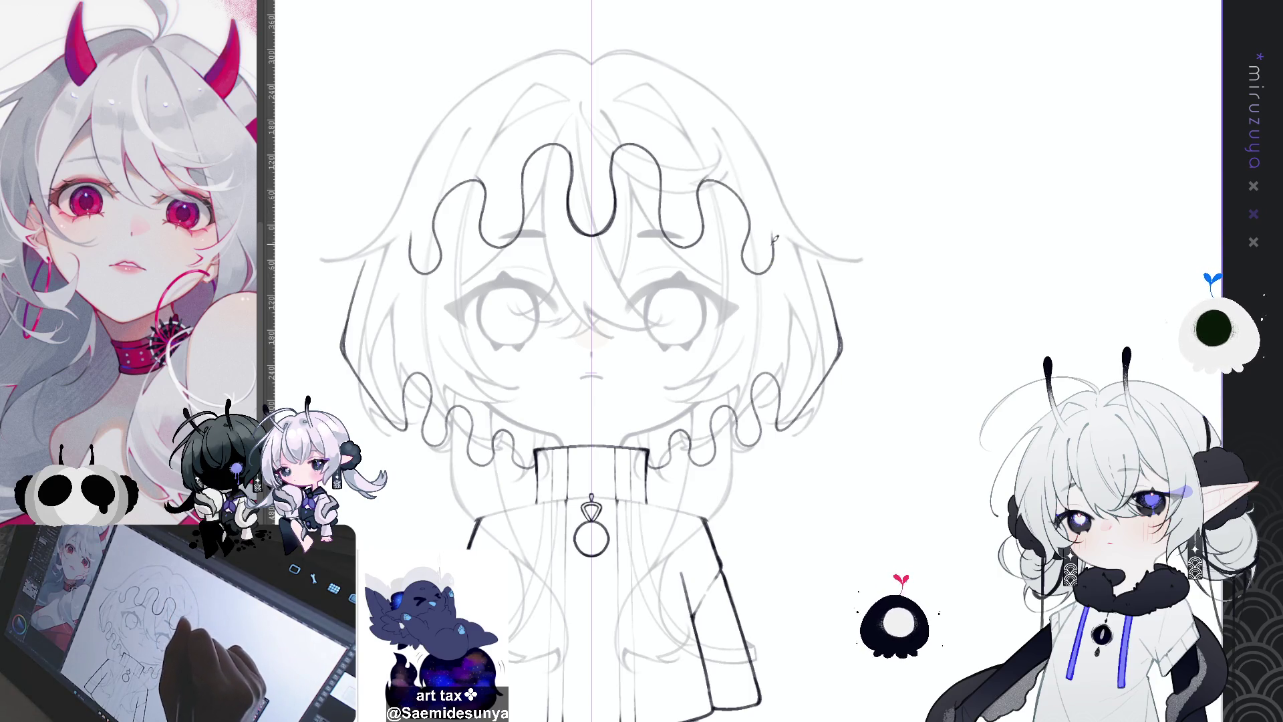
key("ctrl+z")
mouse_move(701, 193)
left_mouse_down()
mouse_move(709, 175)
mouse_move(755, 207)
mouse_move(749, 264)
mouse_move(783, 229)
mouse_move(747, 190)
mouse_move(767, 161)
left_mouse_up()
key("ctrl+z")
key("ctrl+z")
key("ctrl+z")
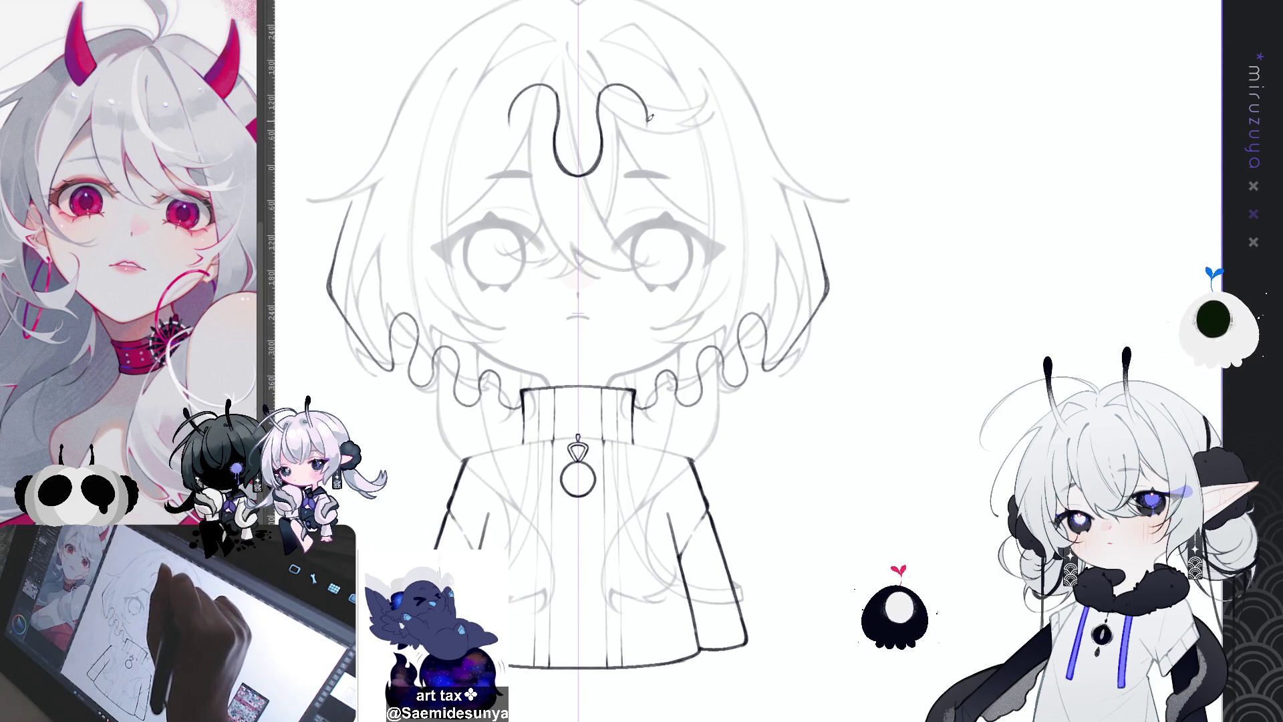
mouse_move(648, 115)
left_mouse_down()
mouse_move(645, 144)
mouse_move(682, 175)
mouse_move(692, 119)
mouse_move(730, 125)
mouse_move(735, 201)
mouse_move(771, 224)
left_mouse_up()
Shorten the wavy hair stroke and curve its end into a downward hook
key("ctrl+z")
key("ctrl+z")
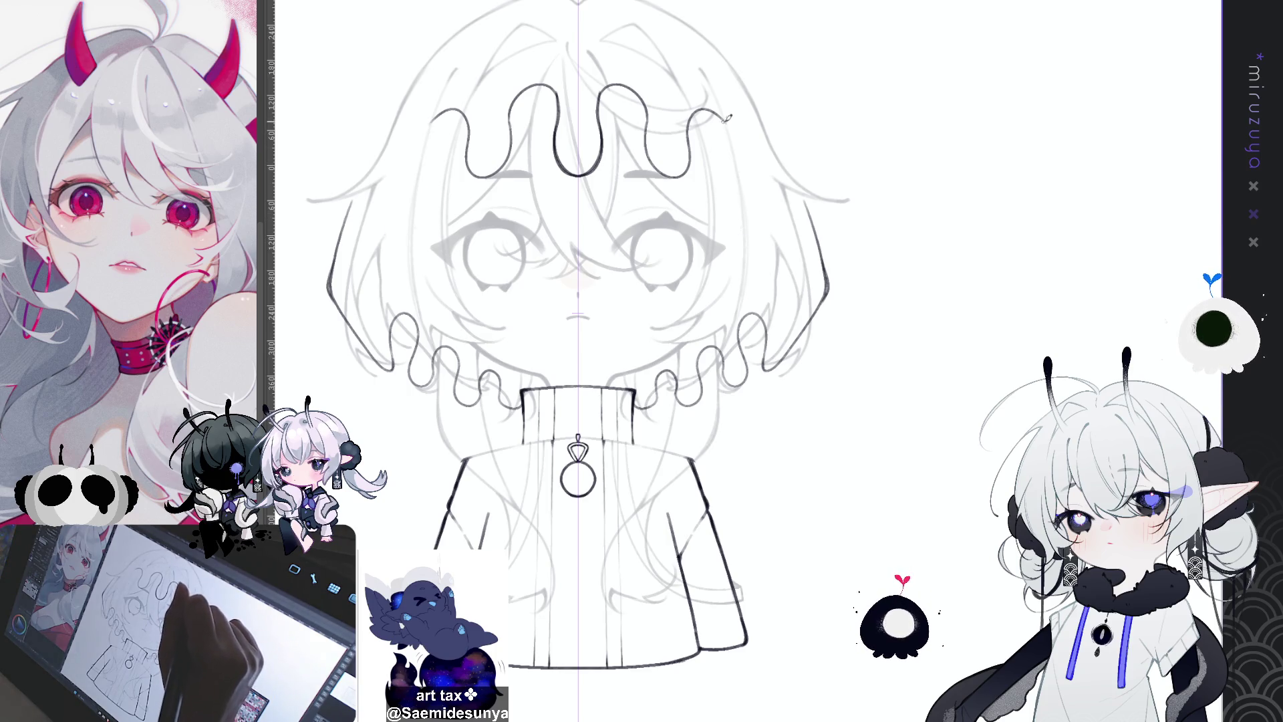
mouse_move(729, 131)
left_mouse_down()
mouse_move(731, 172)
mouse_move(773, 222)
mouse_move(782, 162)
mouse_move(806, 210)
left_mouse_up()
key("ctrl+z")
key("ctrl+z")
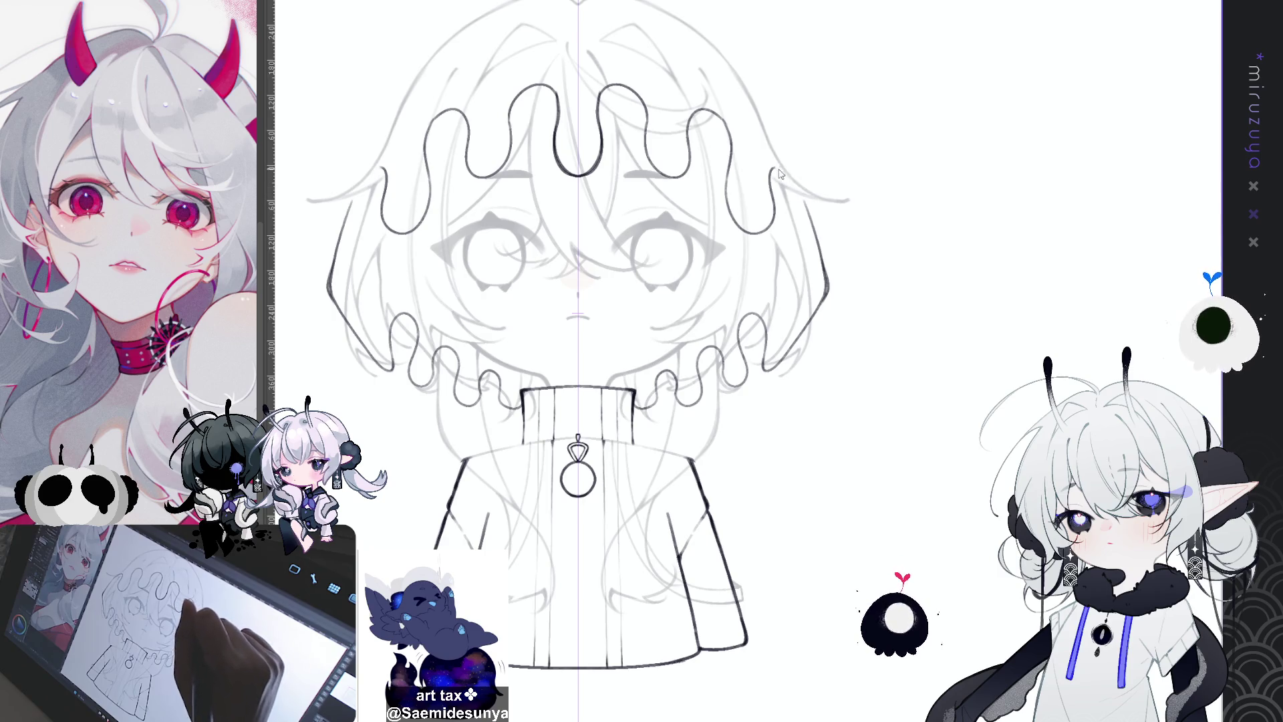
left_click_drag(774, 169, 812, 210)
key("ctrl+z")
key("ctrl+z")
left_click_drag(774, 166, 812, 222)
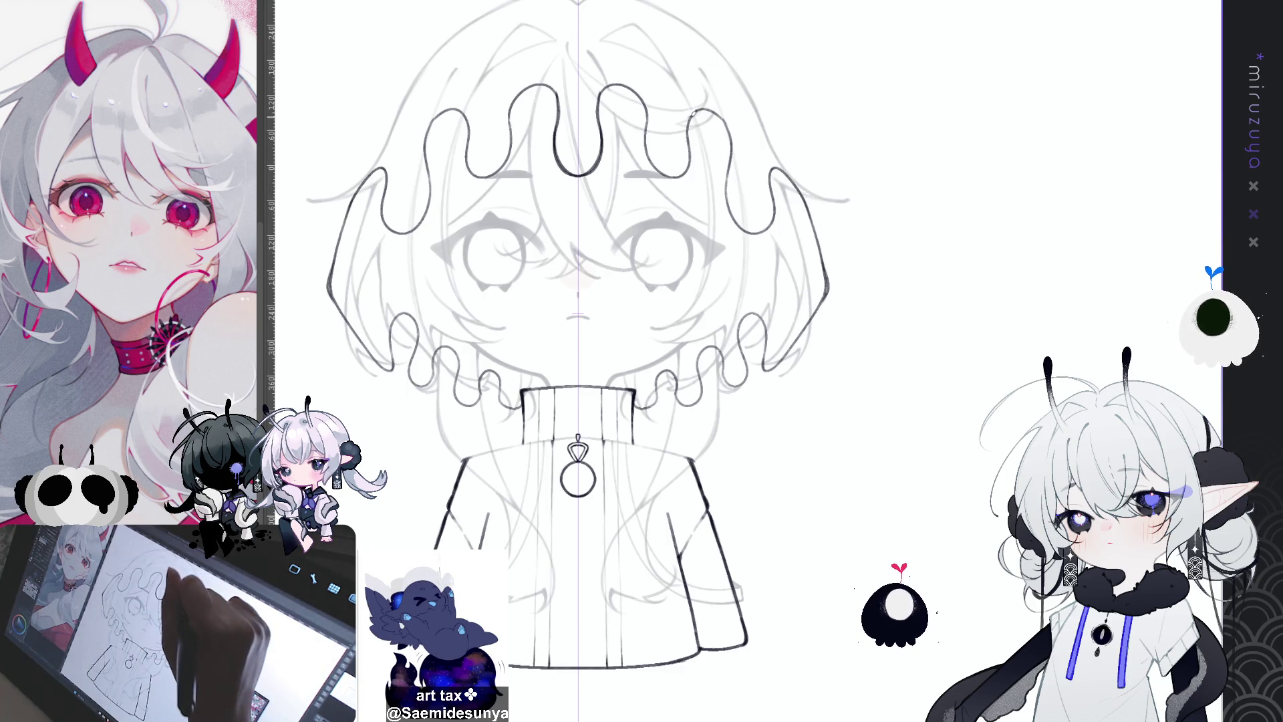
Add short hair strokes near the top wave and beside the wave
mouse_move(701, 104)
left_mouse_down()
mouse_move(735, 142)
mouse_move(721, 111)
mouse_move(697, 107)
mouse_move(715, 110)
mouse_move(733, 151)
left_mouse_up()
key("ctrl+z")
key("ctrl+z")
key("ctrl+z")
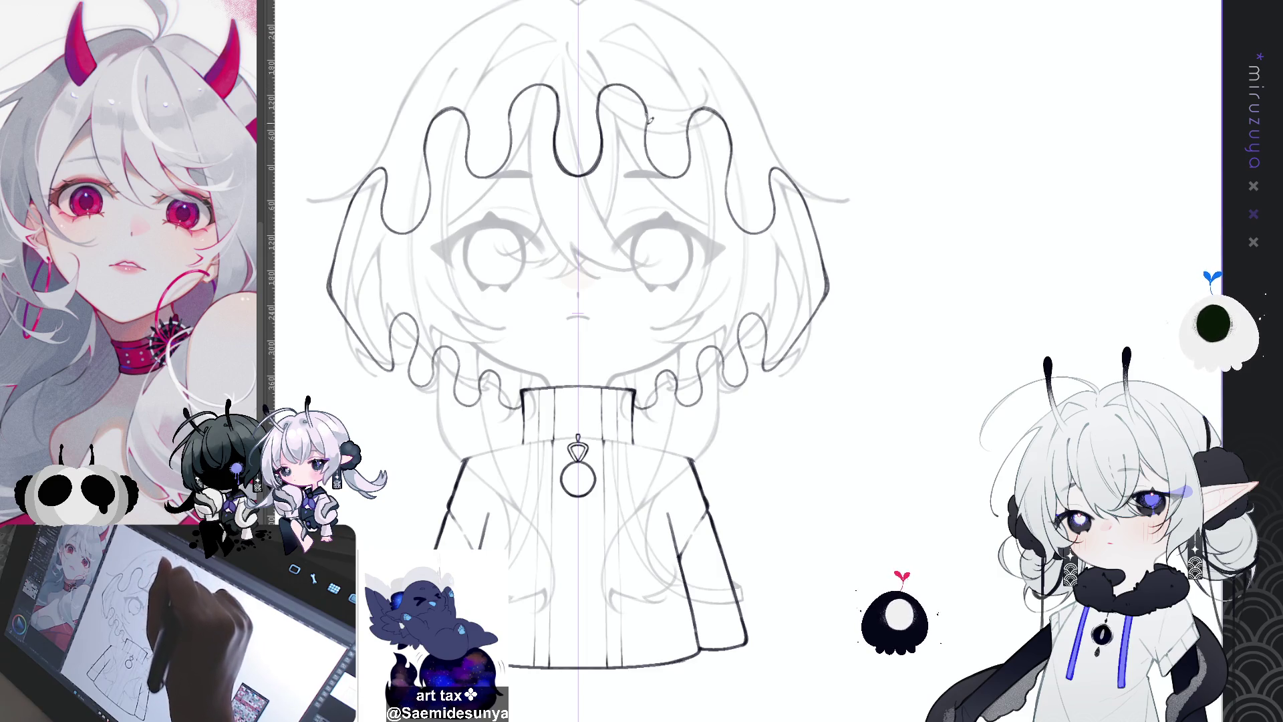
mouse_move(600, 104)
left_mouse_down()
mouse_move(626, 84)
mouse_move(665, 171)
left_mouse_up()
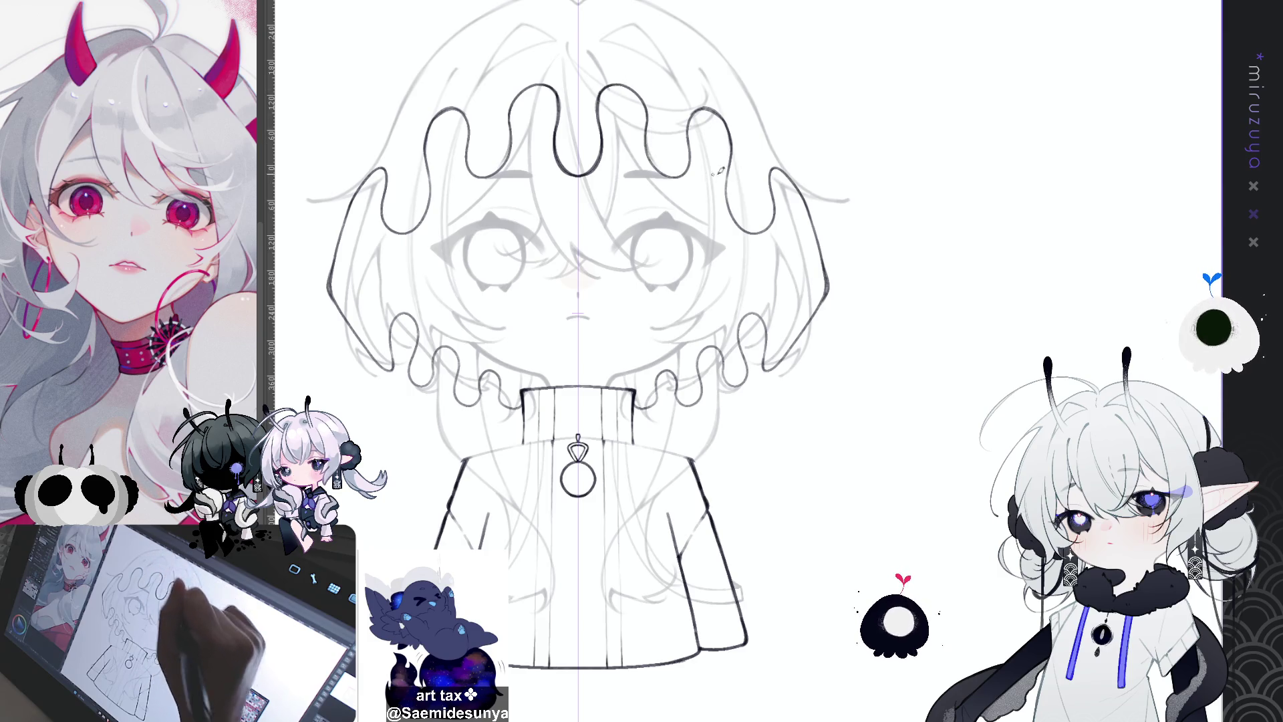
left_click_drag(828, 271, 890, 188)
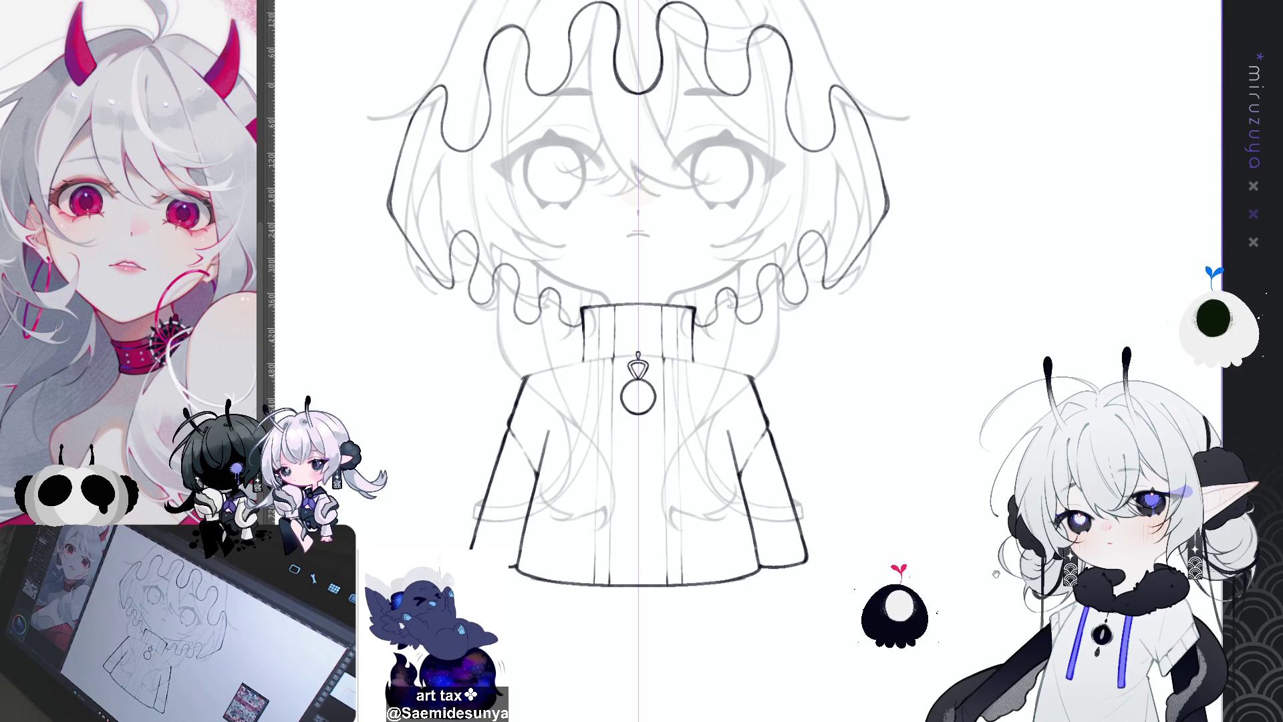
mouse_move(989, 562)
left_mouse_down()
mouse_move(938, 589)
mouse_move(928, 665)
left_mouse_up()
Ink the mirrored outer hair edges on both sides of the head
mouse_move(921, 572)
left_mouse_down()
mouse_move(951, 581)
mouse_move(919, 569)
left_mouse_up()
left_click_drag(822, 211, 860, 319)
key("ctrl+z")
left_click_drag(818, 207, 864, 321)
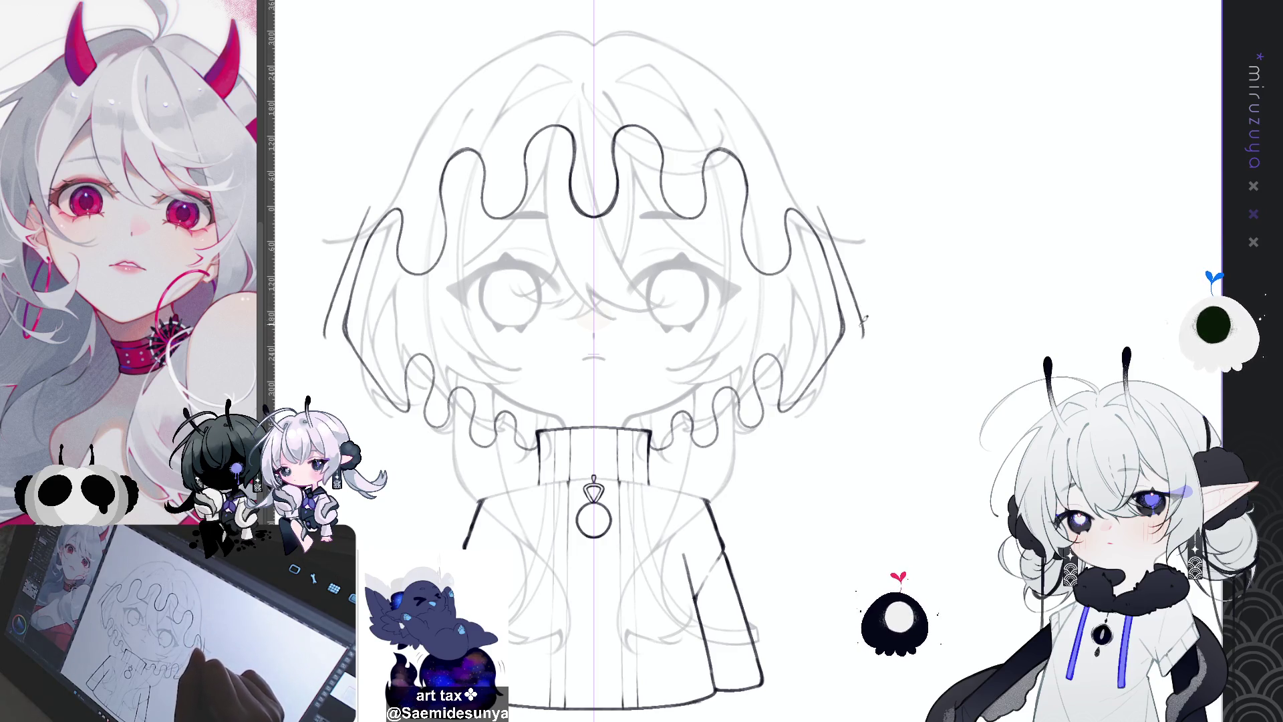
Draw long mirrored diagonal lines running down from the hair edges
left_click_drag(779, 439, 816, 365)
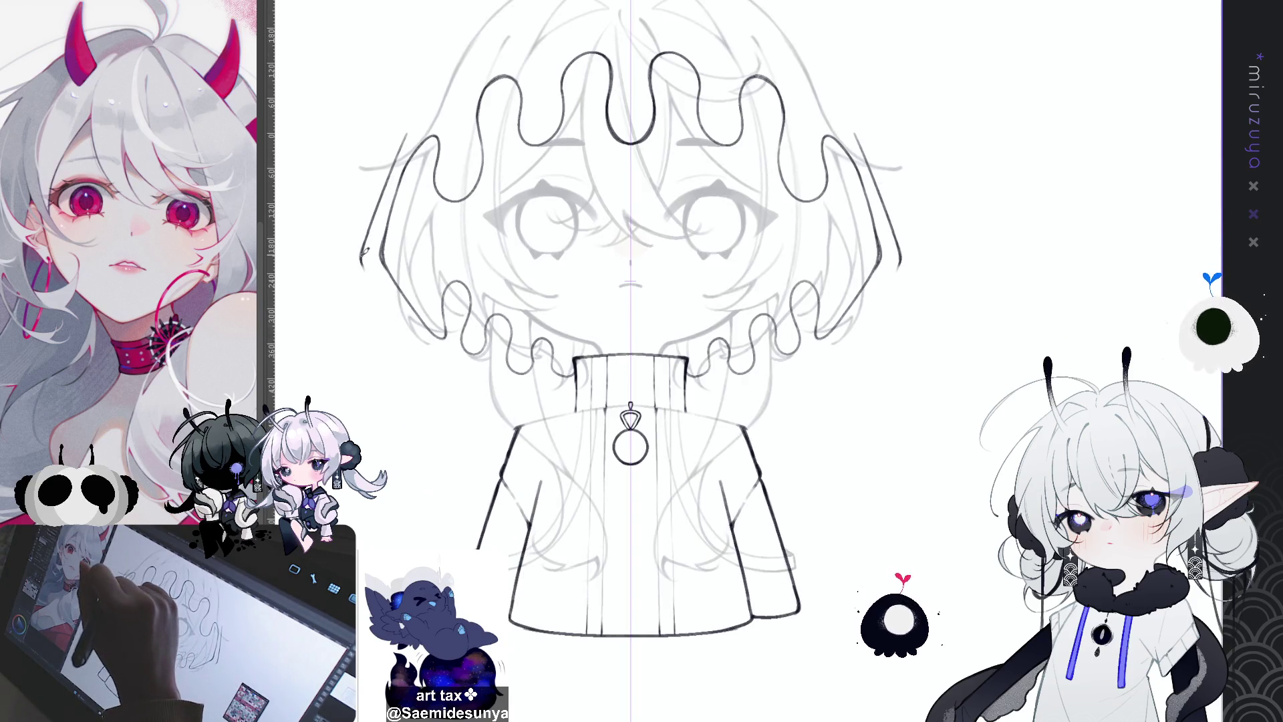
left_click_drag(361, 264, 471, 407)
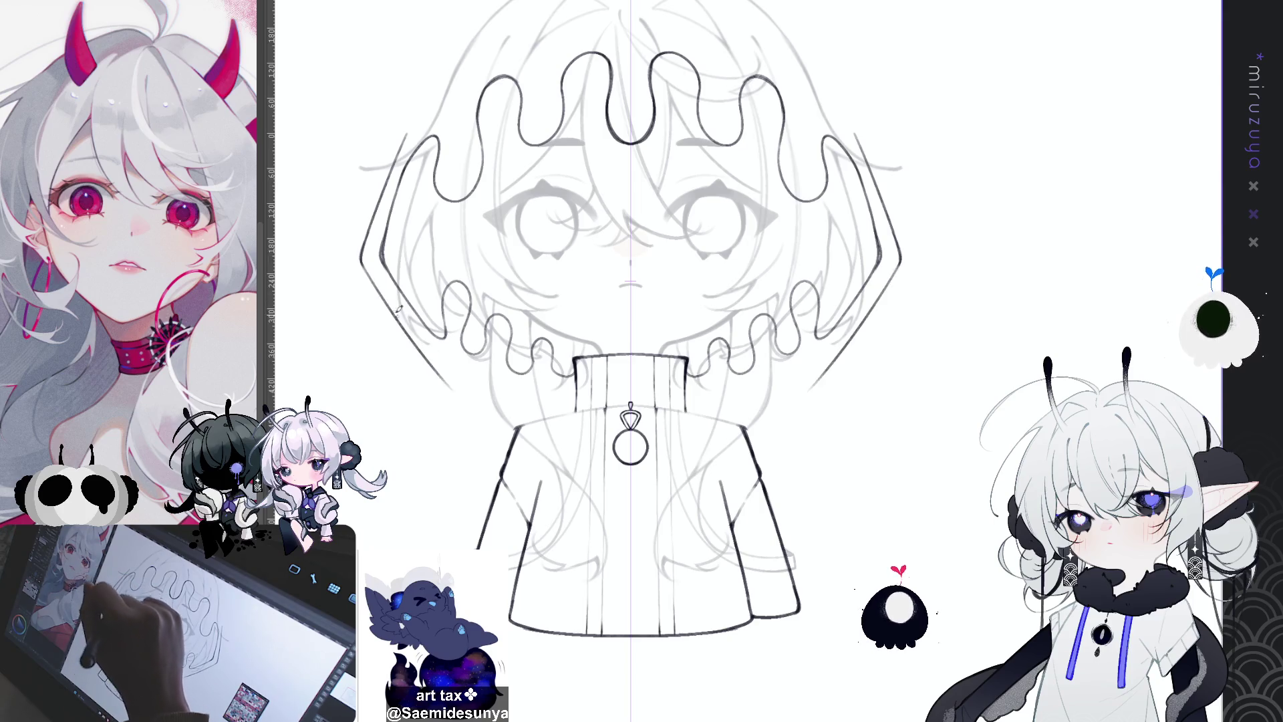
key("ctrl+z")
left_click_drag(361, 264, 500, 420)
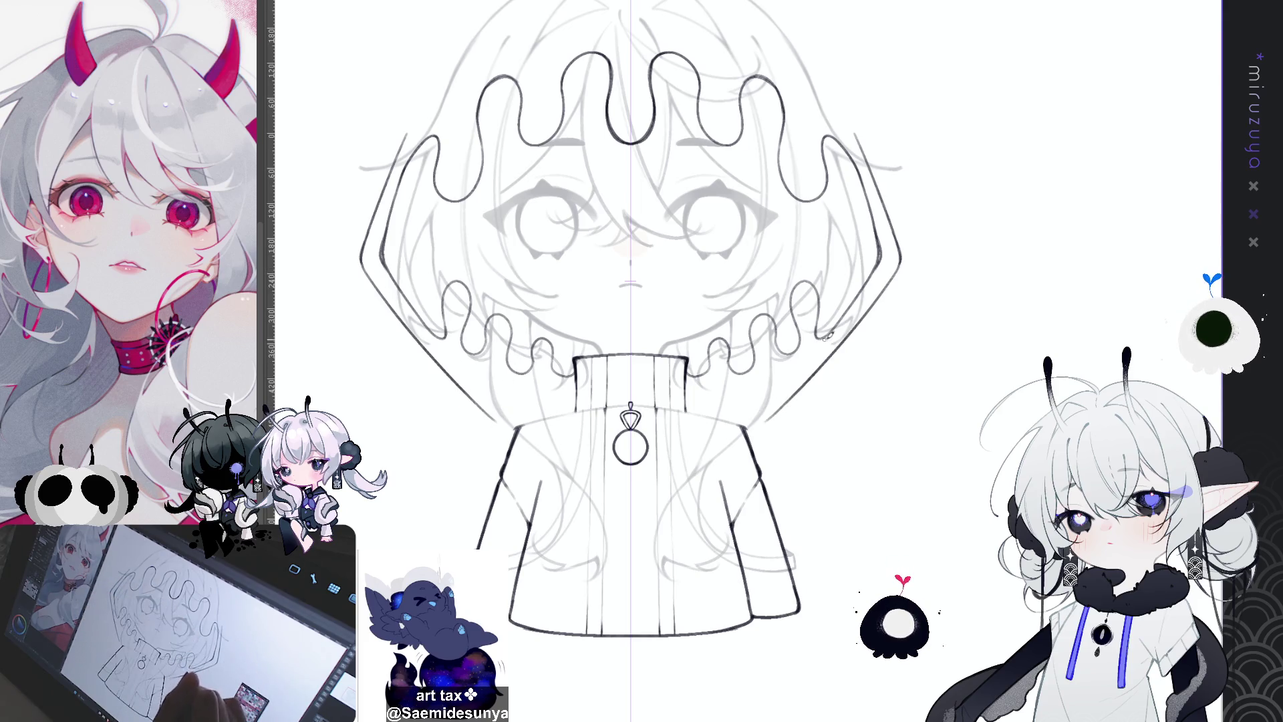
key("ctrl+z")
key("ctrl+z")
mouse_move(900, 259)
left_mouse_down()
mouse_move(858, 320)
mouse_move(777, 391)
left_mouse_up()
key("ctrl+z")
left_click_drag(899, 264, 782, 403)
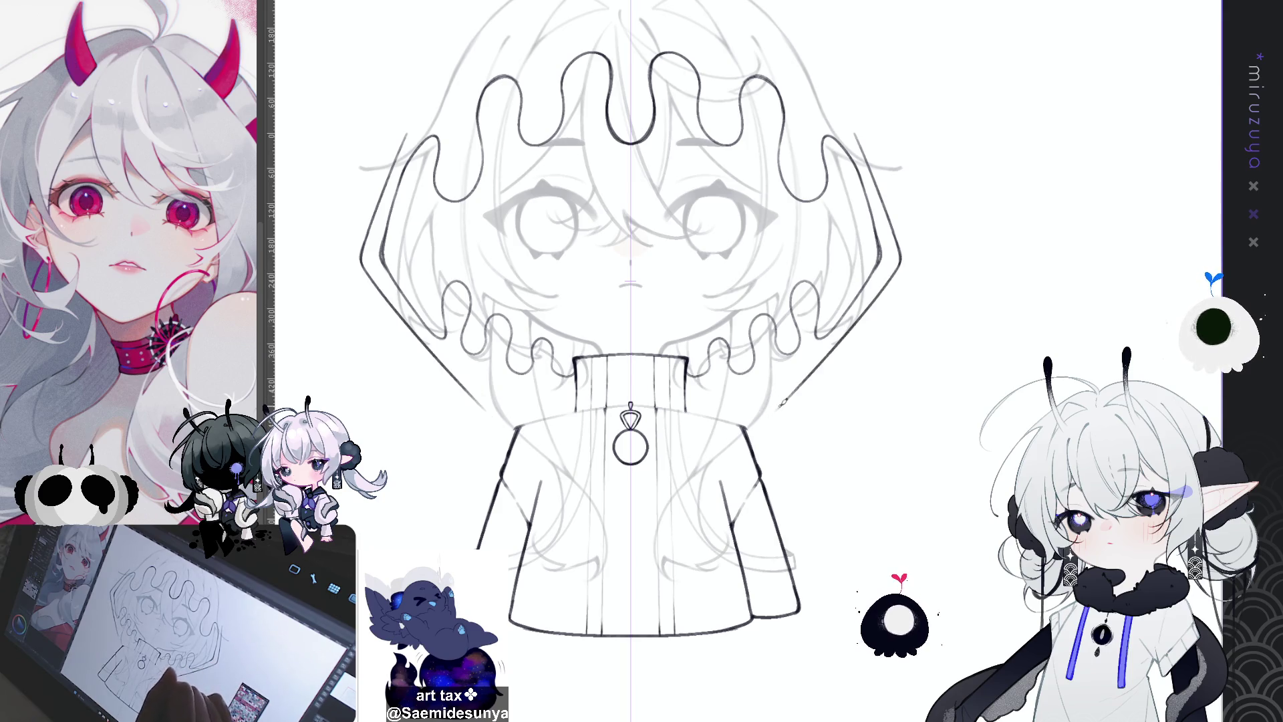
left_click_drag(476, 393, 513, 426)
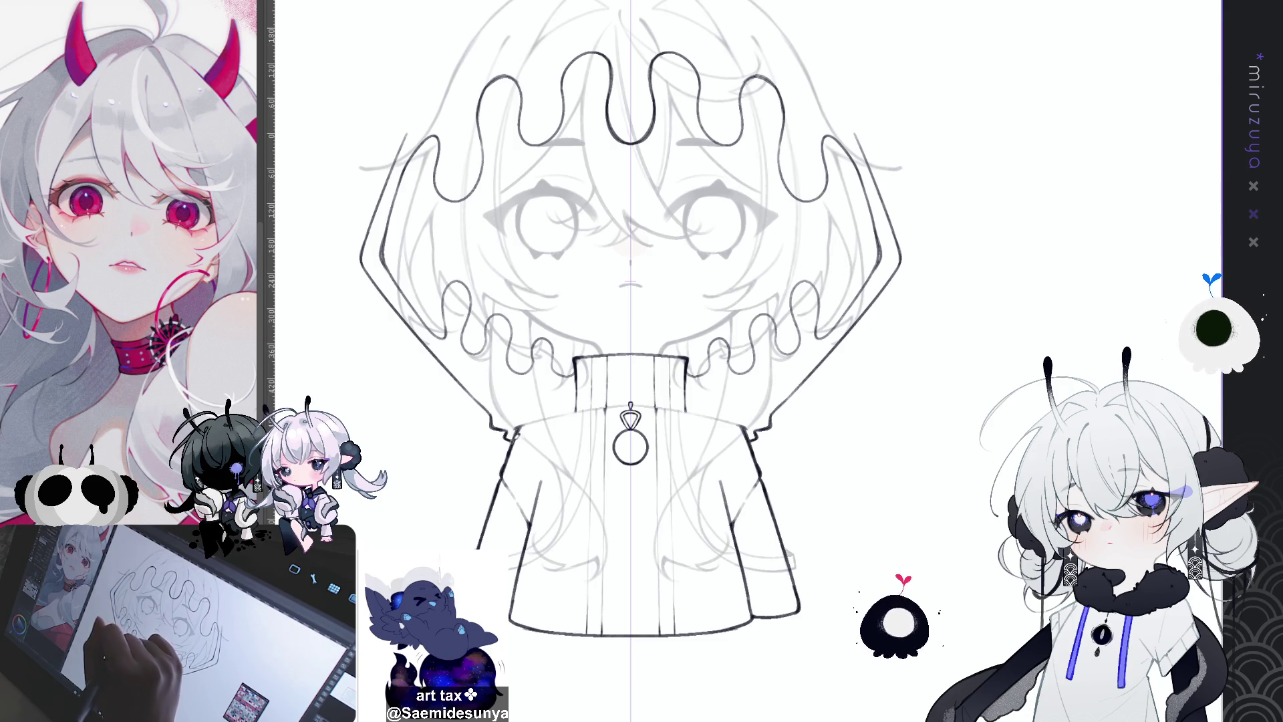
Erase the small end hooks and the lower ends of the old outer hair lines
left_click_drag(952, 458, 932, 482)
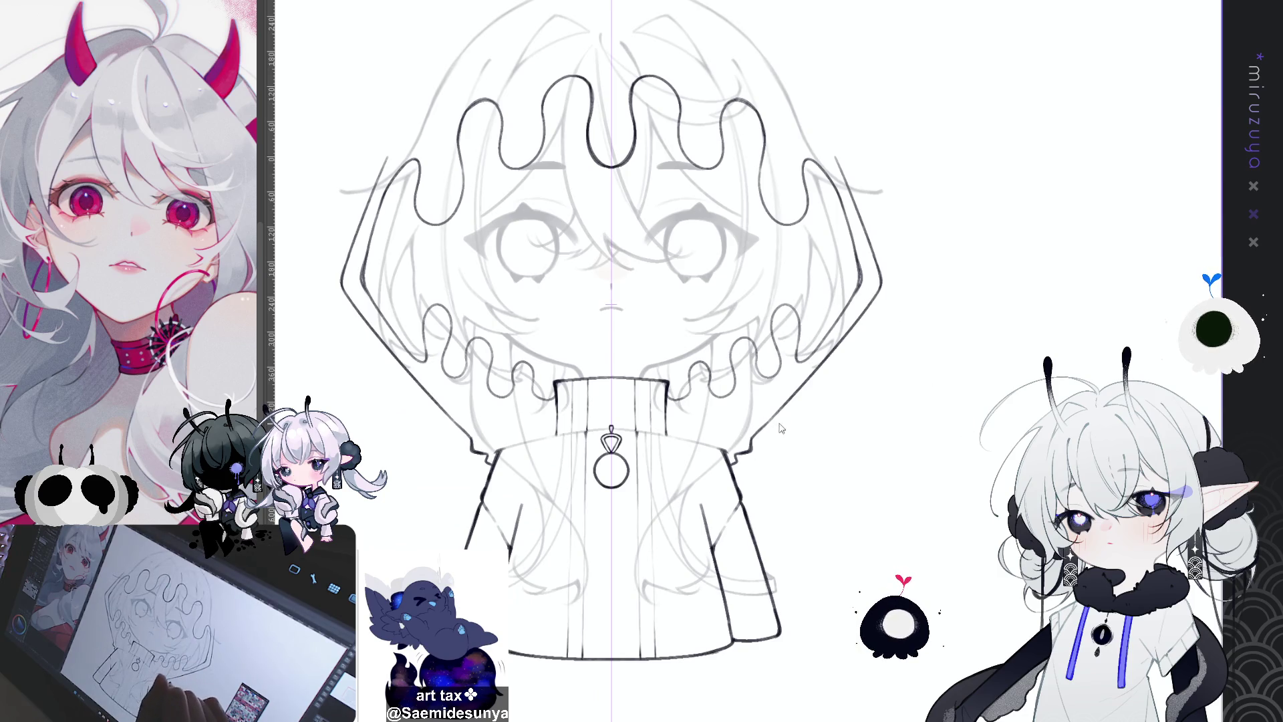
left_click_drag(736, 455, 769, 428)
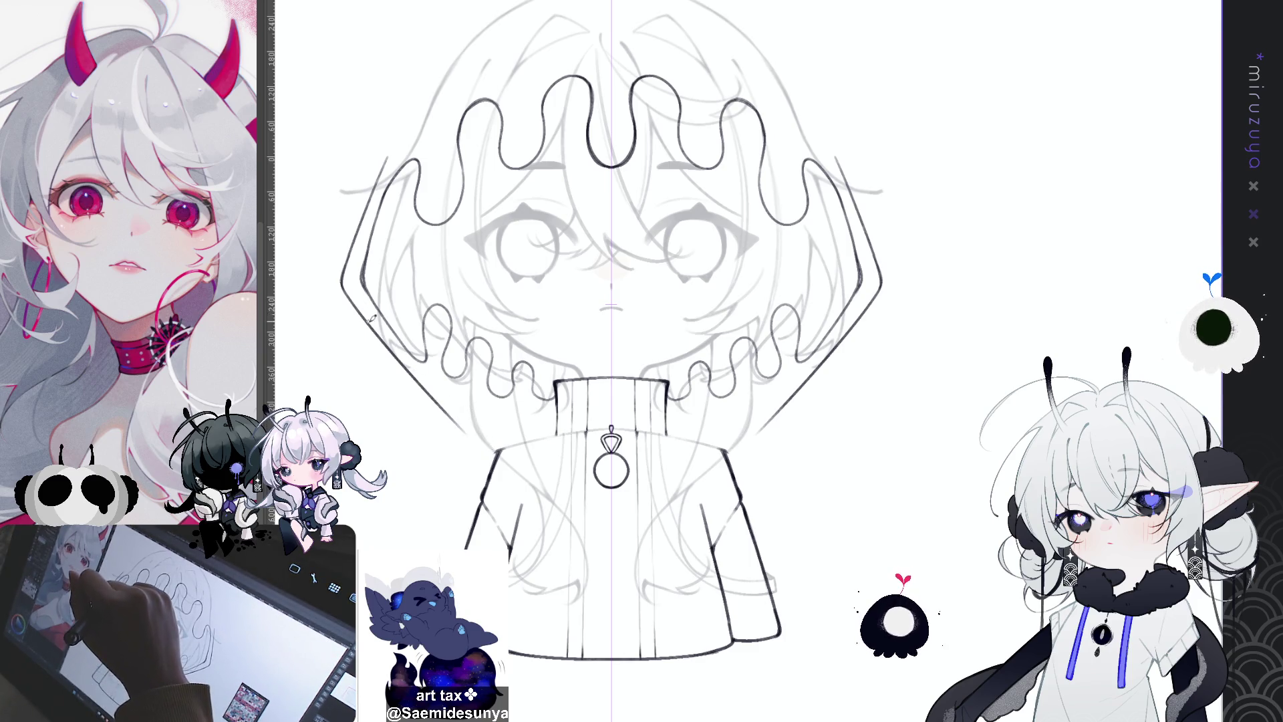
left_click_drag(369, 327, 419, 394)
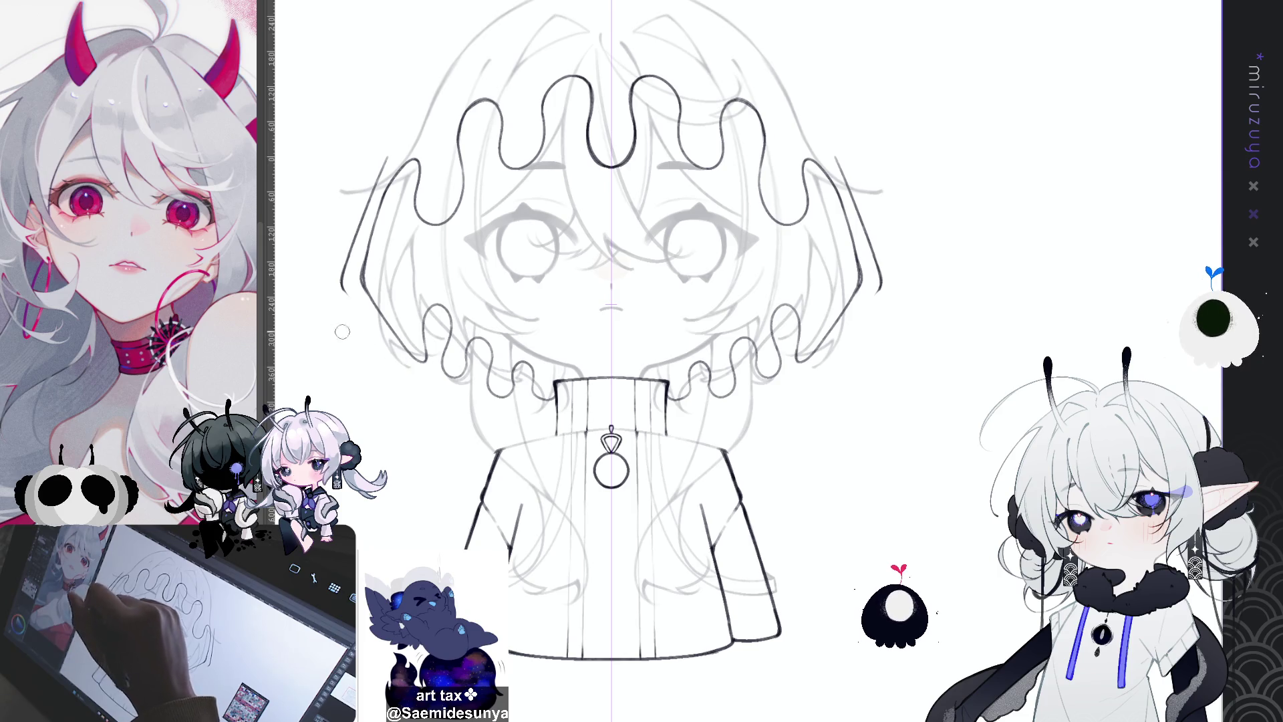
Draw the mirrored hood side lines from the hair down to the shoulders
left_click_drag(442, 411, 484, 442)
key("ctrl+z")
left_click_drag(430, 401, 480, 441)
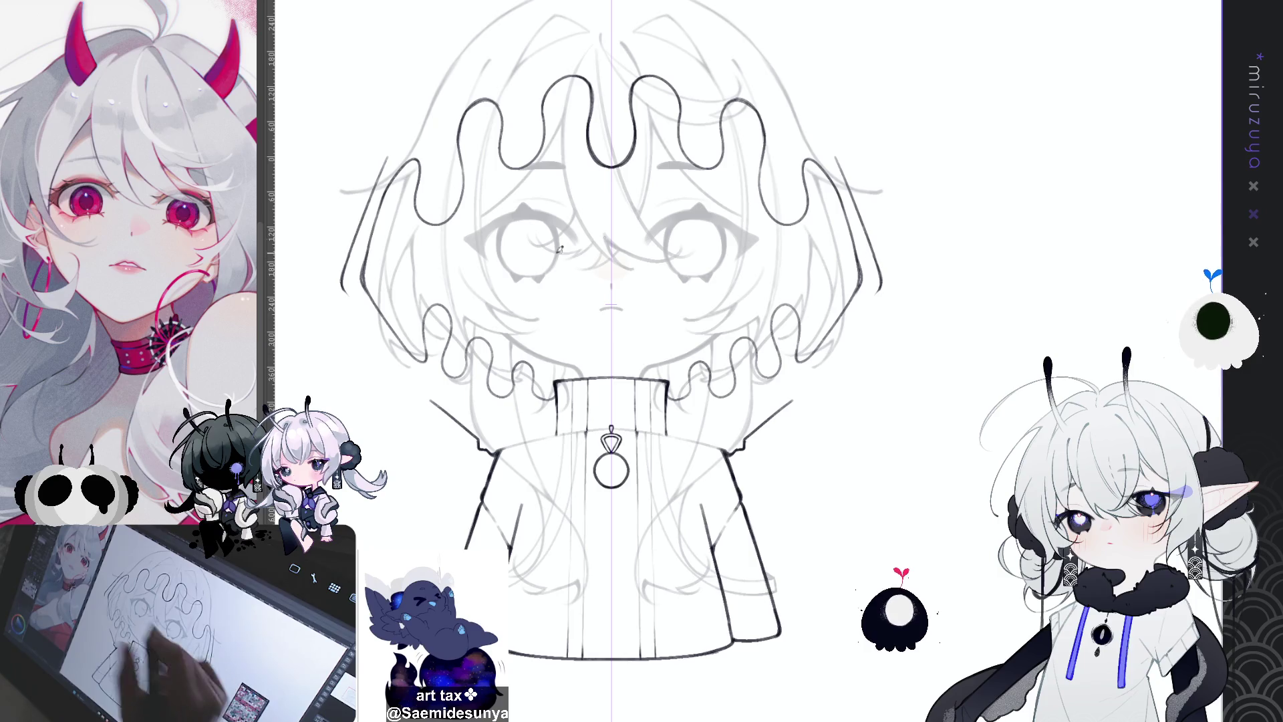
left_click_drag(347, 297, 454, 409)
key("ctrl+z")
left_click_drag(347, 298, 456, 415)
left_click_drag(347, 294, 433, 401)
key("ctrl+z")
left_click_drag(347, 298, 433, 400)
key("ctrl+z")
key("ctrl+z")
left_click_drag(346, 297, 457, 415)
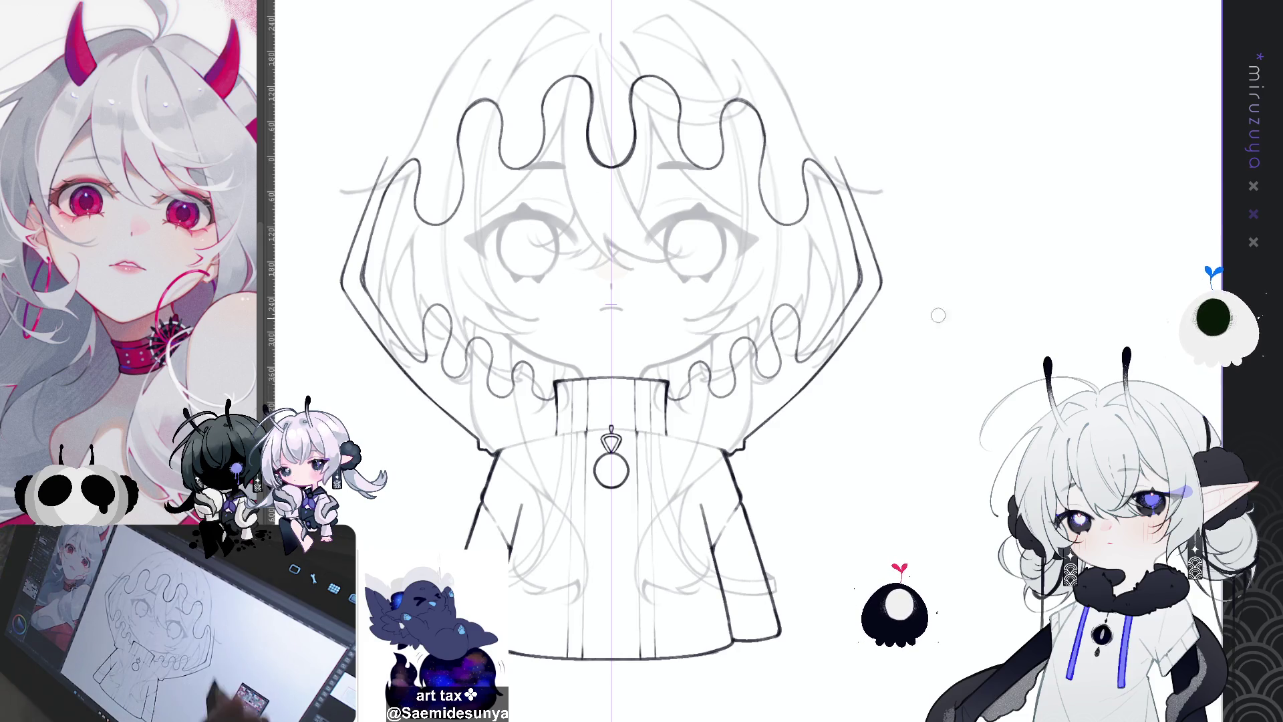
left_click_drag(932, 303, 882, 403)
left_click_drag(868, 539, 938, 581)
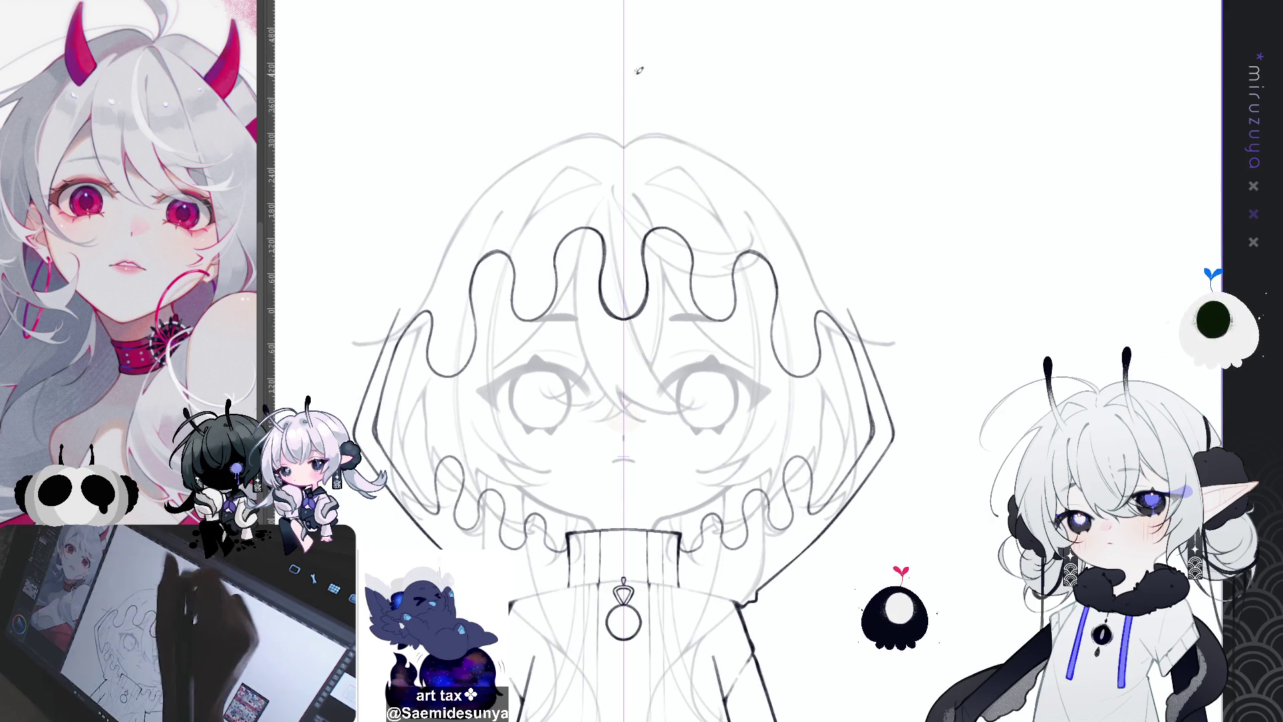
Draw a wide, flat mirrored arc over the top of the head, redoing it until it looks right
left_click_drag(628, 119, 709, 146)
key("ctrl+z")
left_click_drag(632, 110, 735, 144)
key("ctrl+z")
left_click_drag(629, 108, 727, 145)
key("ctrl+z")
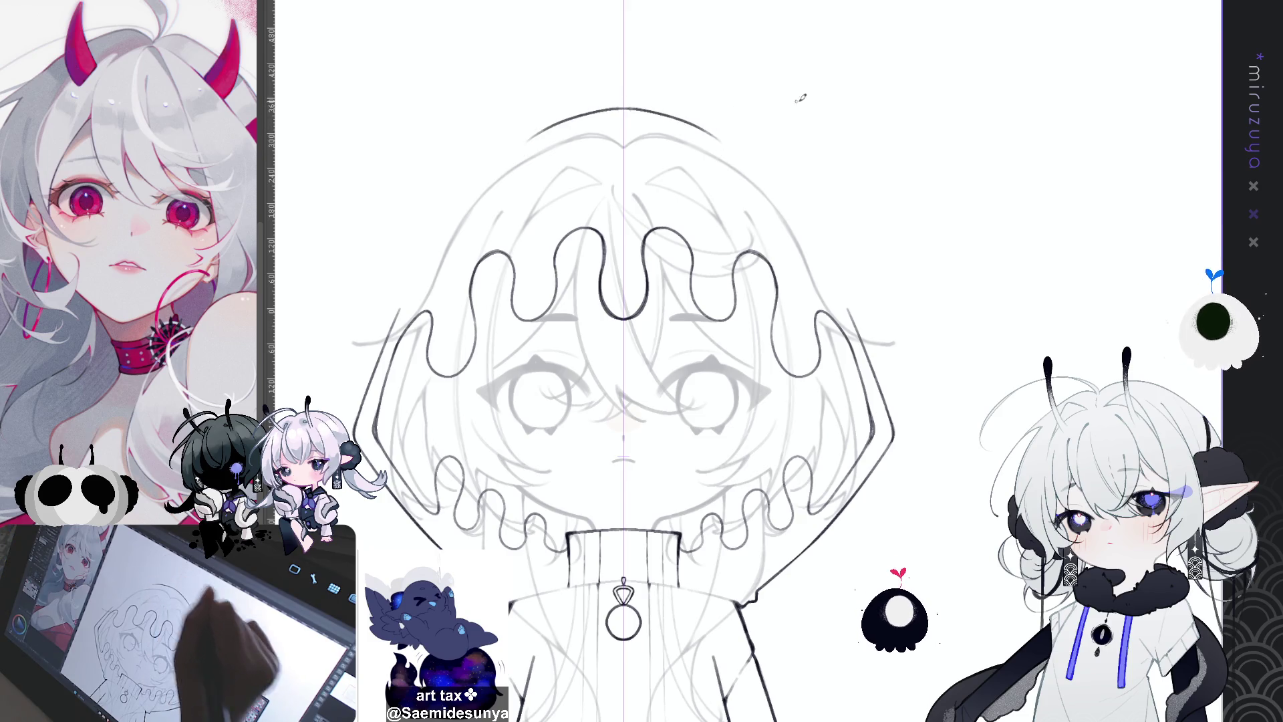
key("ctrl+z")
left_click_drag(628, 107, 735, 143)
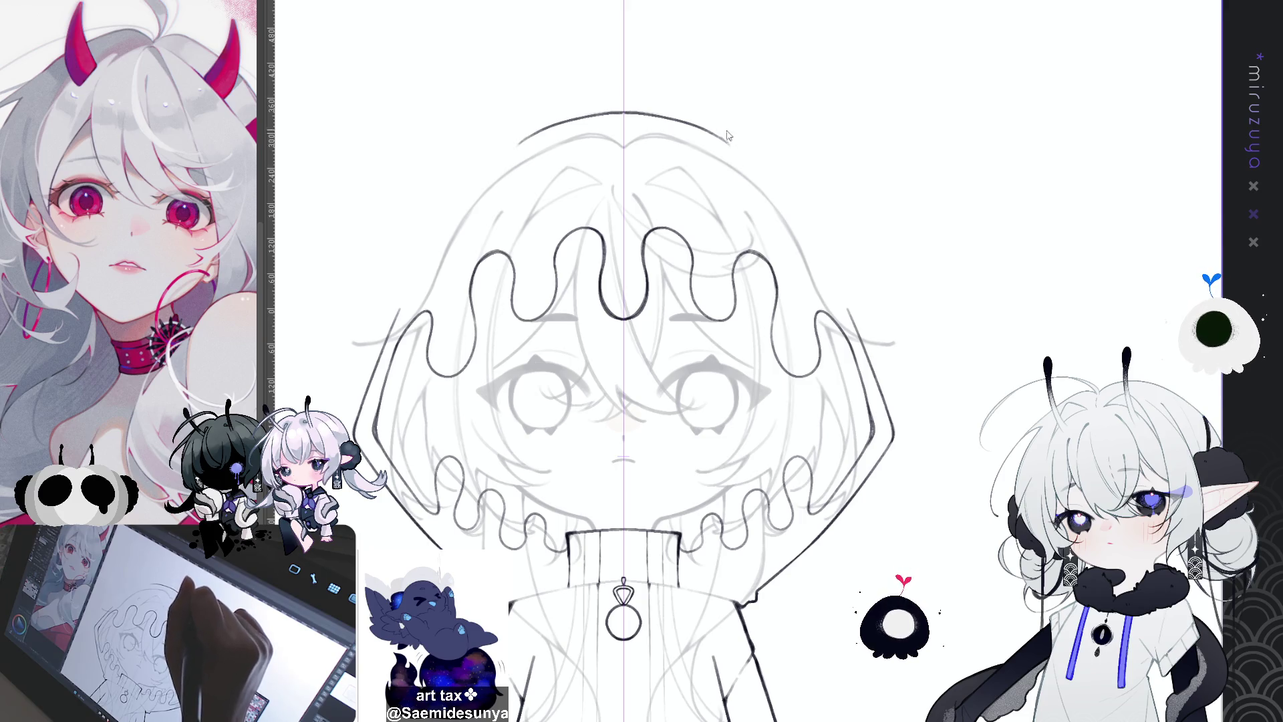
Try several mirrored ear-lobe strokes from the top arc down the sides of the head
mouse_move(732, 124)
left_mouse_down()
mouse_move(854, 197)
mouse_move(875, 311)
left_mouse_up()
key("ctrl+z")
mouse_move(705, 122)
left_mouse_down()
mouse_move(732, 130)
mouse_move(879, 278)
left_mouse_up()
key("ctrl+z")
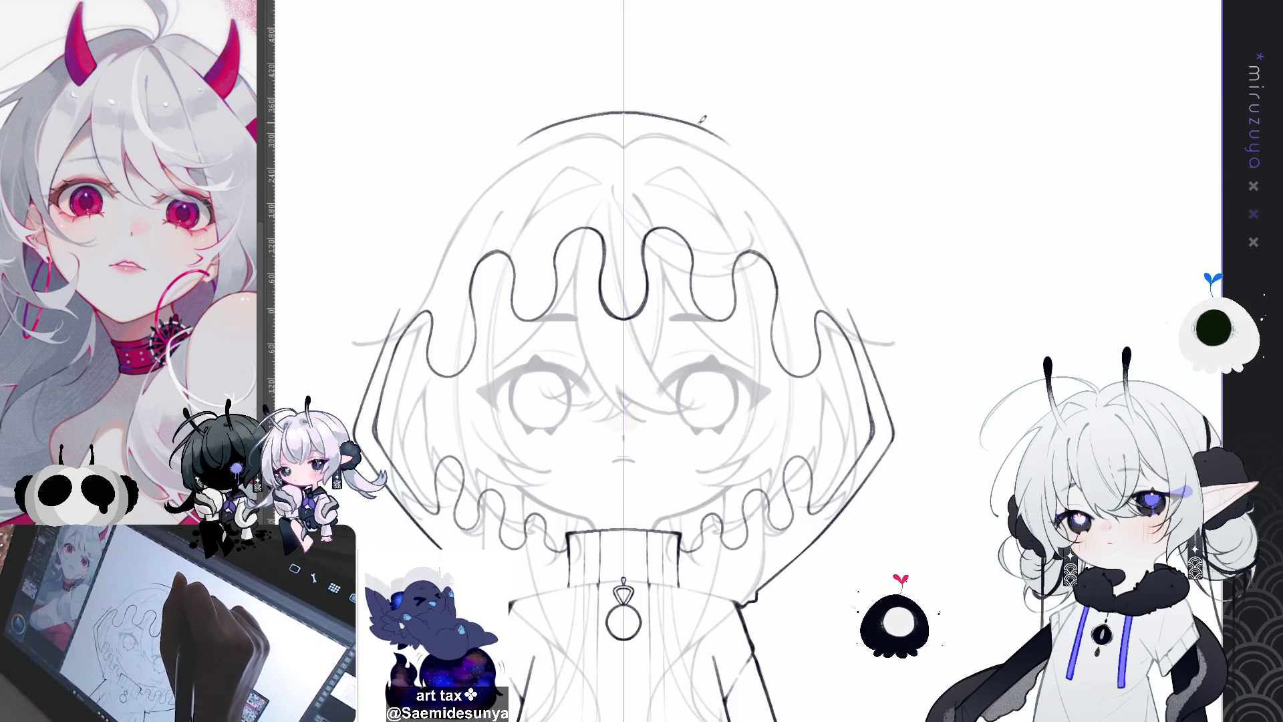
mouse_move(702, 119)
left_mouse_down()
mouse_move(765, 102)
mouse_move(884, 294)
mouse_move(864, 307)
left_mouse_up()
key("ctrl+z")
mouse_move(705, 124)
left_mouse_down()
mouse_move(812, 114)
mouse_move(862, 308)
left_mouse_up()
key("ctrl+z")
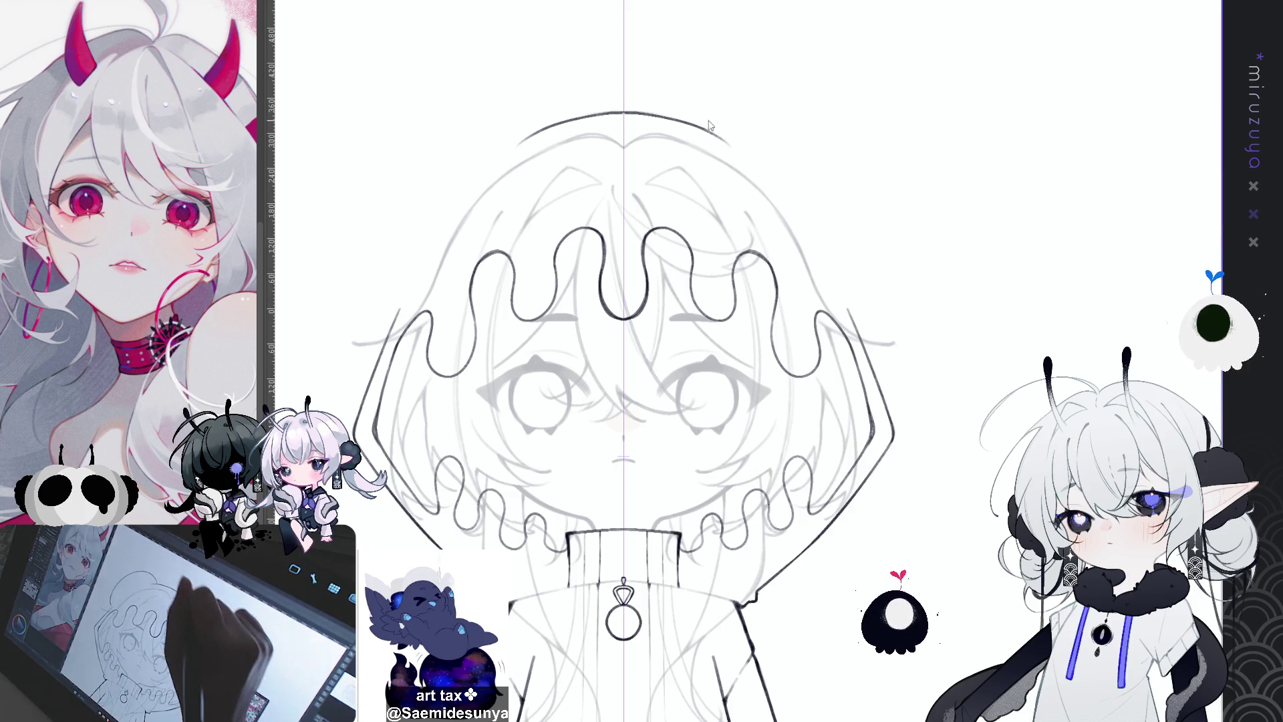
mouse_move(697, 126)
left_mouse_down()
mouse_move(875, 201)
mouse_move(855, 299)
left_mouse_up()
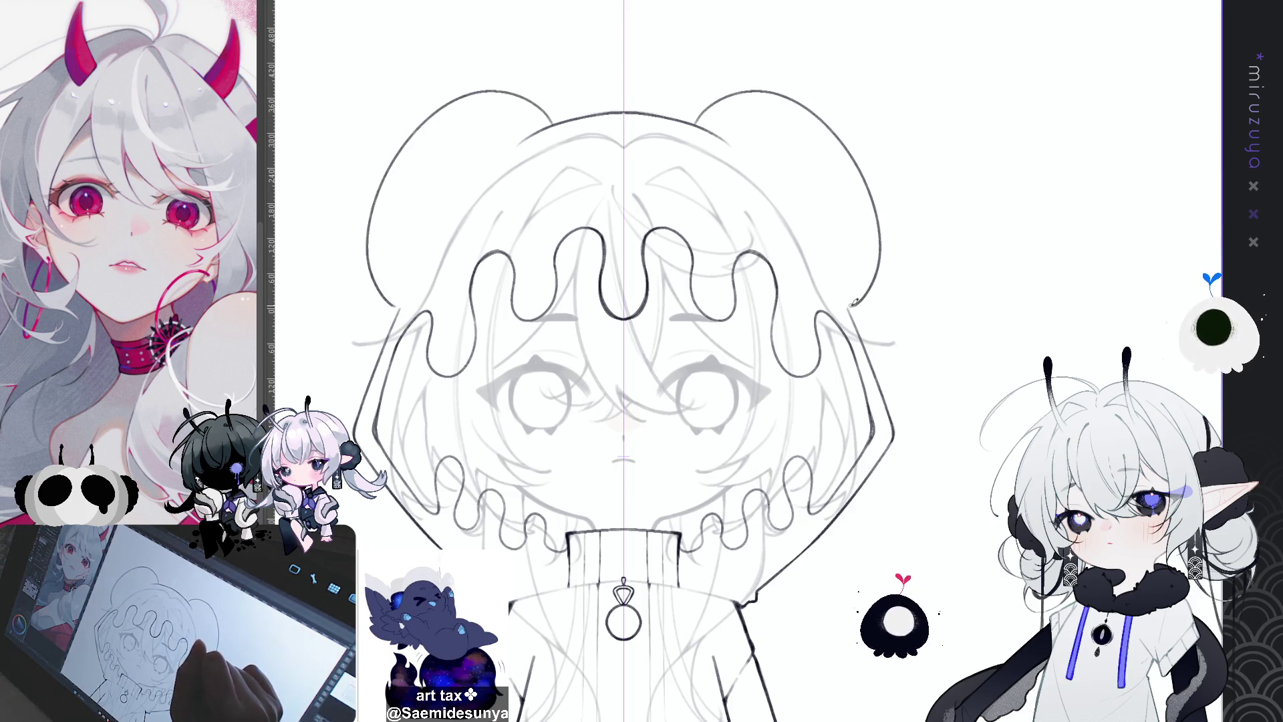
key("ctrl+z")
Settle the two round mirrored ear lobes and finish the stroke down the right side
left_click_drag(699, 124, 748, 85)
key("ctrl+z")
mouse_move(699, 123)
left_mouse_down()
mouse_move(781, 107)
mouse_move(869, 294)
left_mouse_up()
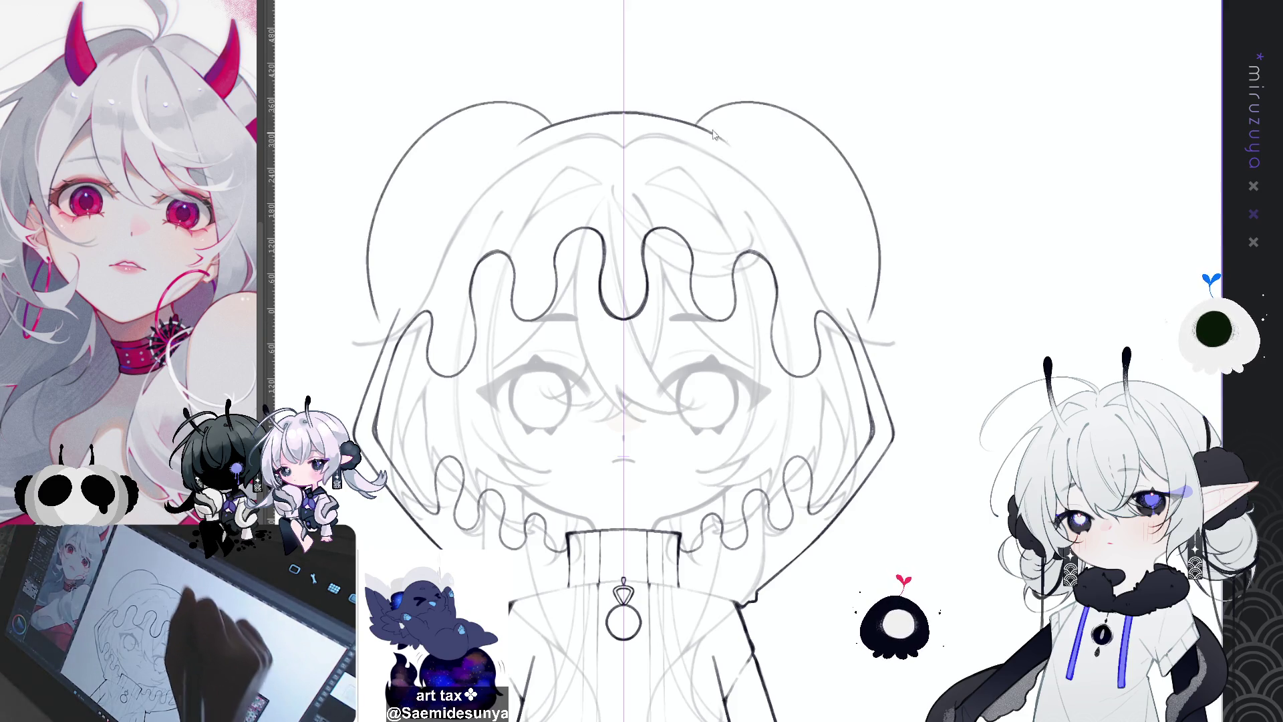
key("ctrl+z")
mouse_move(685, 122)
left_mouse_down()
mouse_move(721, 98)
mouse_move(872, 167)
left_mouse_up()
key("ctrl+z")
mouse_move(692, 119)
left_mouse_down()
mouse_move(802, 107)
mouse_move(875, 298)
left_mouse_up()
key("ctrl+z")
mouse_move(681, 121)
left_mouse_down()
mouse_move(725, 106)
mouse_move(884, 234)
mouse_move(876, 321)
left_mouse_up()
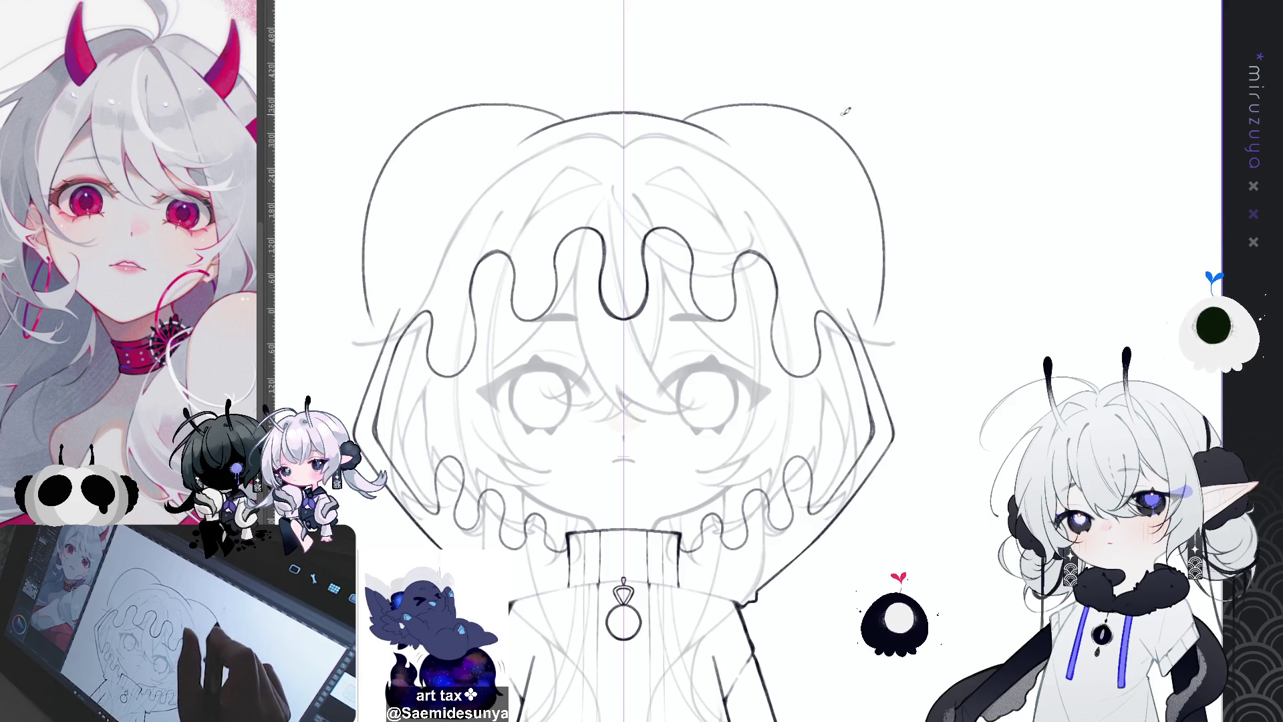
left_click_drag(883, 204, 868, 334)
key("ctrl+z")
key("ctrl+z")
left_click_drag(881, 266, 873, 330)
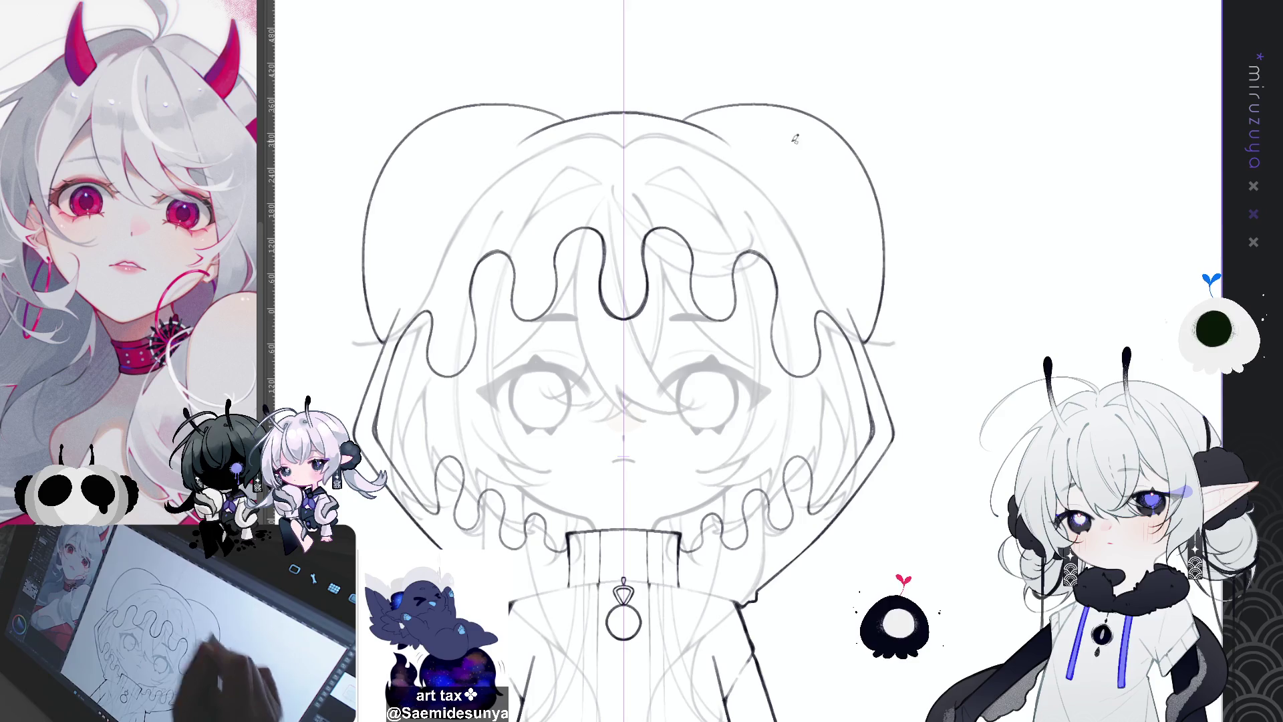
left_click_drag(894, 115, 753, 140)
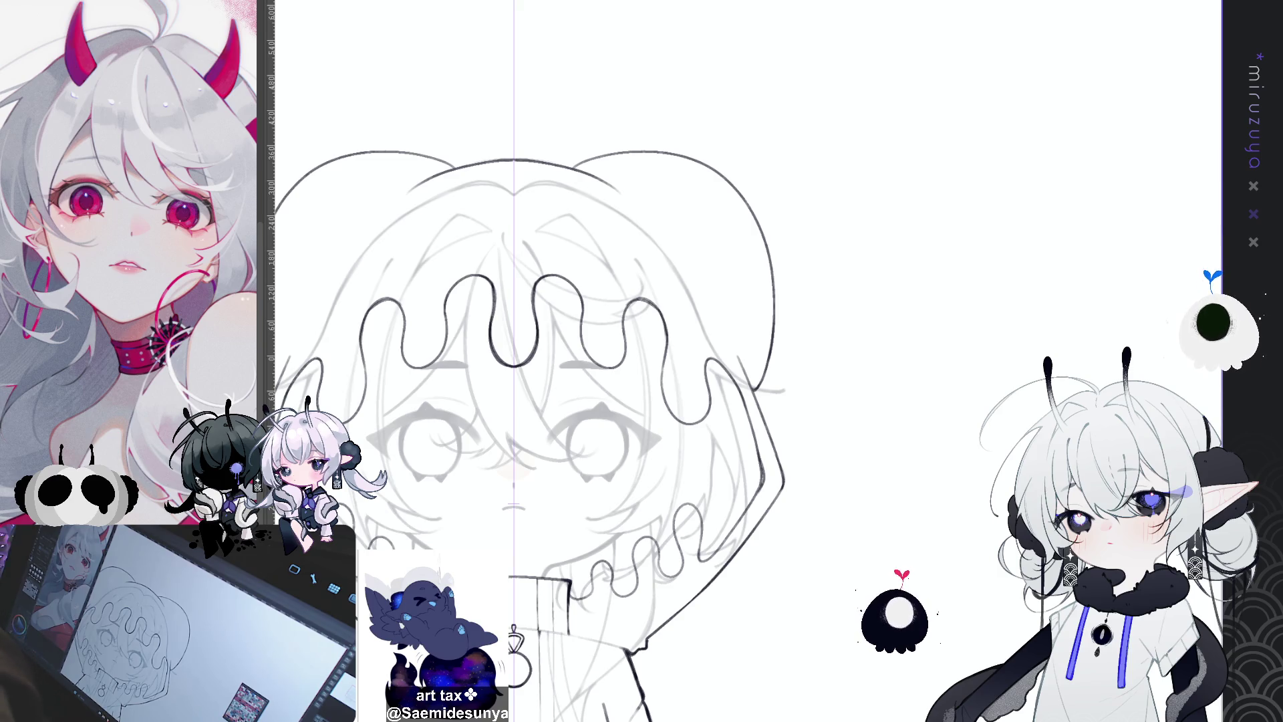
Erase the stray stroke near the right ear lobe
scroll(642, 361, "left", 3)
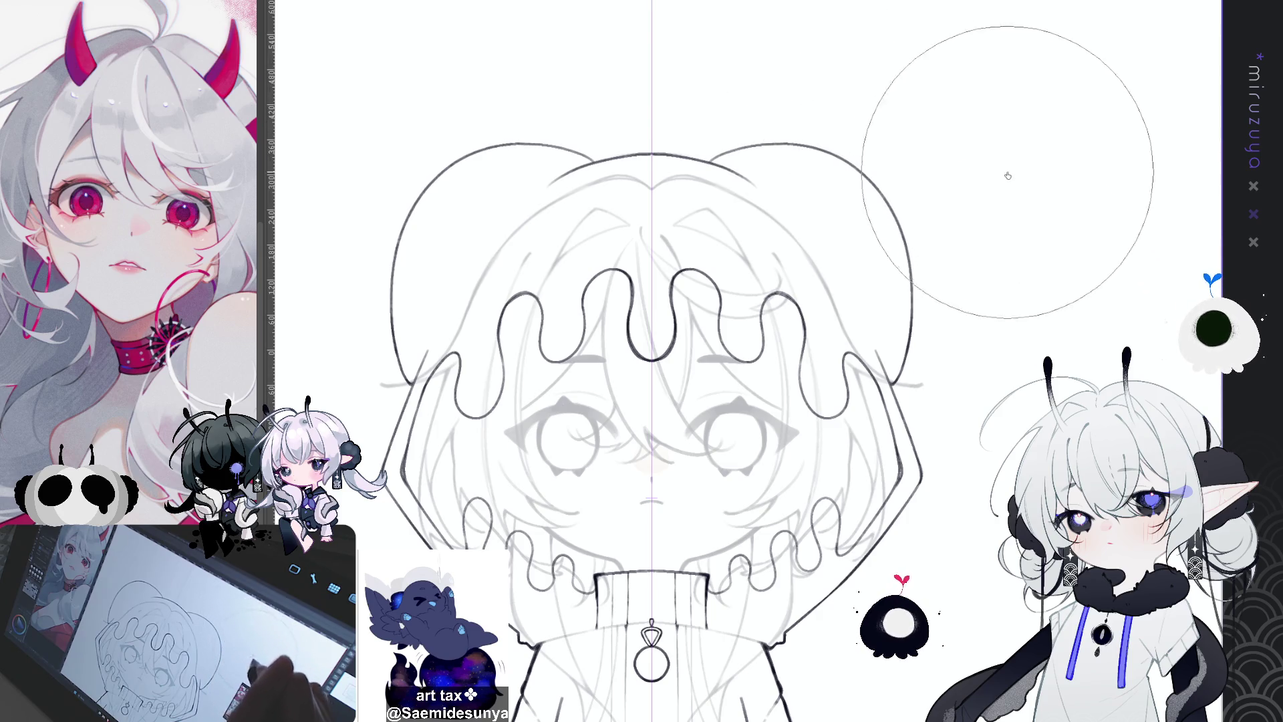
left_click_drag(1006, 174, 836, 198)
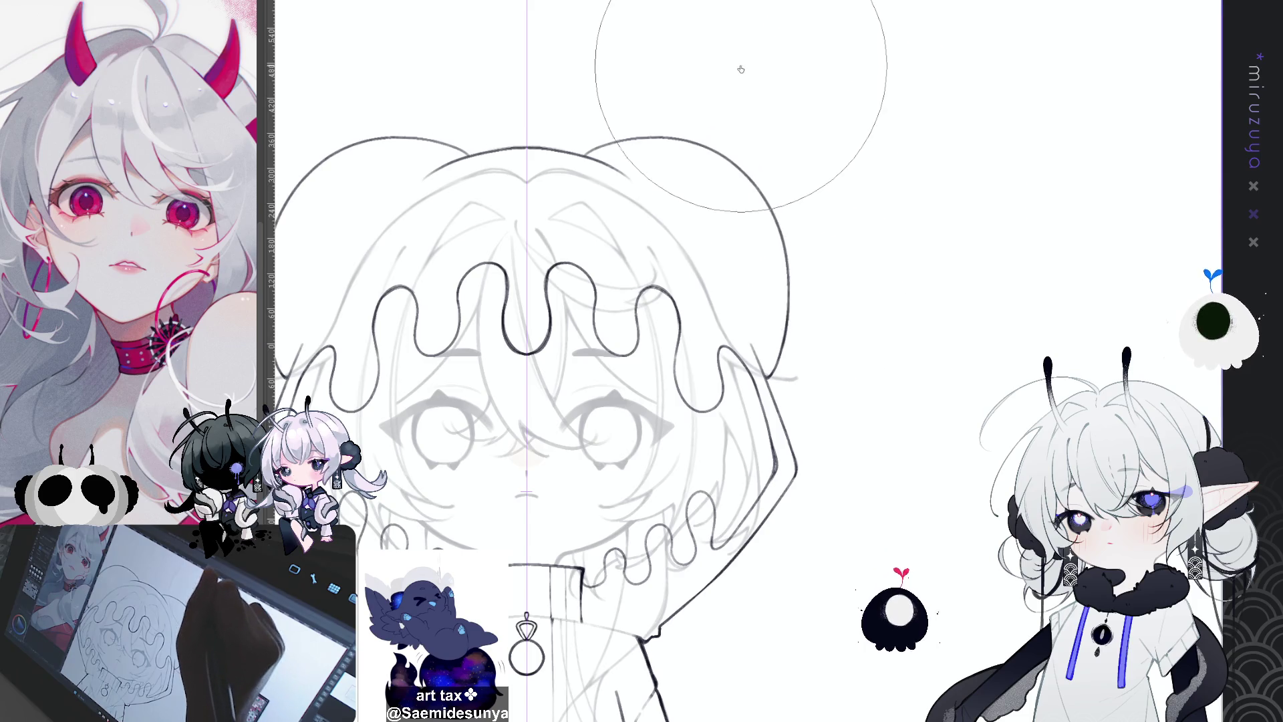
mouse_move(740, 58)
left_mouse_down()
mouse_move(971, 149)
mouse_move(1019, 138)
left_mouse_up()
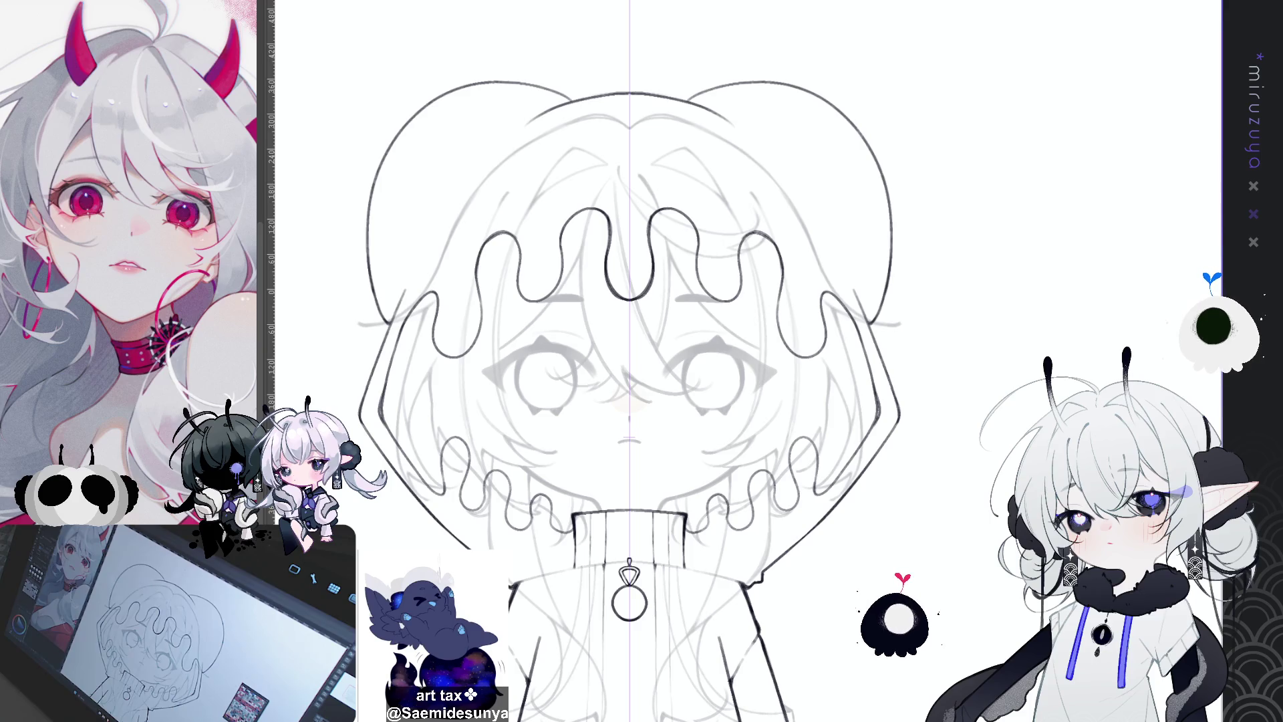
left_click_drag(982, 182, 983, 186)
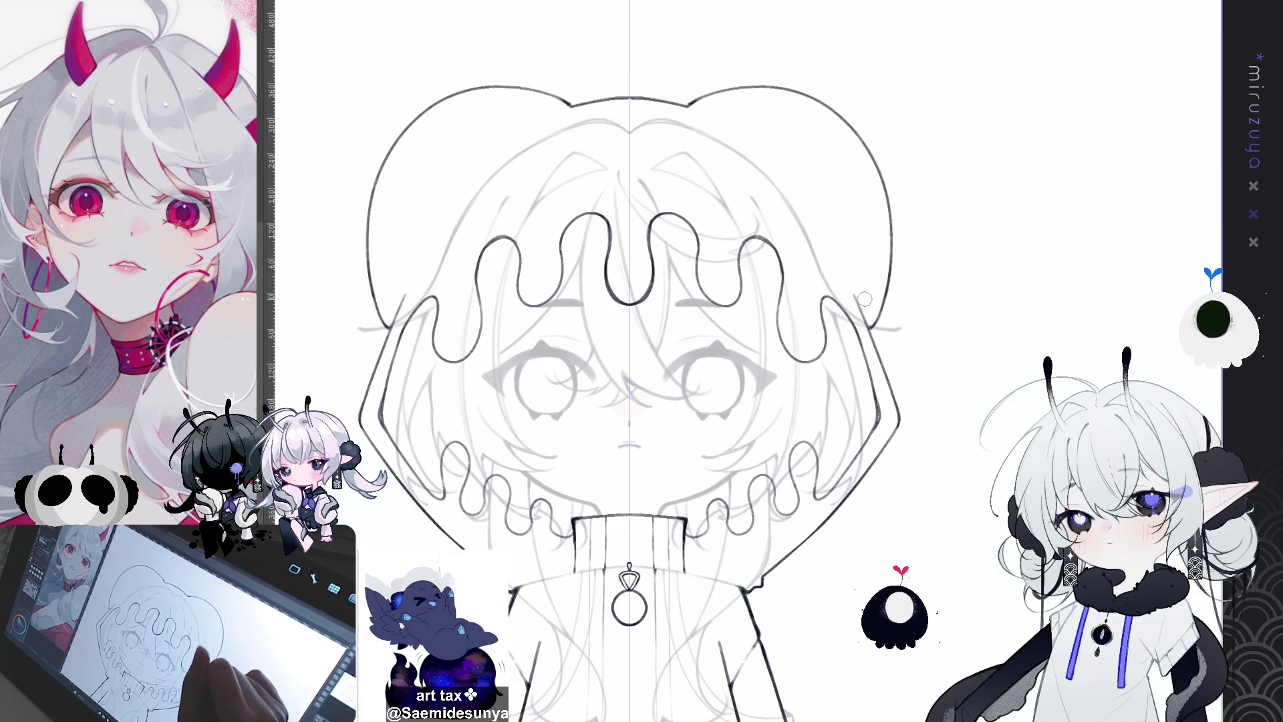
left_click_drag(855, 289, 865, 315)
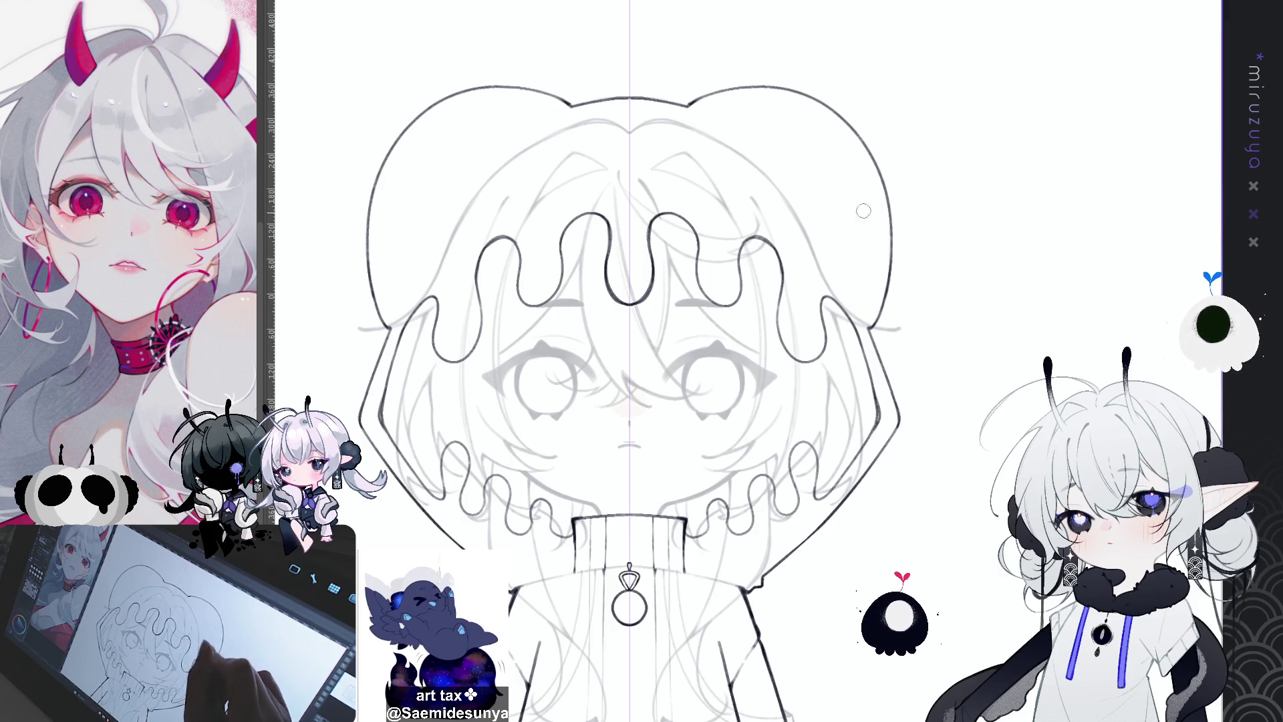
Retrace the hood's right side outline, mirrored on the left
left_click_drag(867, 315, 875, 335)
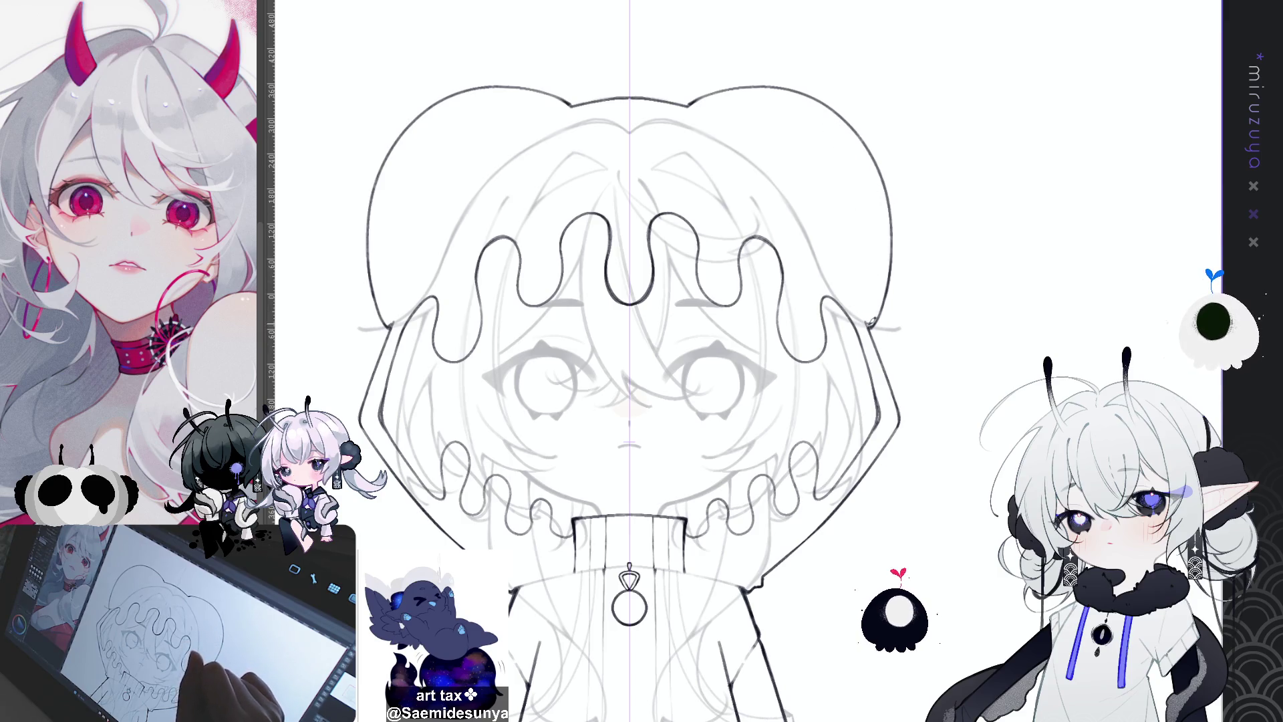
left_click_drag(879, 167, 891, 264)
left_click_drag(894, 219, 885, 290)
key("ctrl+z")
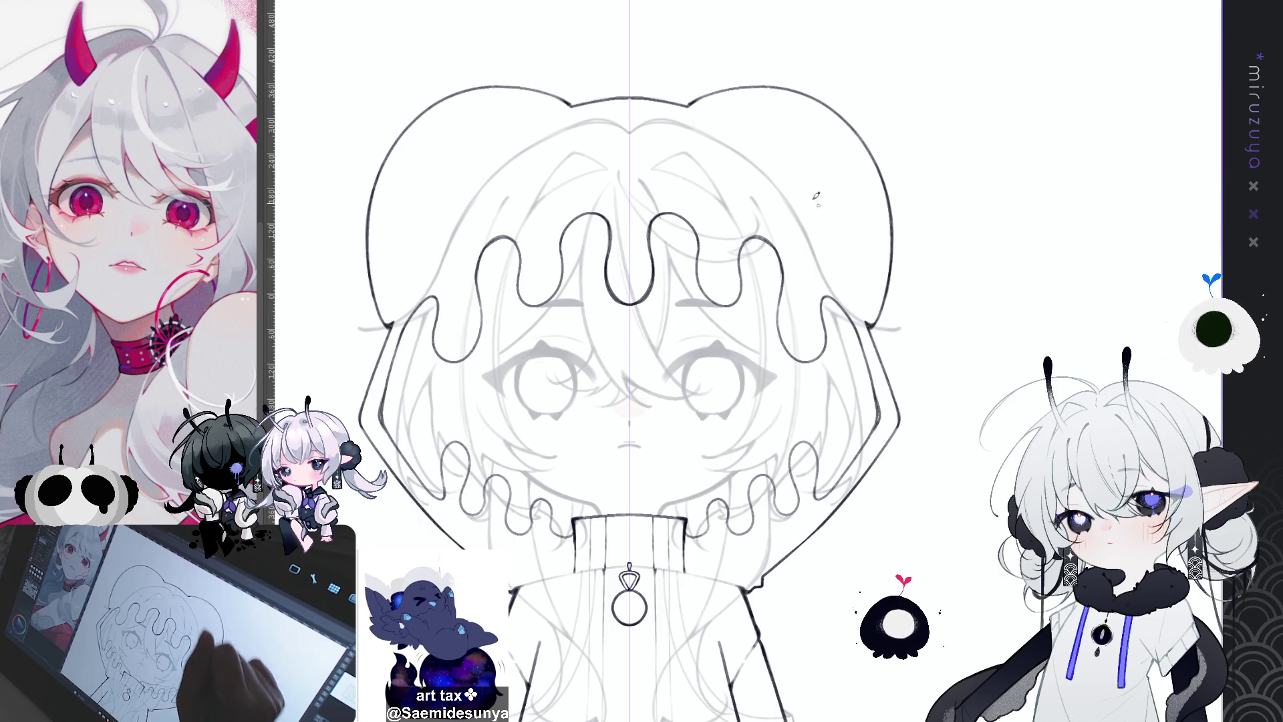
left_click_drag(740, 81, 708, 178)
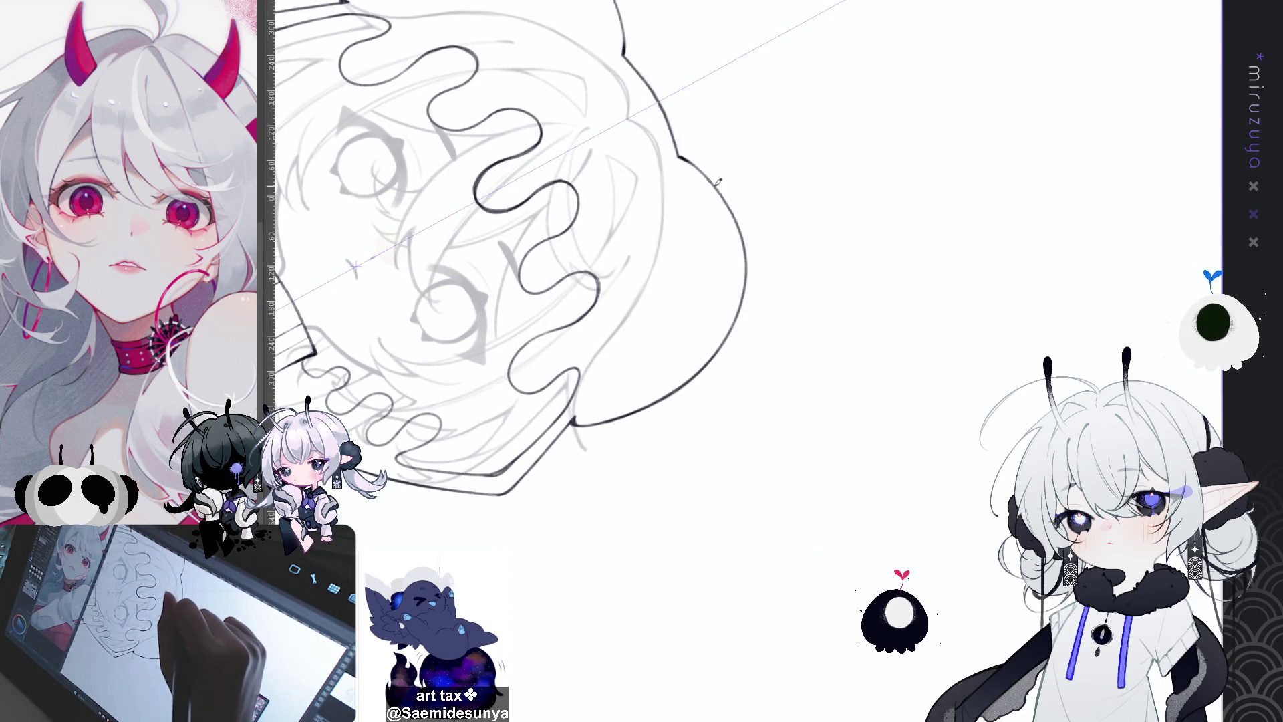
Darken the hood's side outline and discard a trial hair drip-edge line
left_click_drag(714, 179, 747, 258)
left_click_drag(697, 375, 878, 516)
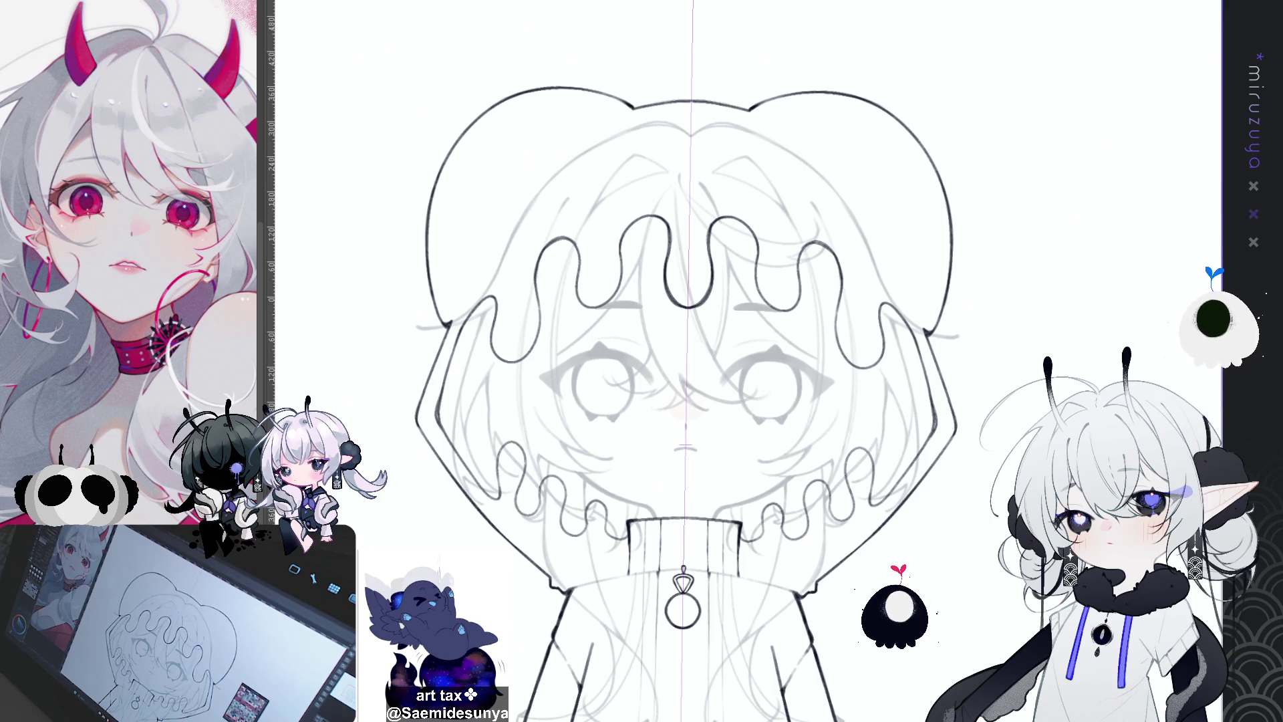
left_click_drag(931, 576, 865, 486)
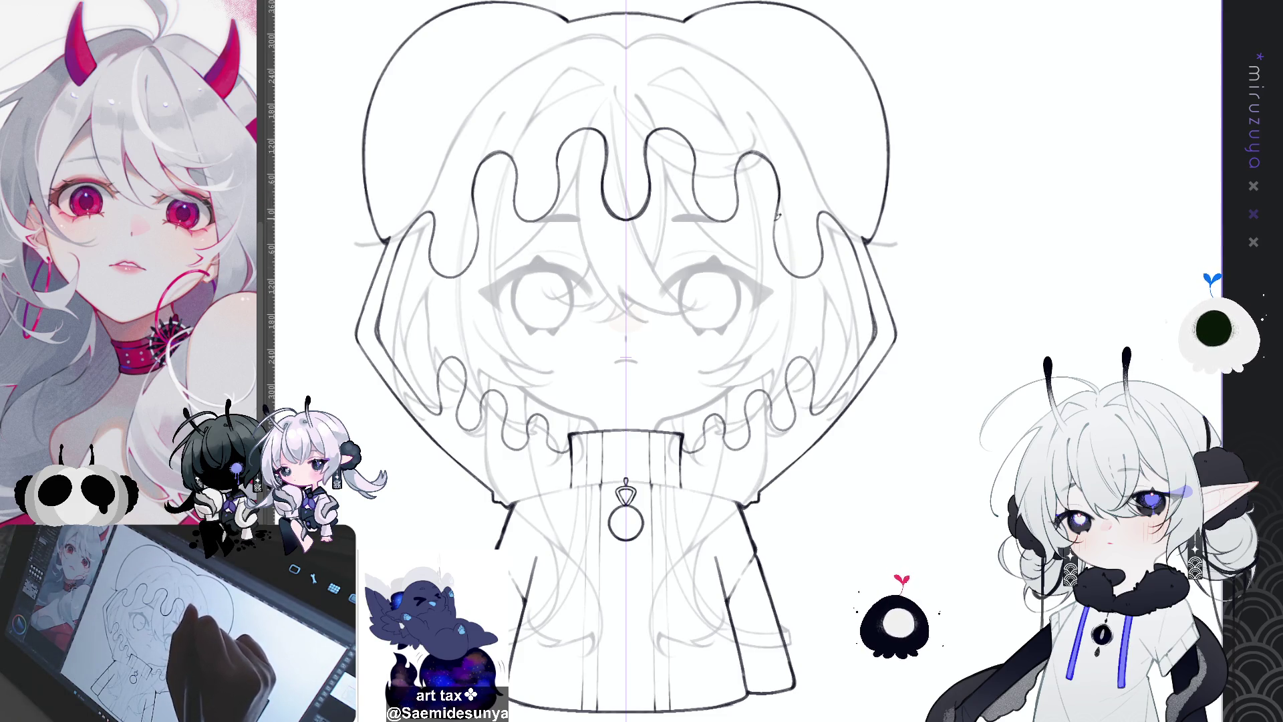
left_click_drag(779, 210, 793, 272)
key("ctrl+z")
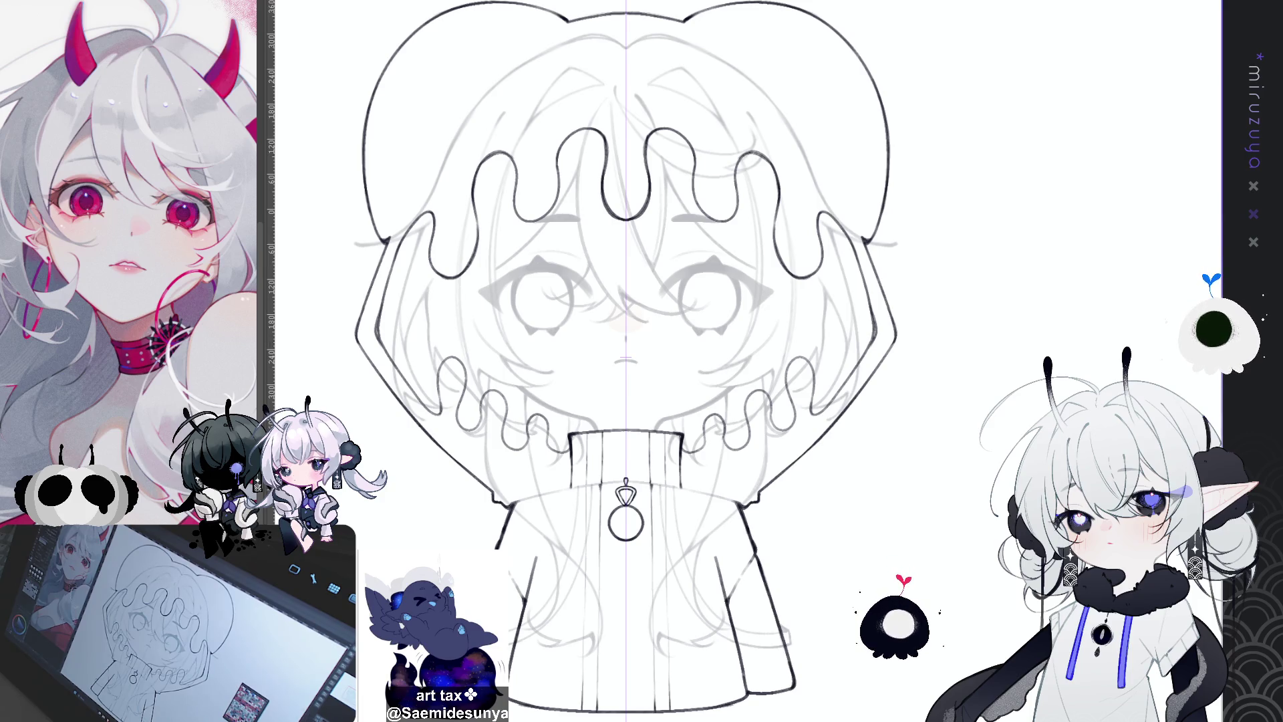
Pan from the hood top down and zoom out to see the whole chibi figure
scroll(626, 361, "down", 3)
scroll(626, 361, "up", 3)
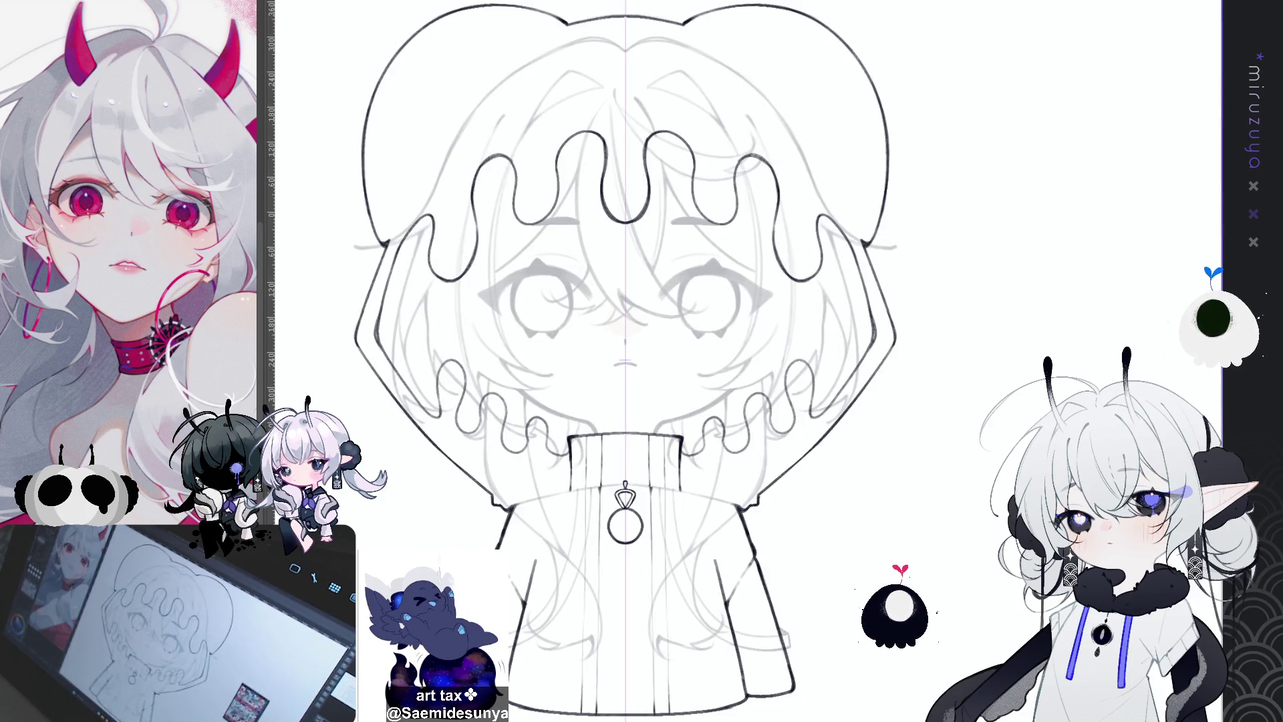
scroll(650, 360, "up", 1)
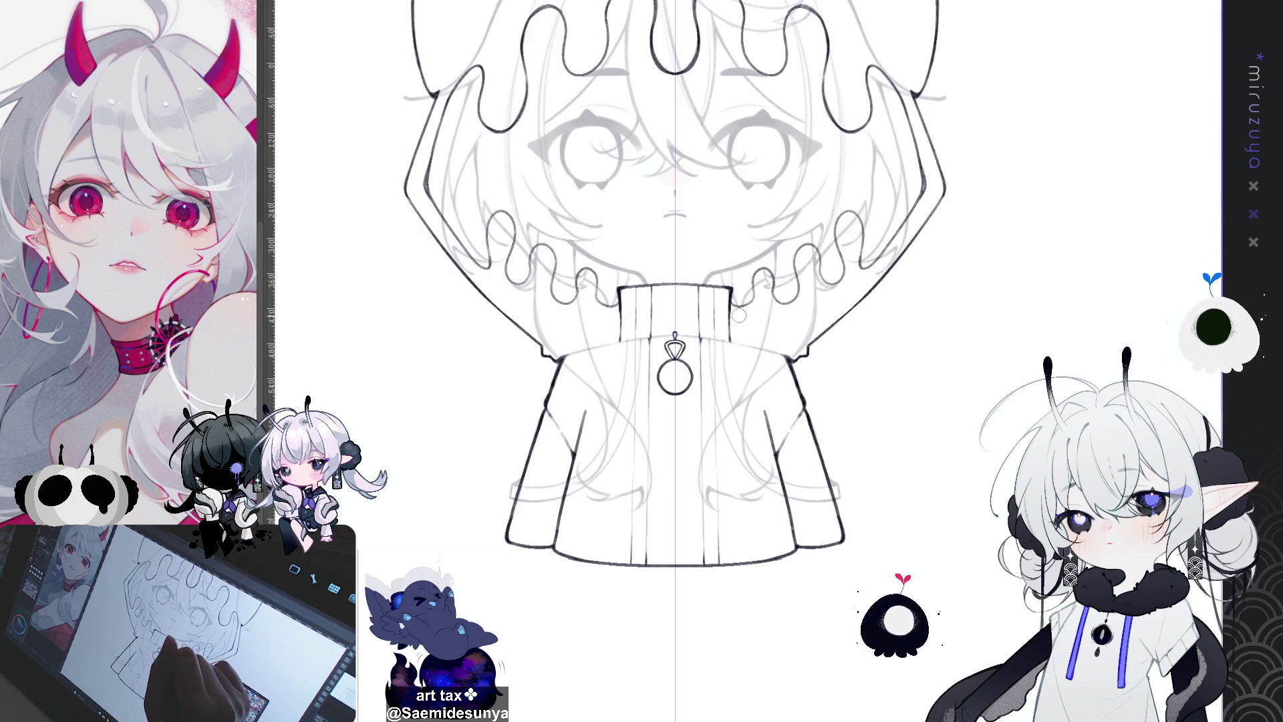
key("e")
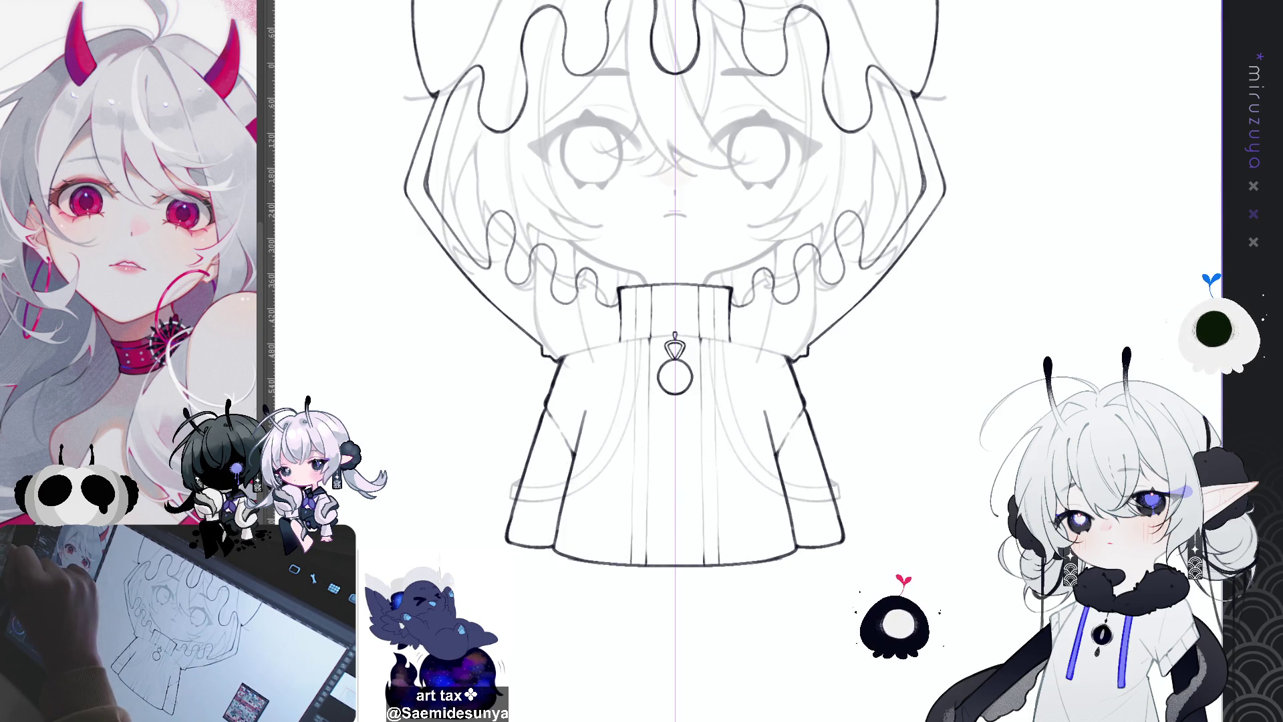
left_click_drag(768, 286, 691, 386)
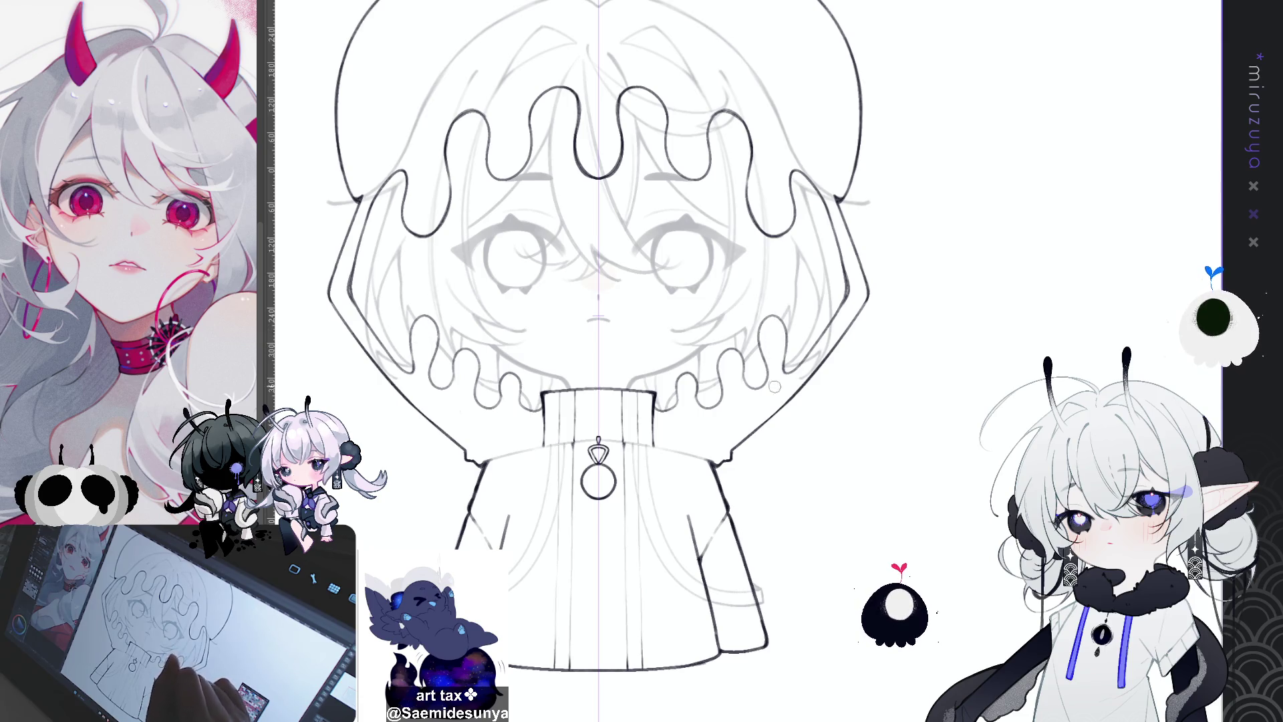
left_click_drag(822, 343, 833, 404)
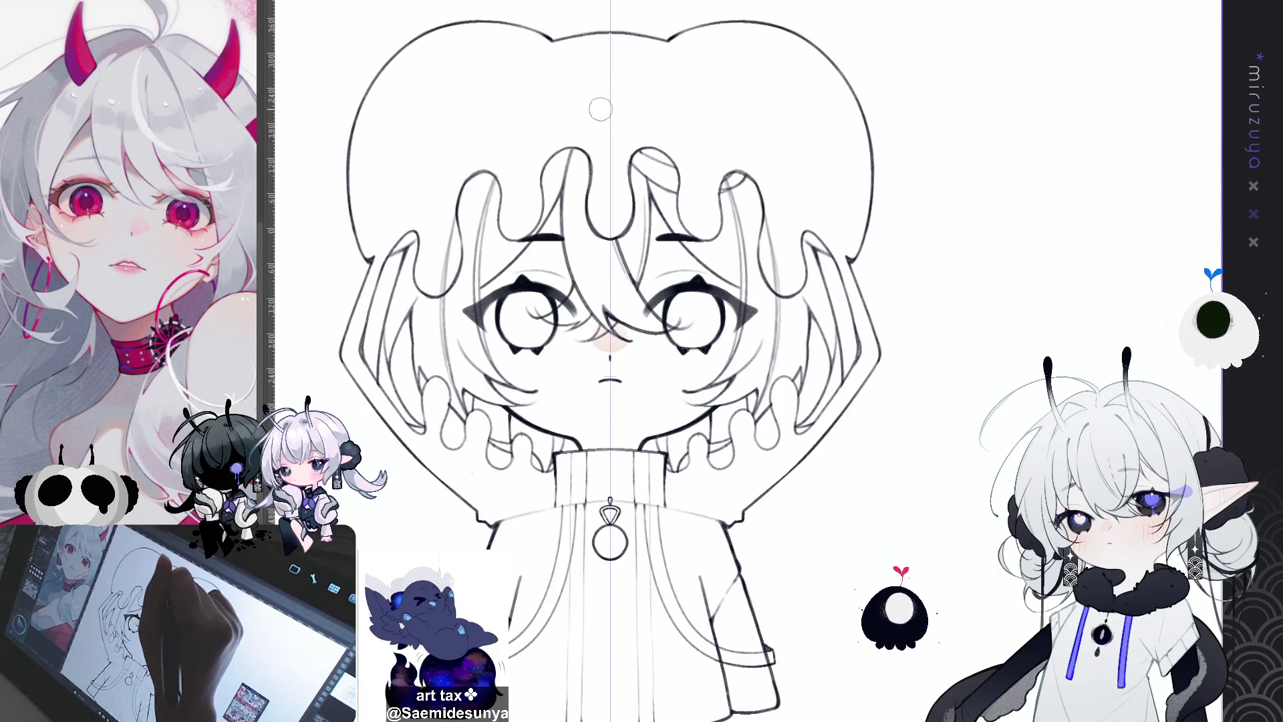
left_click_drag(975, 491, 973, 405)
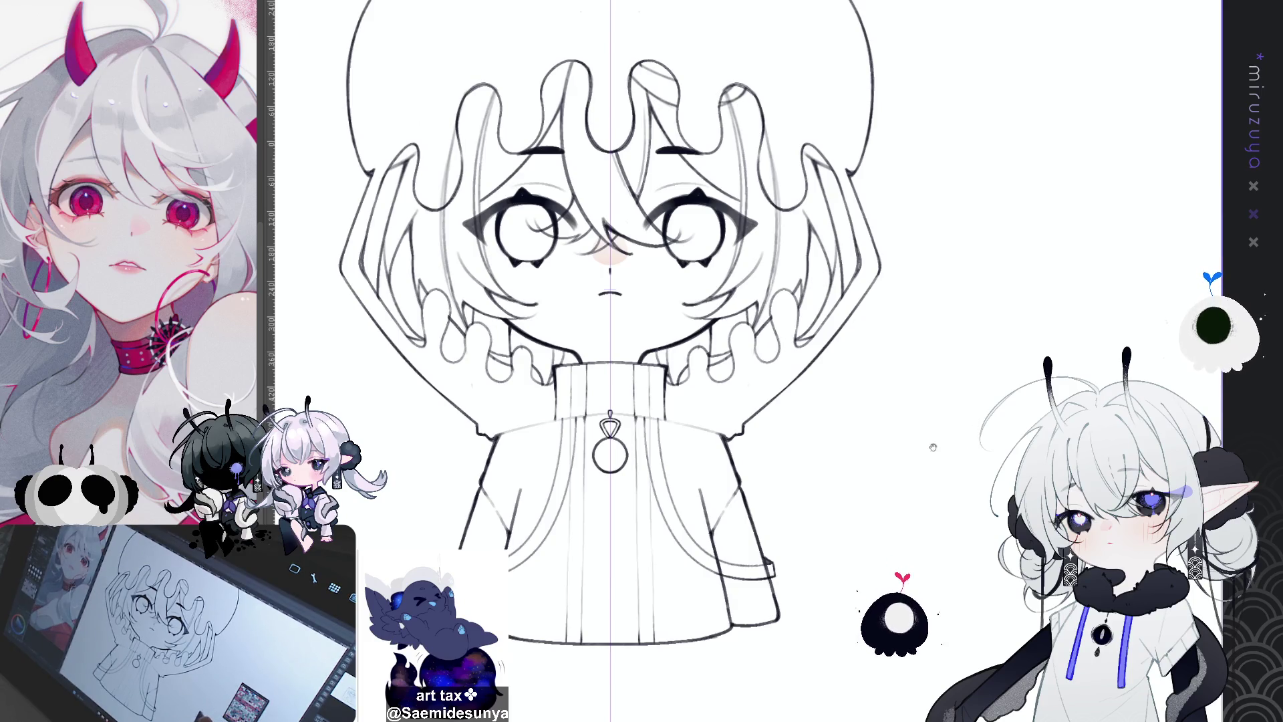
left_click_drag(936, 449, 936, 503)
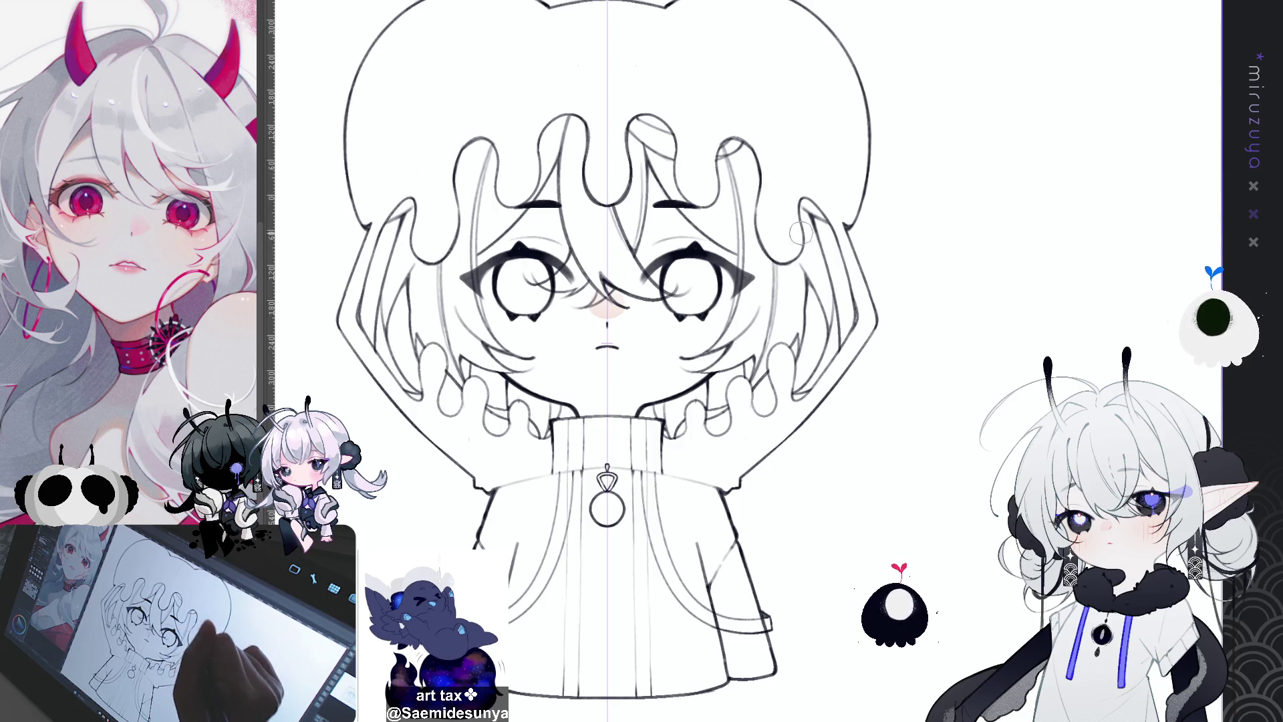
left_click_drag(799, 233, 800, 243)
scroll(608, 361, "down", 3)
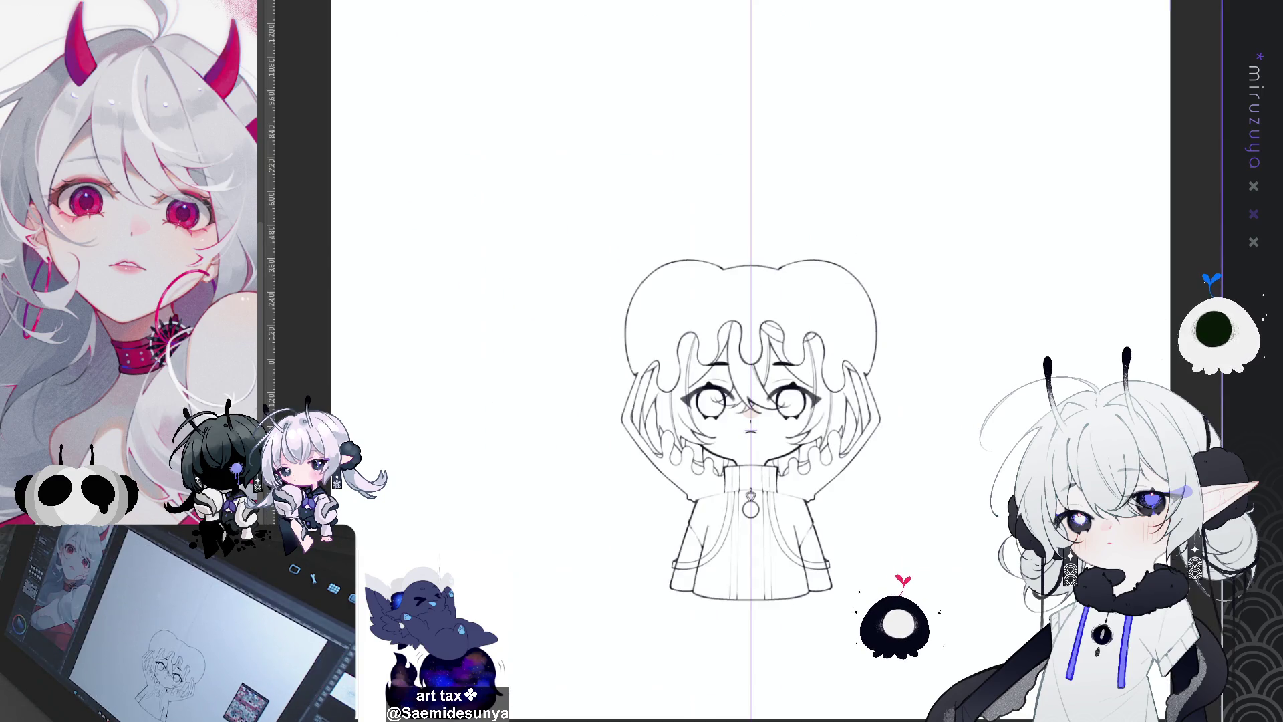
left_click_drag(668, 502, 668, 167)
On a rotated canvas, ink the collar edge below the pendant, then reset rotation and zoom
scroll(681, 466, "up", 4)
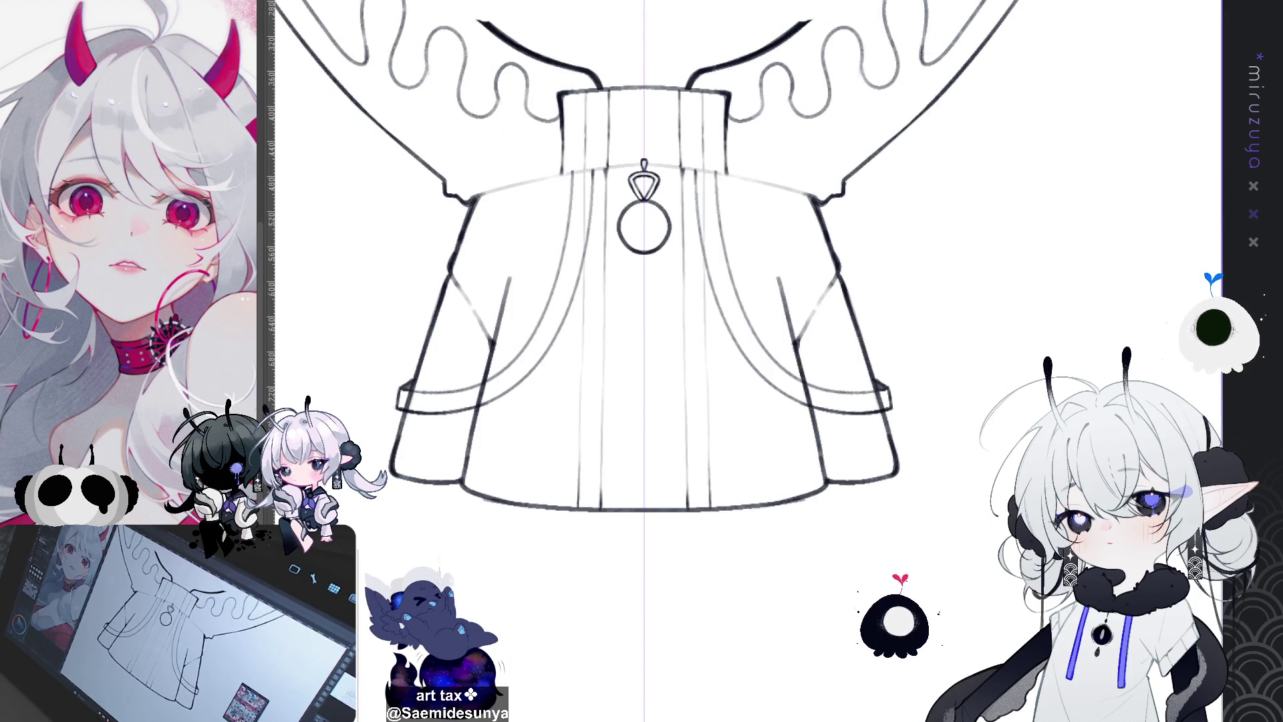
key("ctrl+z")
key("ctrl+z")
key("ctrl+y")
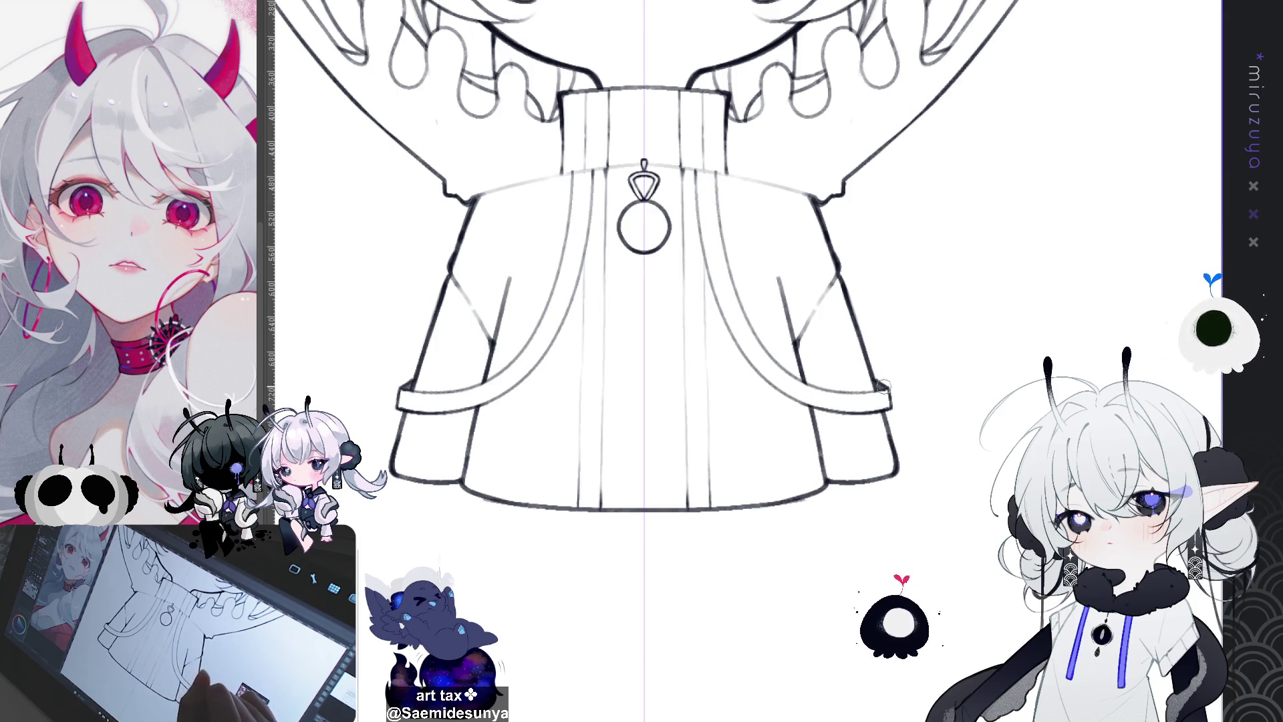
mouse_move(903, 255)
left_mouse_down()
mouse_move(918, 440)
mouse_move(908, 487)
mouse_move(779, 451)
left_mouse_up()
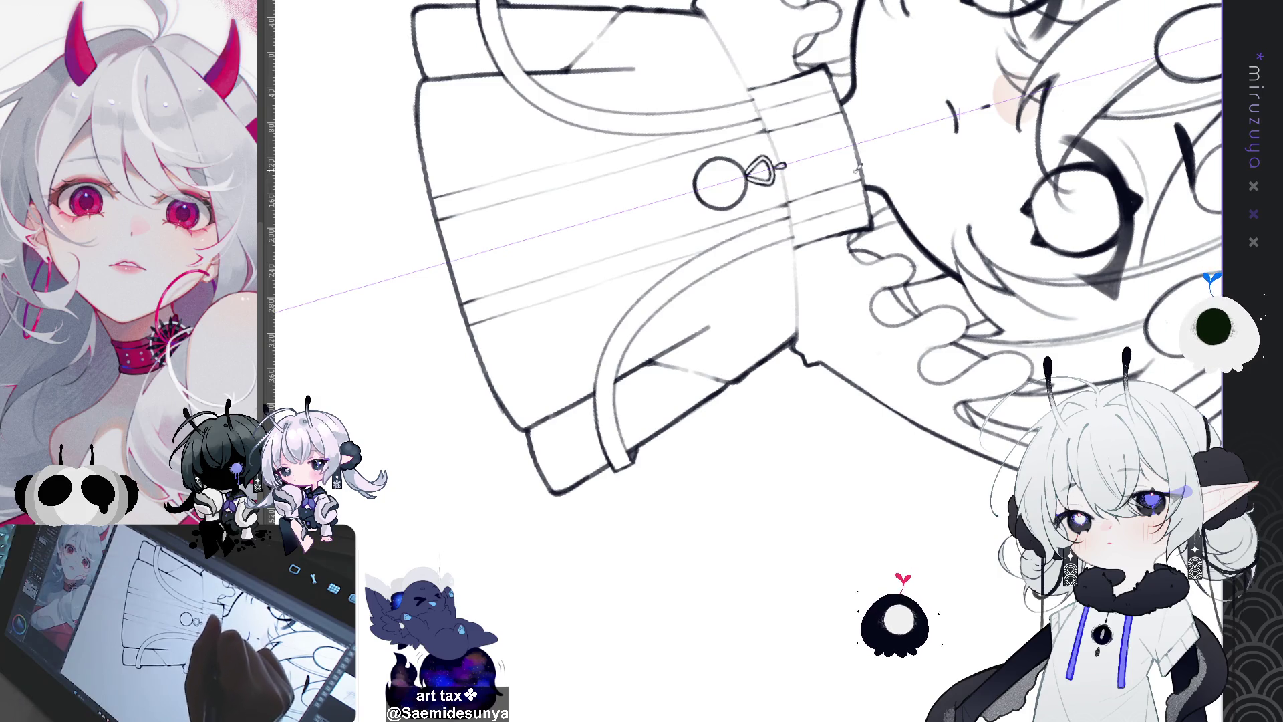
left_click_drag(786, 178, 794, 216)
key("ctrl+z")
left_click_drag(784, 167, 792, 209)
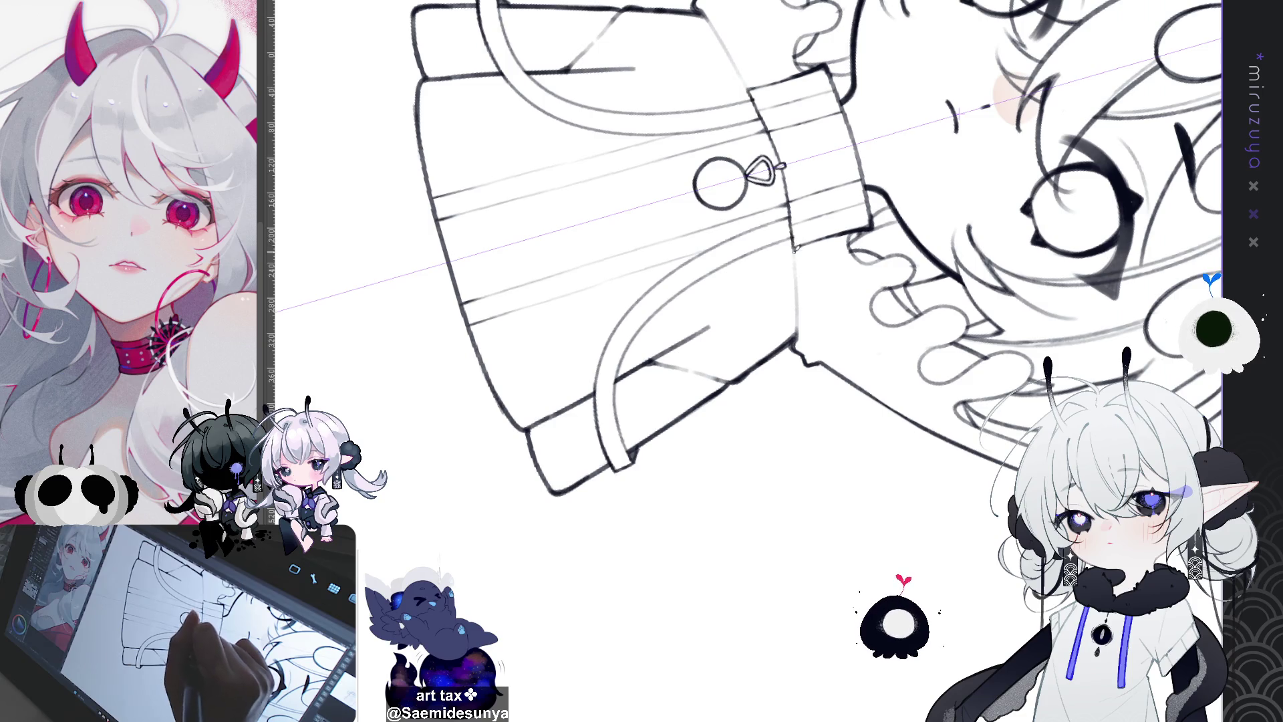
left_click_drag(795, 244, 799, 328)
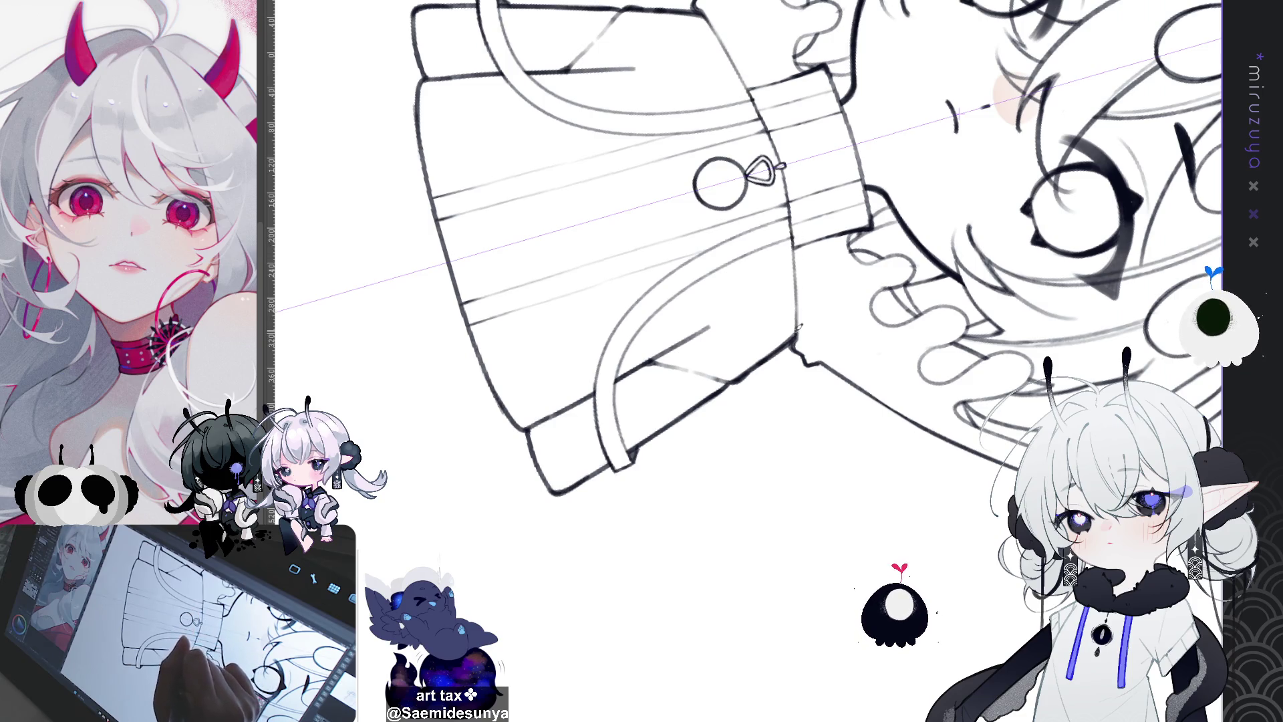
key("ctrl+@")
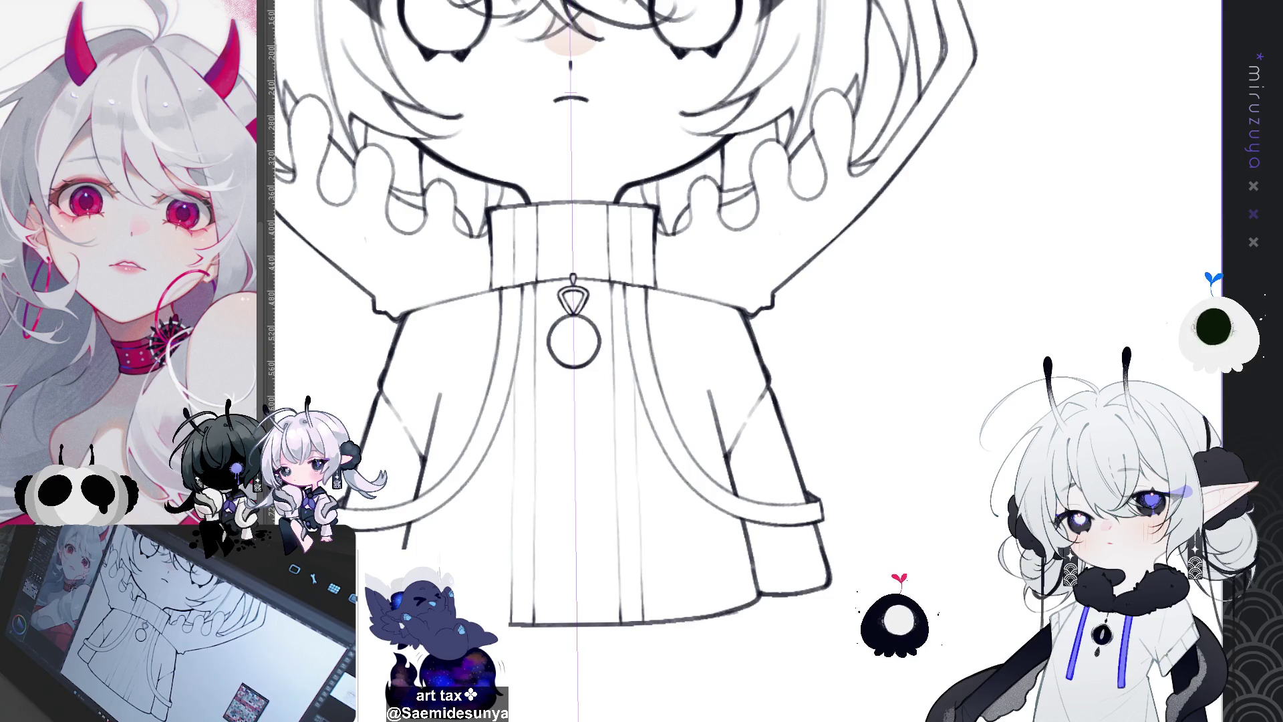
key("ctrl+0")
scroll(681, 361, "up", 2)
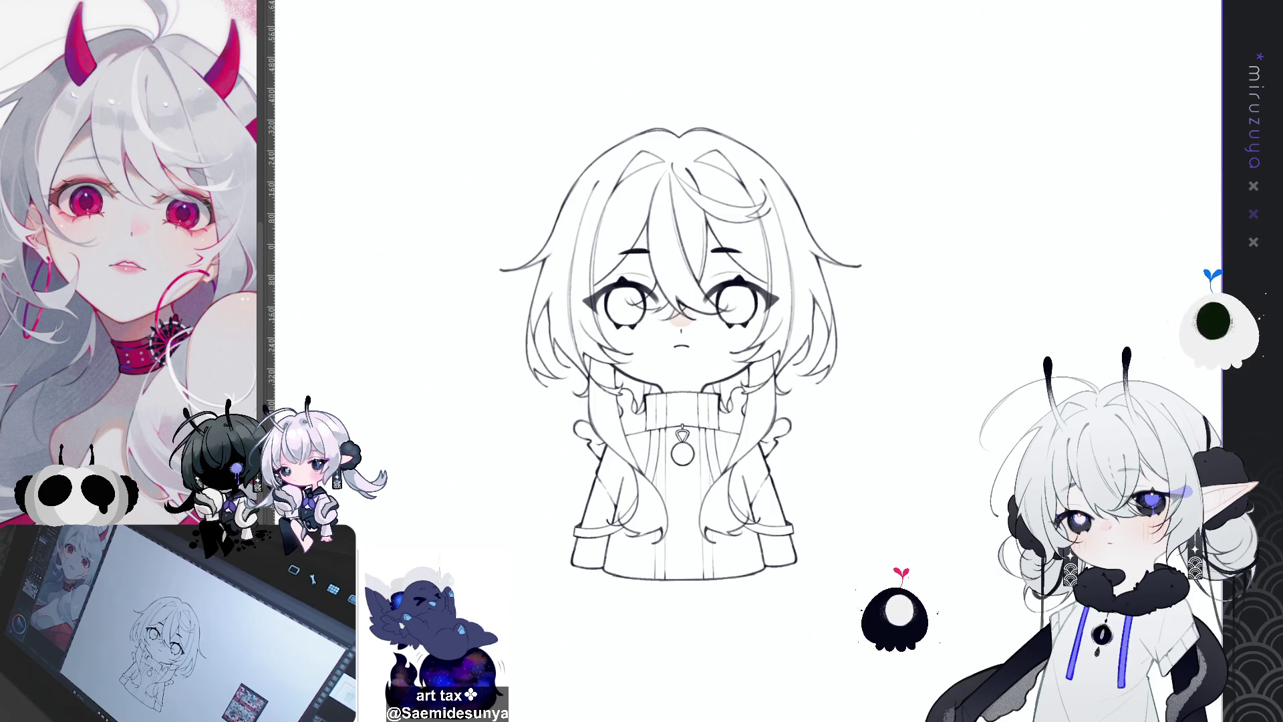
Zoom in on the head to check the hair line art without the rough sketch
scroll(702, 115, "up", 3)
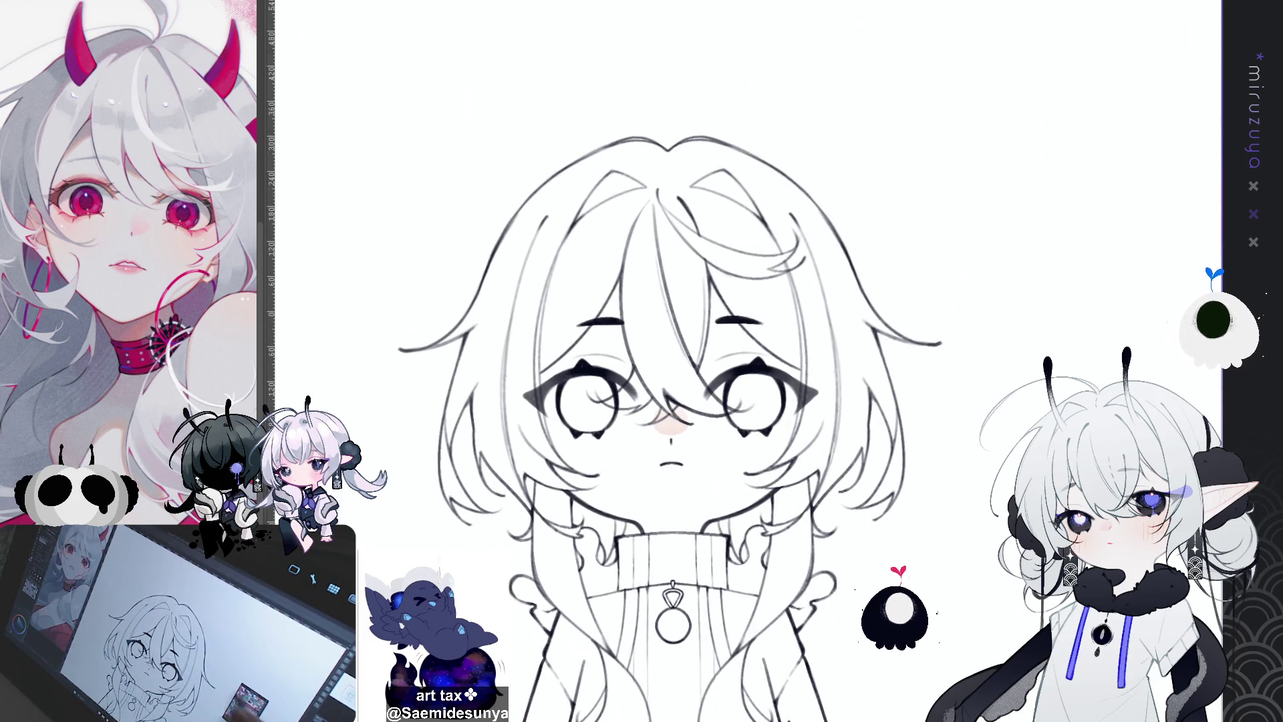
Draw the ahoge loop above the head and its inner line down to the hair
left_click_drag(733, 93, 694, 234)
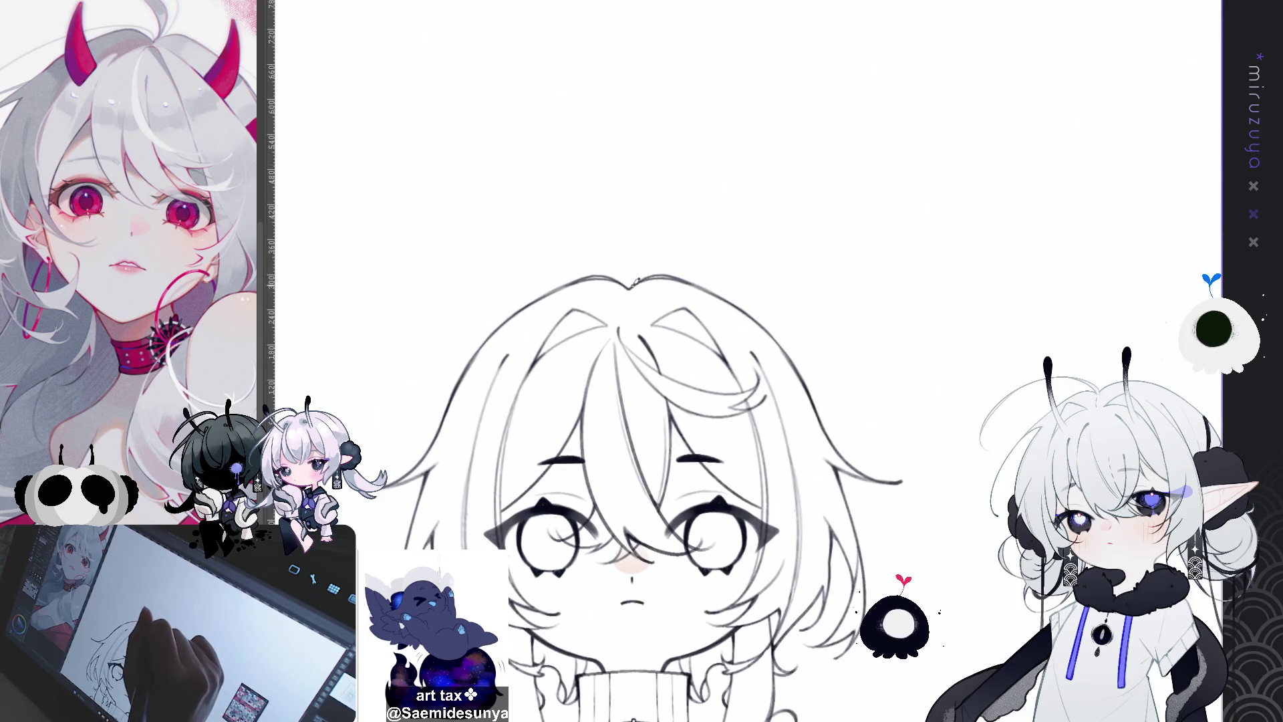
mouse_move(633, 287)
left_mouse_down()
mouse_move(620, 170)
mouse_move(520, 253)
left_mouse_up()
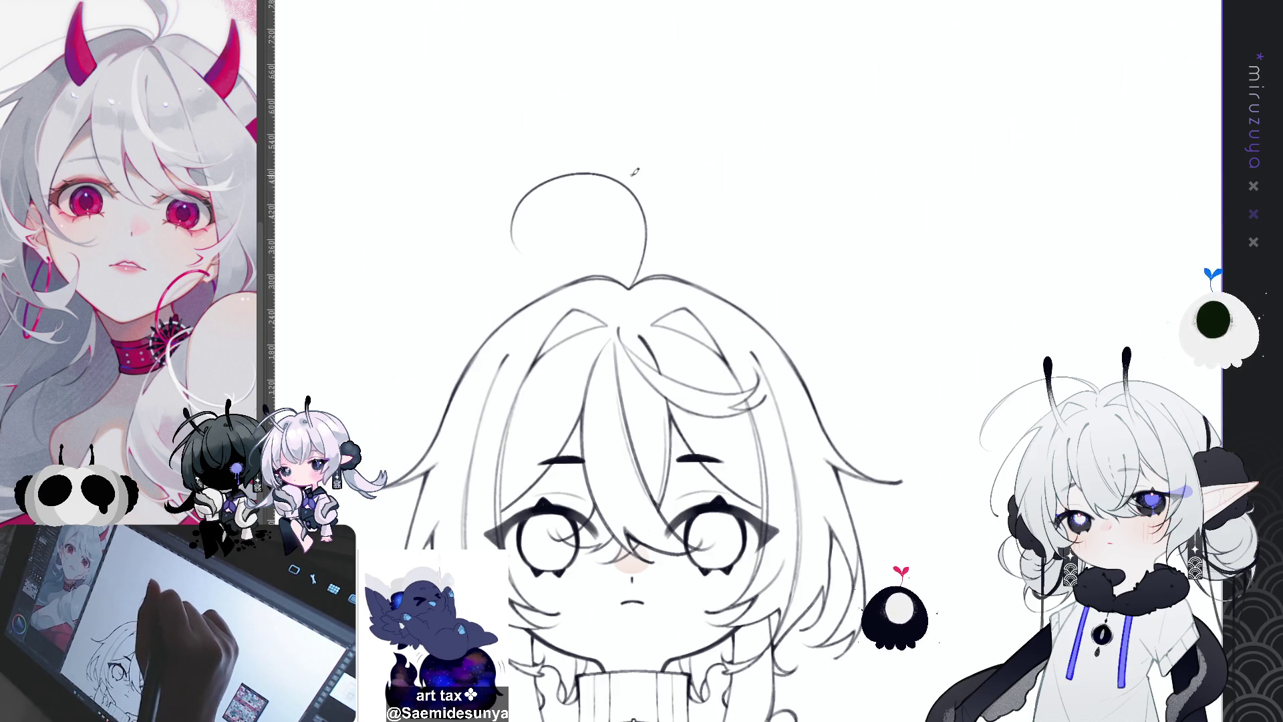
key("ctrl+z")
mouse_move(634, 292)
left_mouse_down()
mouse_move(496, 193)
mouse_move(497, 224)
left_mouse_up()
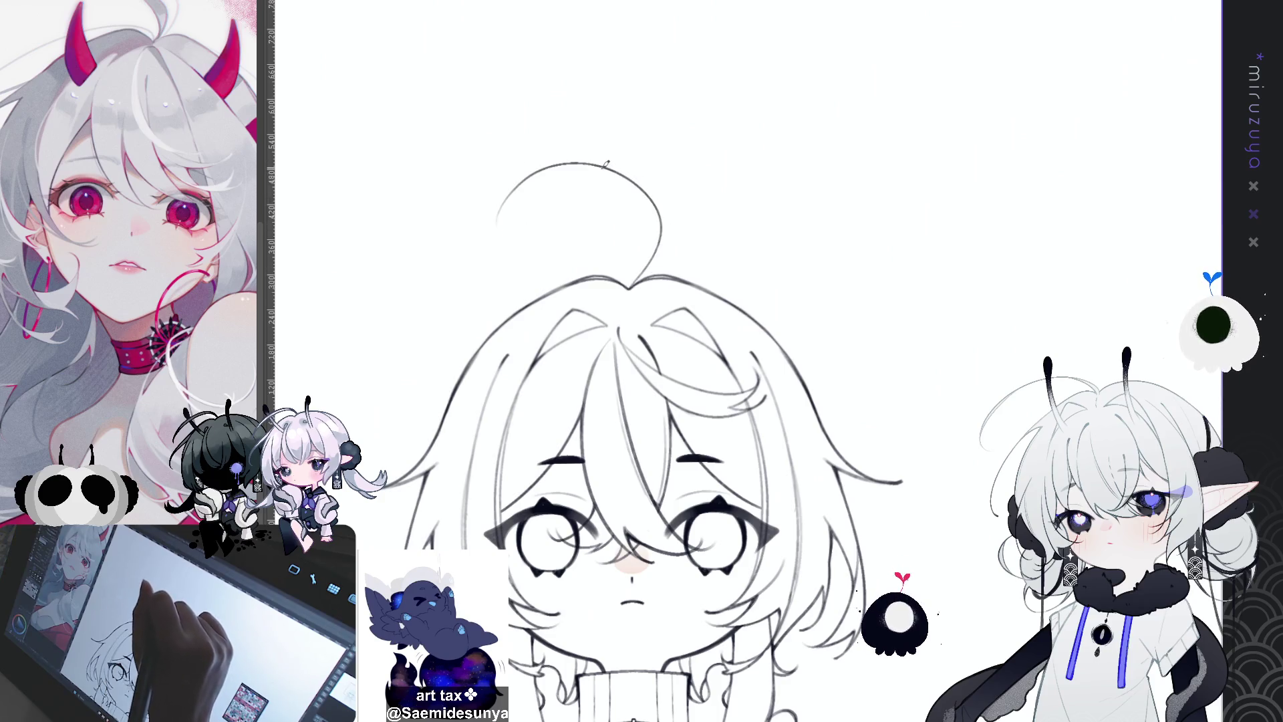
left_click_drag(601, 163, 648, 240)
key("ctrl+z")
left_click_drag(604, 161, 629, 289)
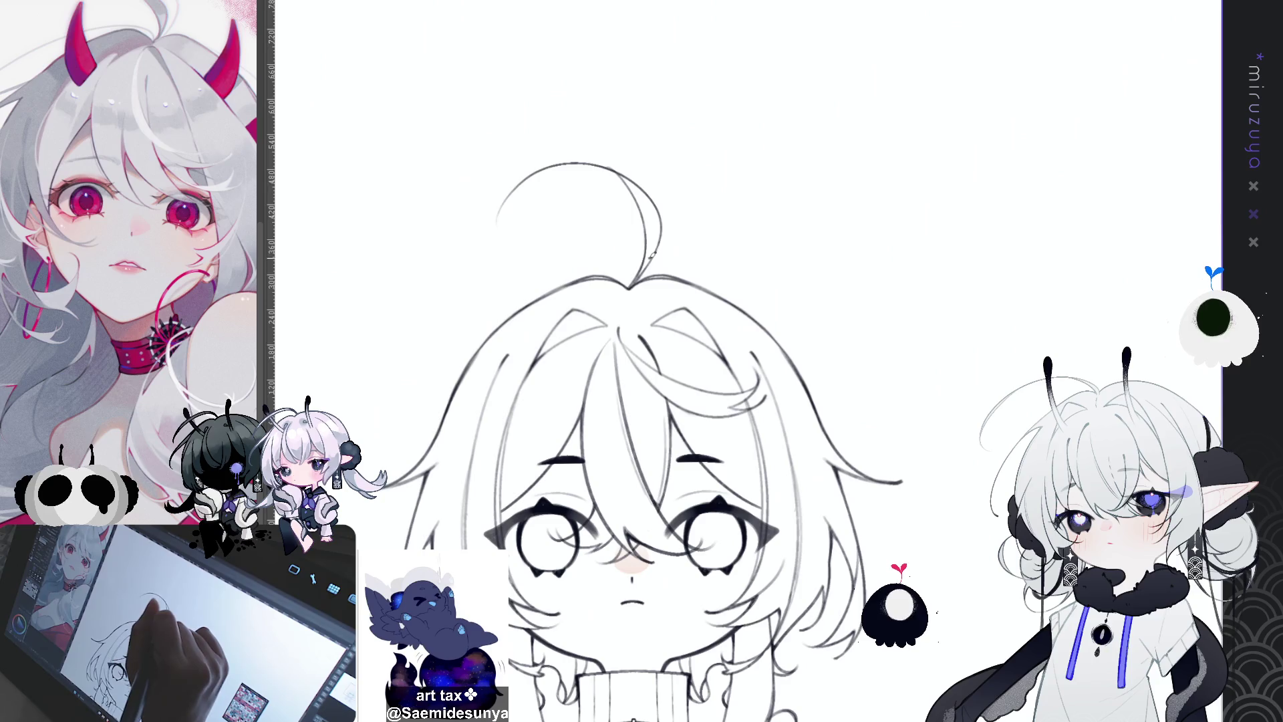
Erase the strand's upper tip and draw the ahoge's left and upper-left curves
mouse_move(606, 288)
left_mouse_down()
mouse_move(492, 377)
mouse_move(596, 444)
mouse_move(668, 334)
left_mouse_up()
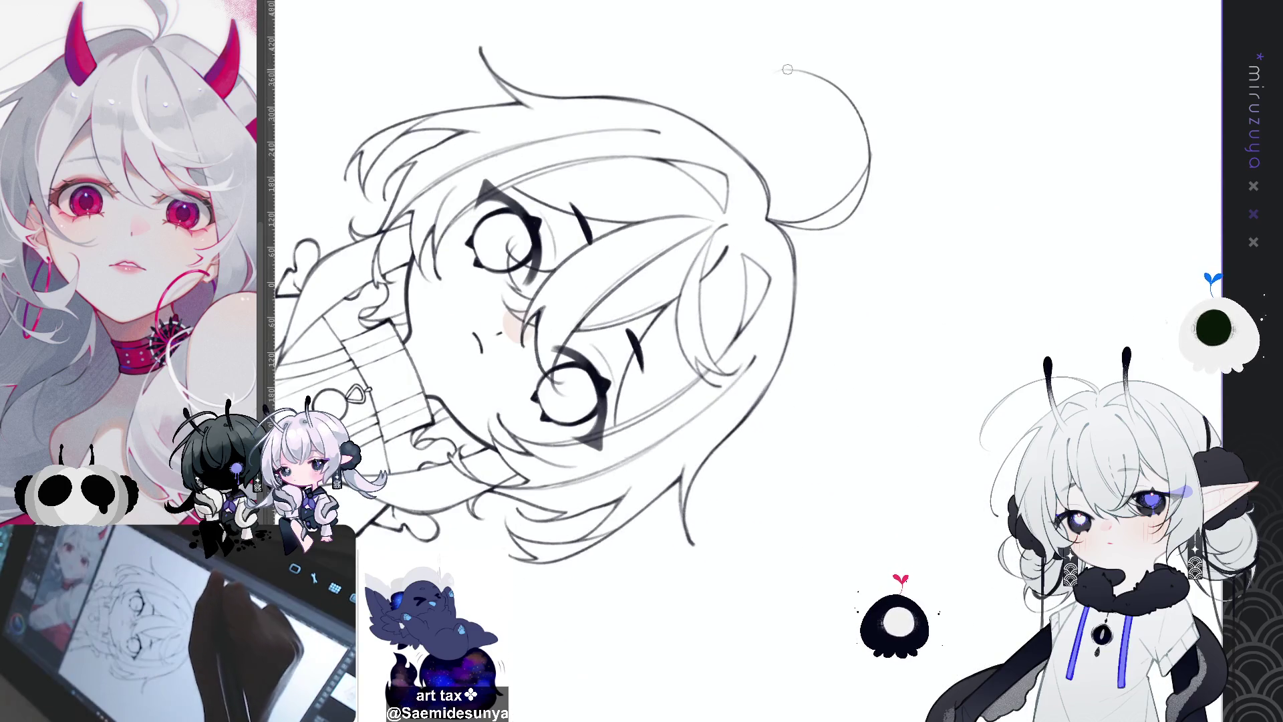
left_click_drag(848, 108, 873, 164)
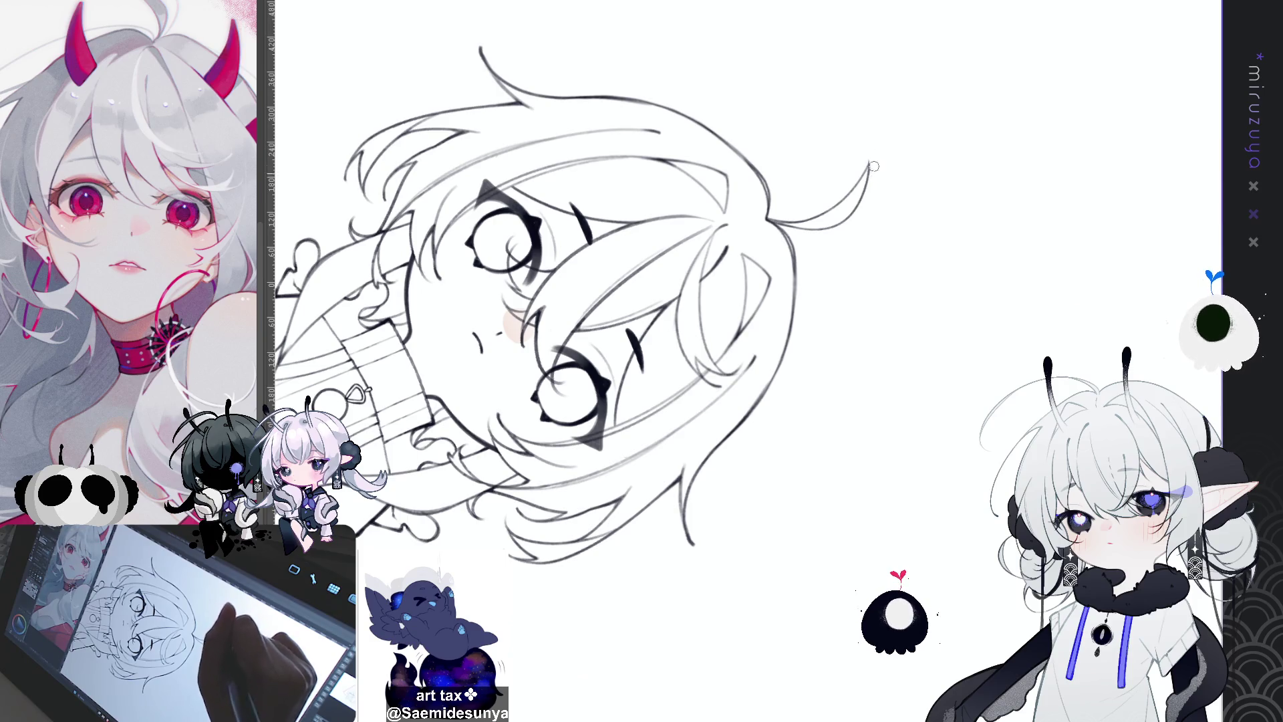
key("ctrl+0")
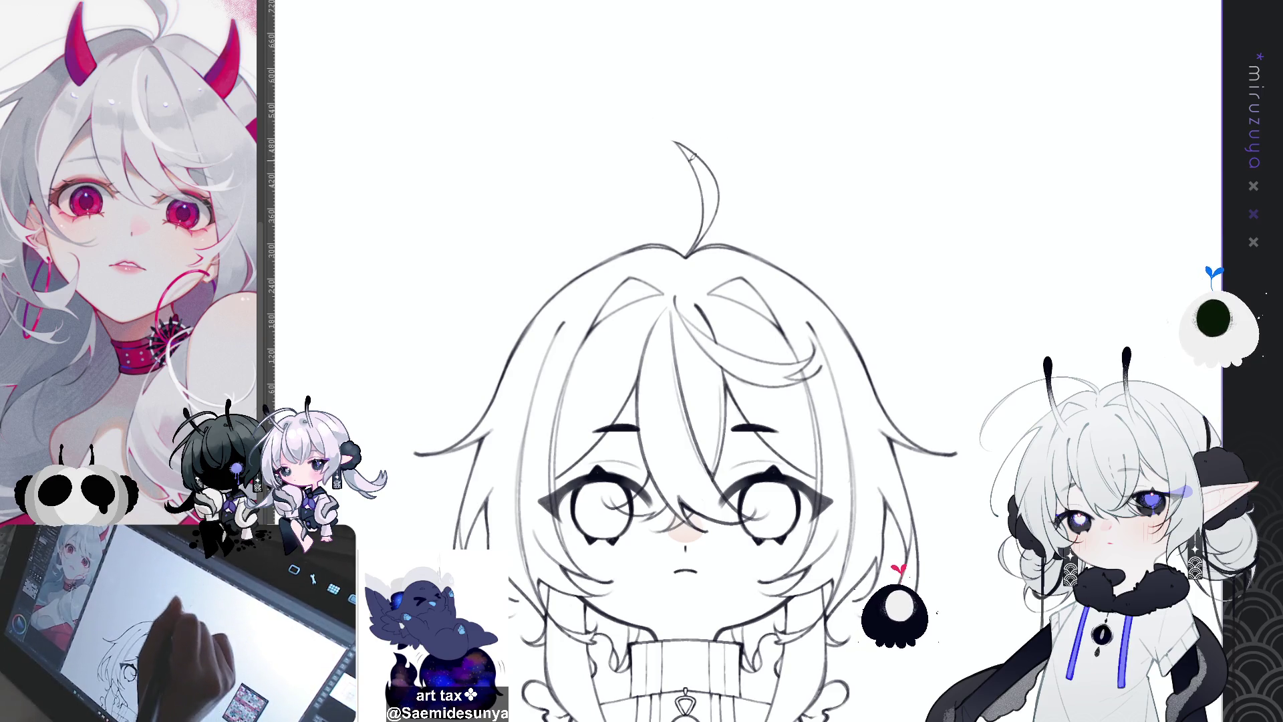
left_click_drag(674, 141, 604, 176)
key("ctrl+z")
left_click_drag(673, 142, 594, 202)
left_click_drag(683, 147, 503, 416)
left_click_drag(501, 373, 533, 425)
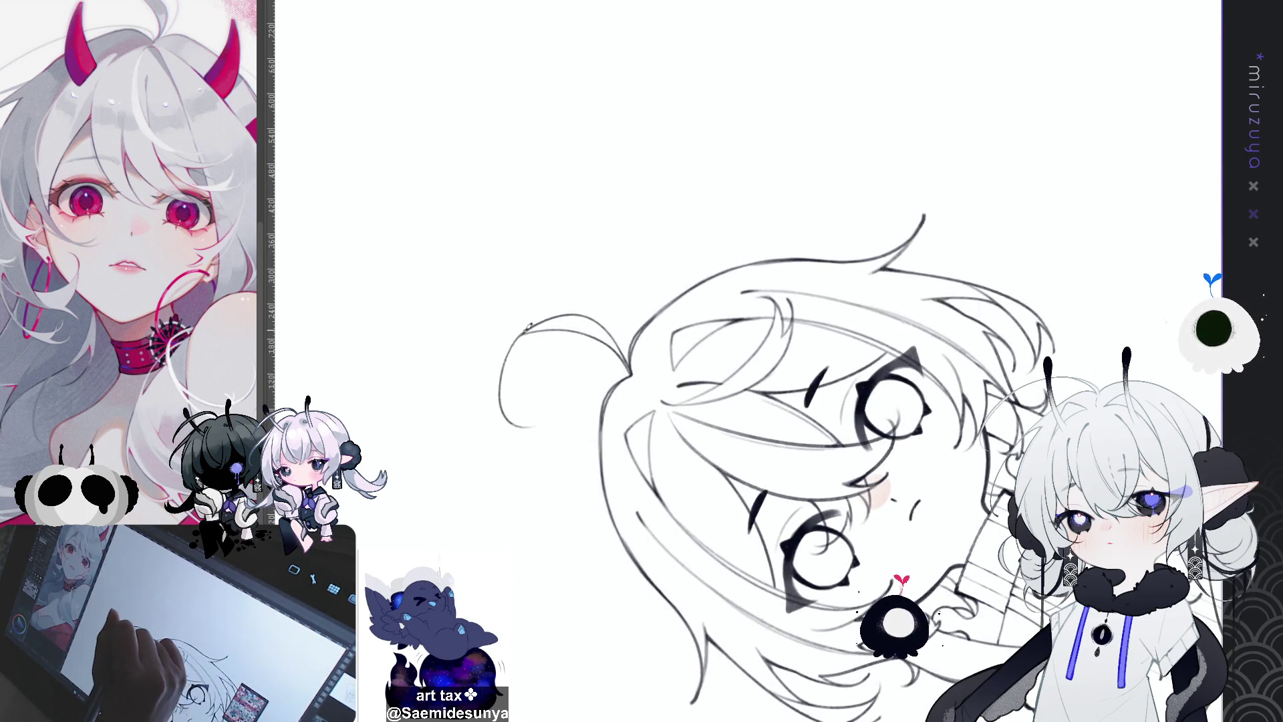
key("ctrl+z")
left_click_drag(528, 327, 501, 371)
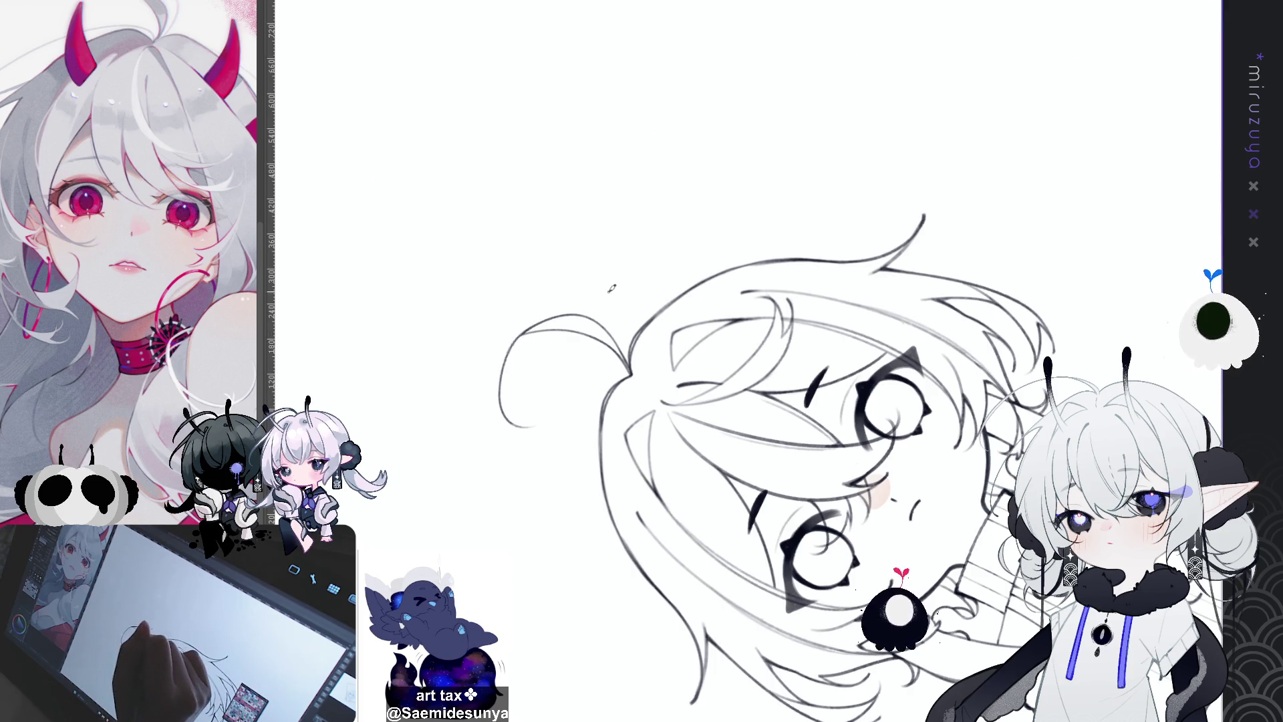
Refine the ahoge's left curve with repeated strokes until it is smooth and dark
left_click_drag(557, 326, 514, 430)
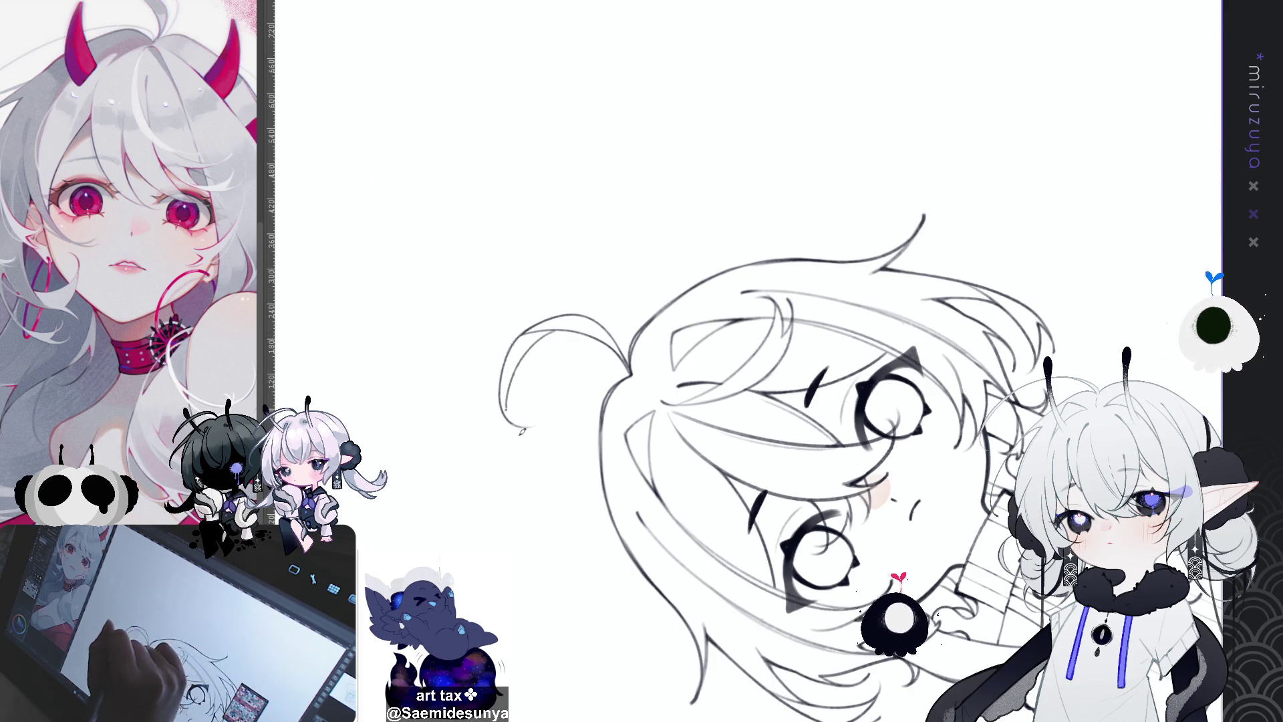
key("ctrl+z")
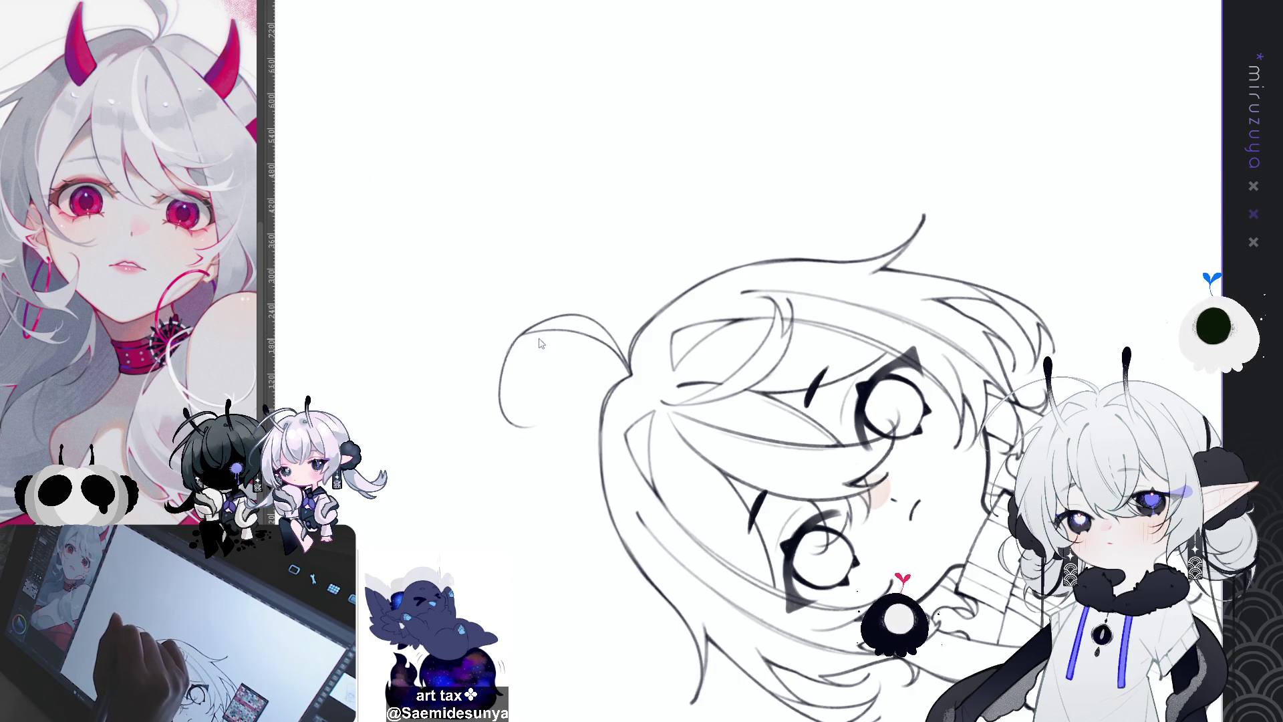
left_click_drag(565, 322, 528, 428)
mouse_move(565, 322)
left_mouse_down()
mouse_move(528, 351)
mouse_move(518, 421)
left_mouse_up()
key("ctrl+z")
left_click_drag(565, 324, 511, 404)
key("ctrl+z")
left_click_drag(565, 324, 515, 418)
mouse_move(566, 325)
left_mouse_down()
mouse_move(505, 397)
mouse_move(559, 348)
mouse_move(664, 178)
left_mouse_up()
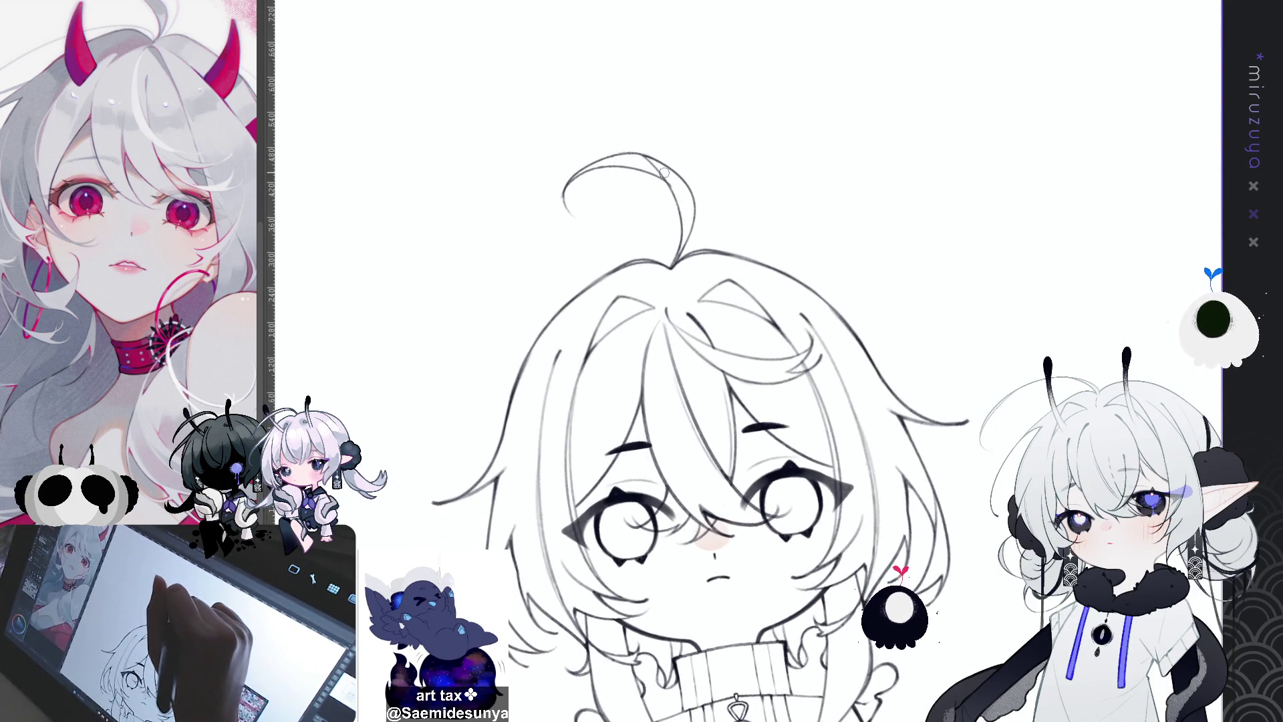
left_click_drag(675, 191, 597, 162)
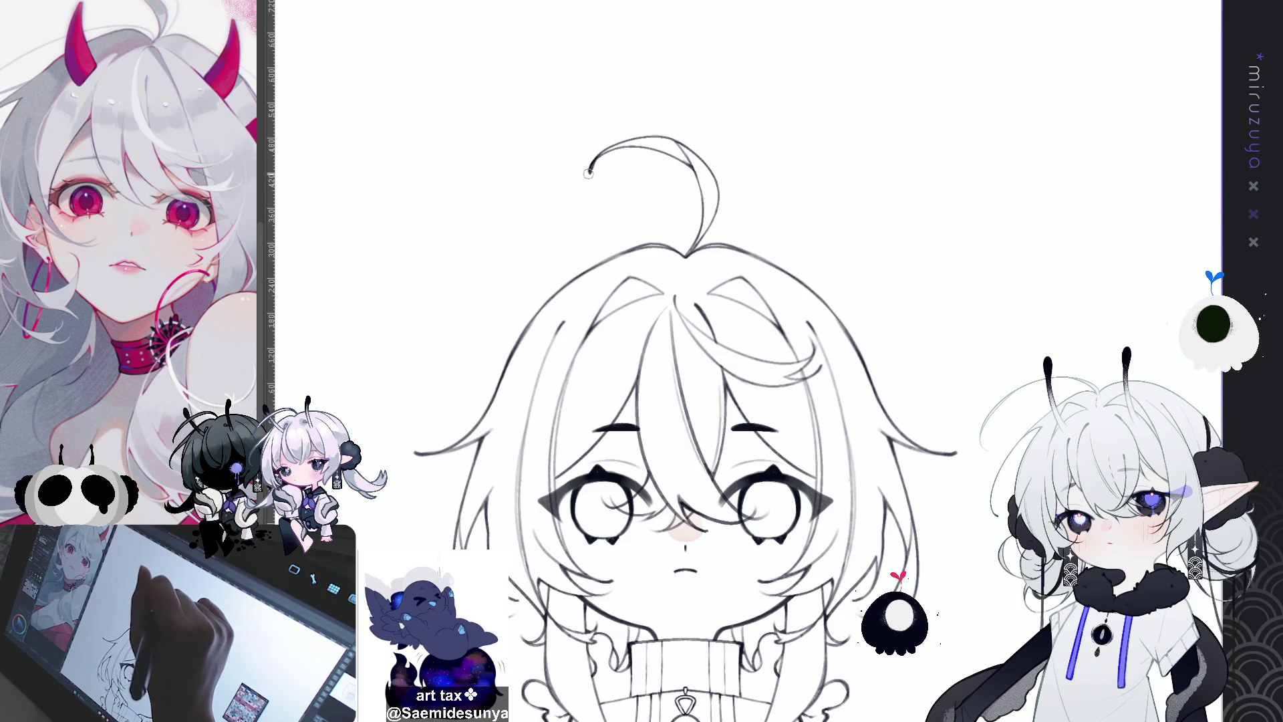
left_click_drag(994, 569, 959, 441)
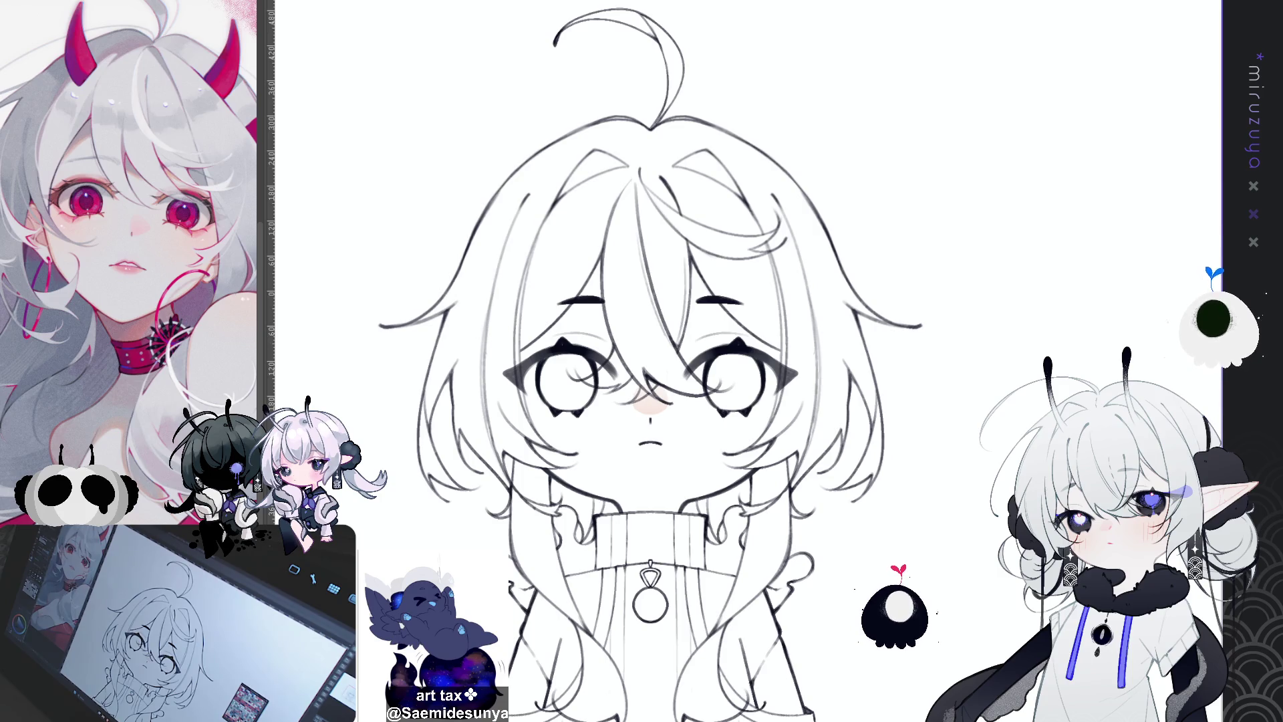
key("ctrl+minus")
key("ctrl+plus")
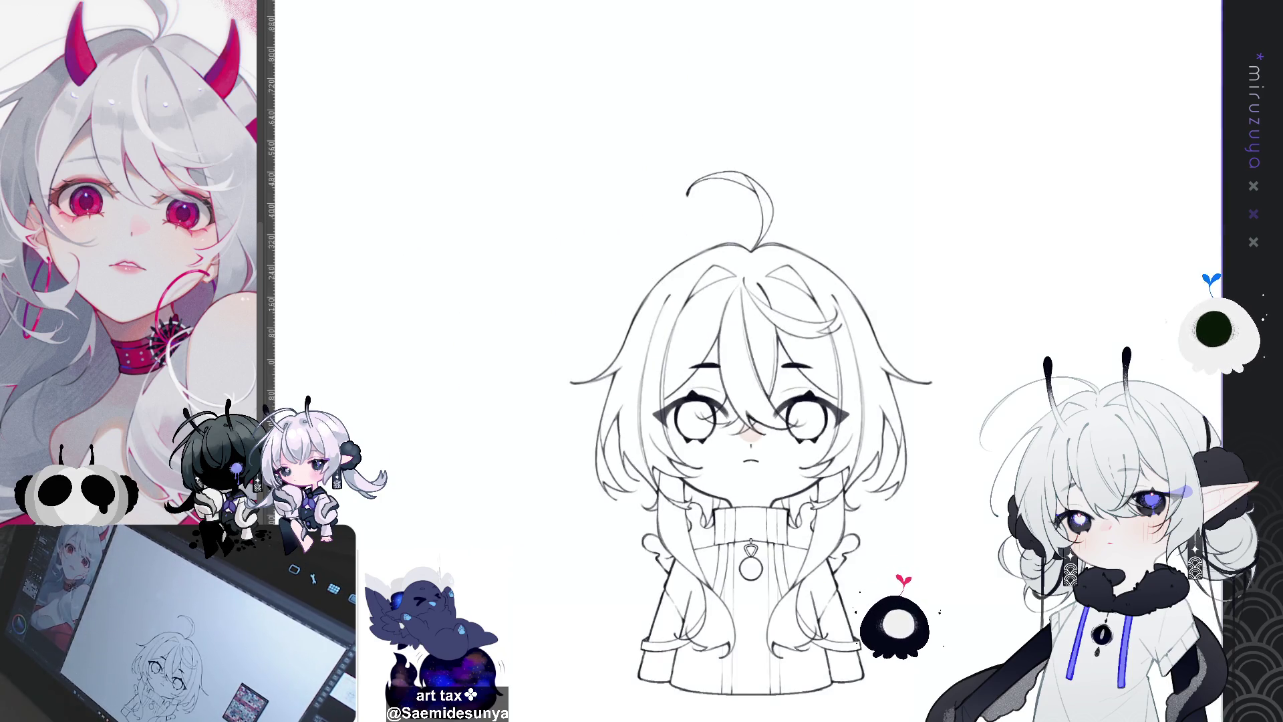
Pan and zoom to frame the figure's hair and sweater outline
mouse_move(1042, 596)
left_mouse_down()
mouse_move(928, 367)
mouse_move(936, 503)
left_mouse_up()
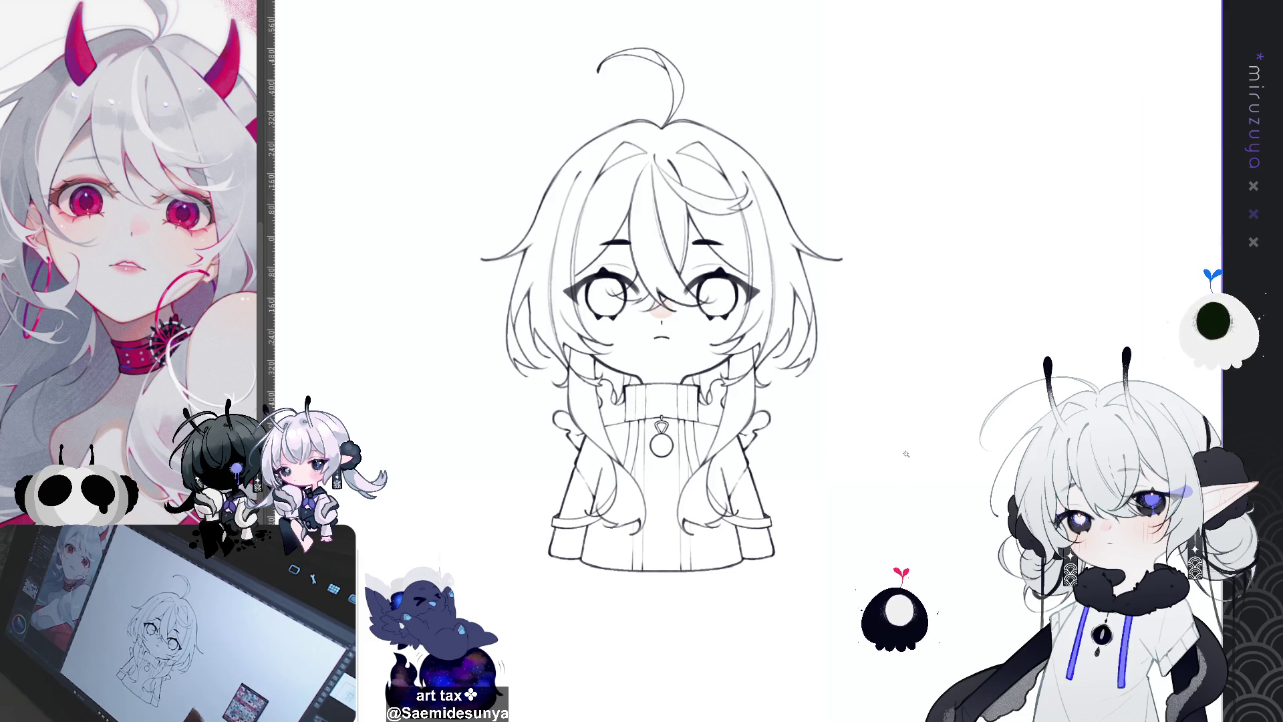
scroll(768, 357, "up", 2)
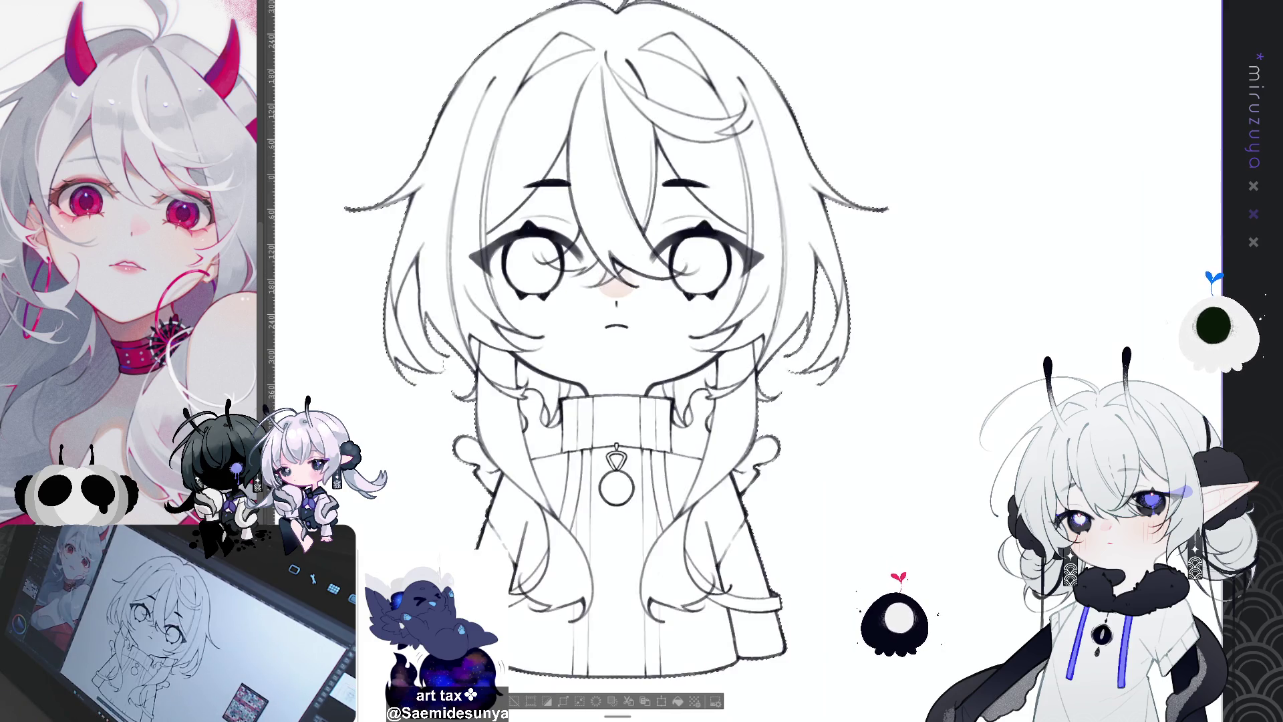
scroll(614, 334, "down", 2)
scroll(615, 334, "up", 2)
left_click_drag(615, 334, 599, 250)
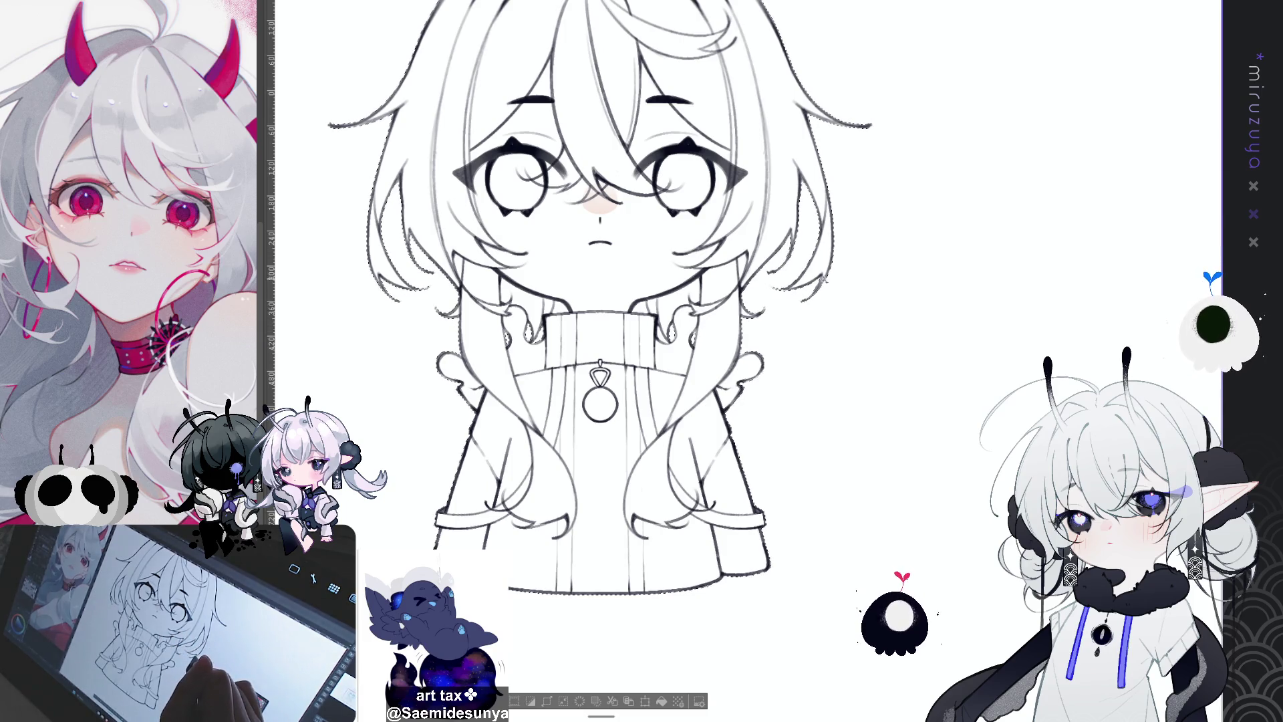
scroll(802, 299, "up", 3)
scroll(783, 431, "down", 3)
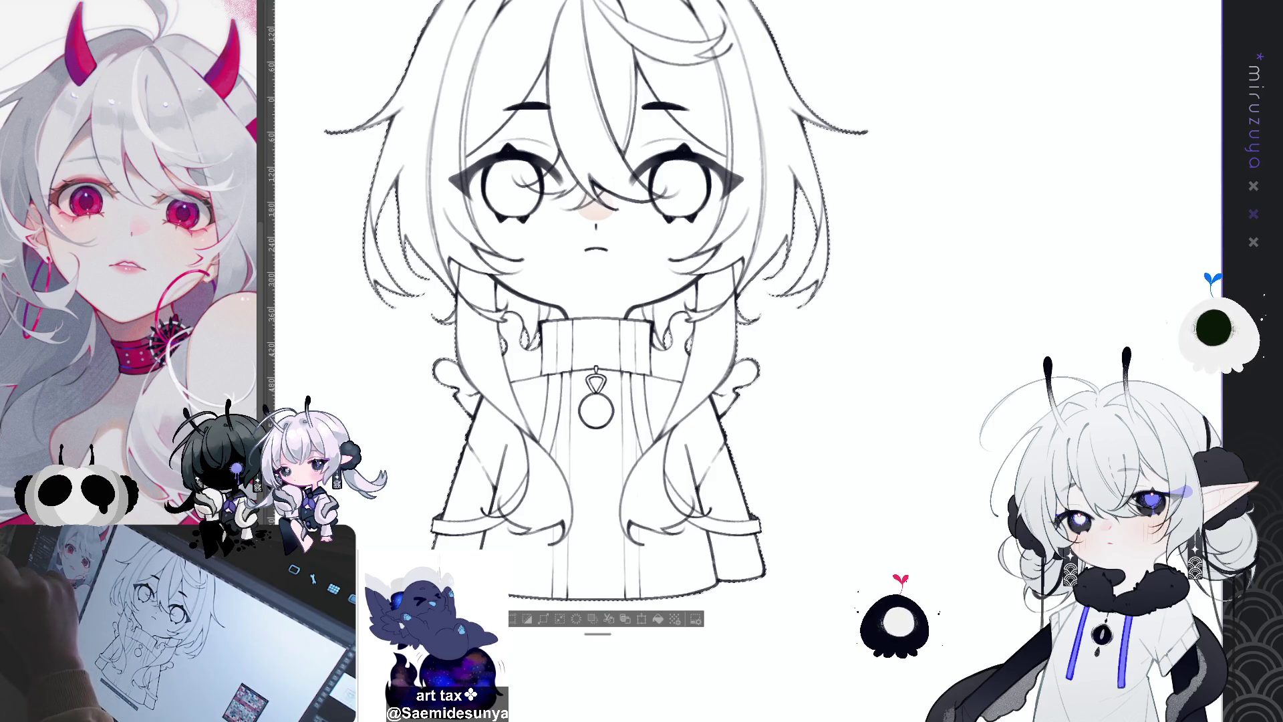
Fill the figure selection with flat beige, zoom out, and hide the beige fill
left_click(608, 532)
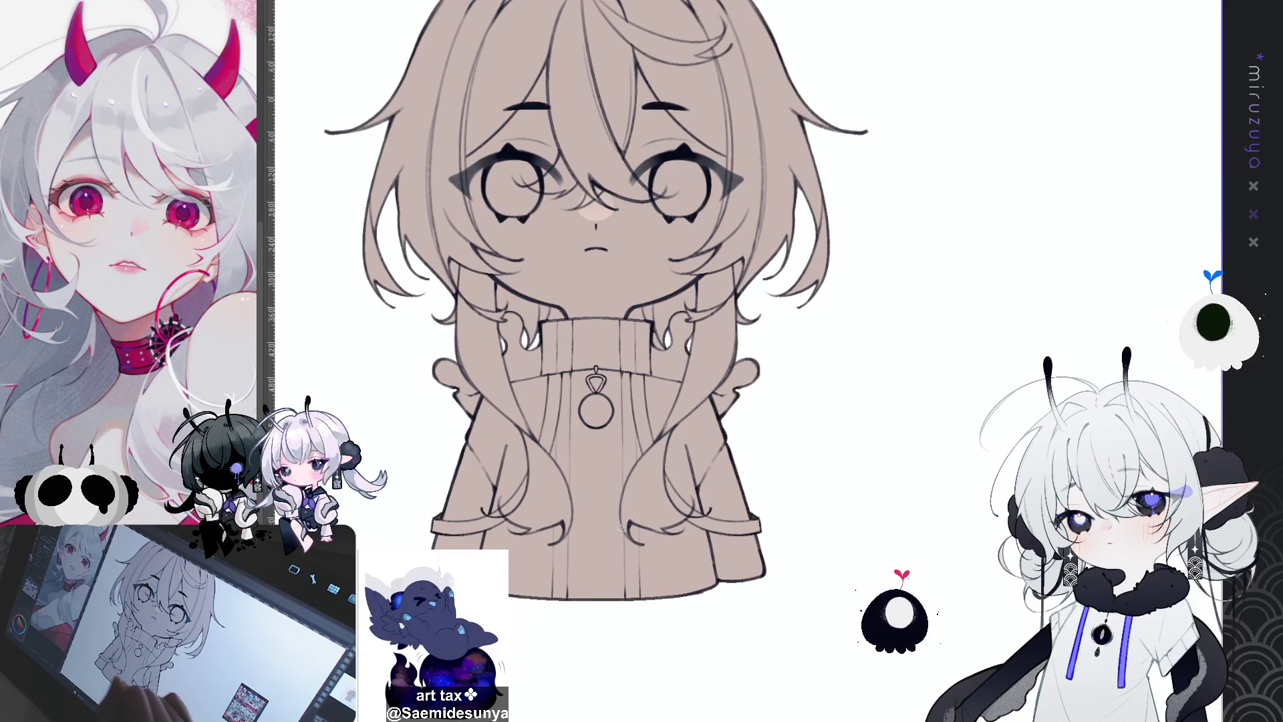
scroll(608, 532, "up", 4)
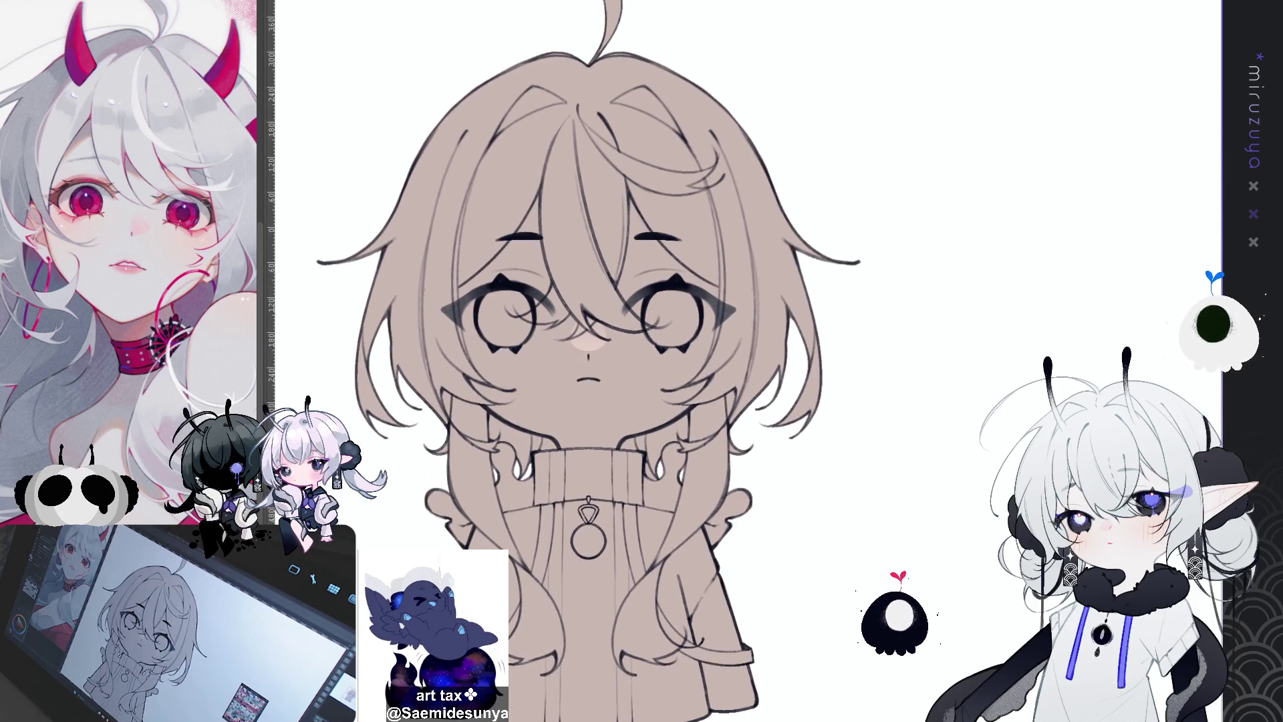
key("ctrl+minus")
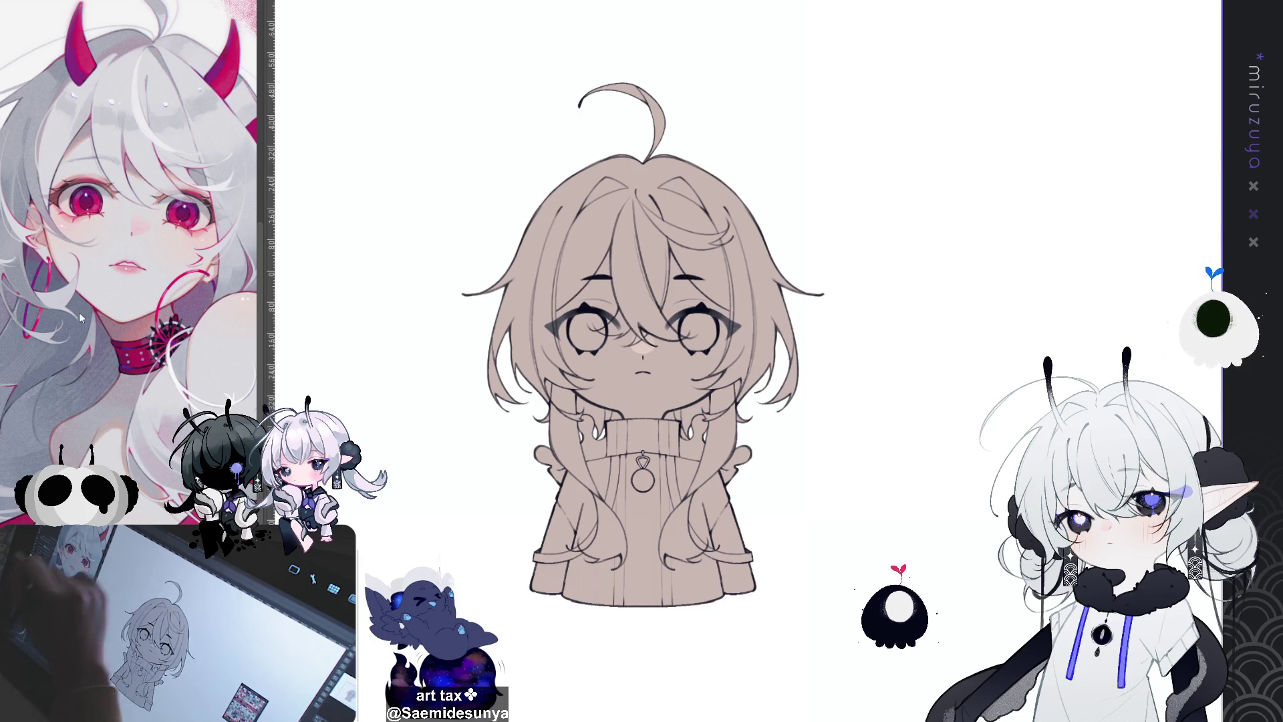
key("Delete")
left_click_drag(883, 481, 863, 437)
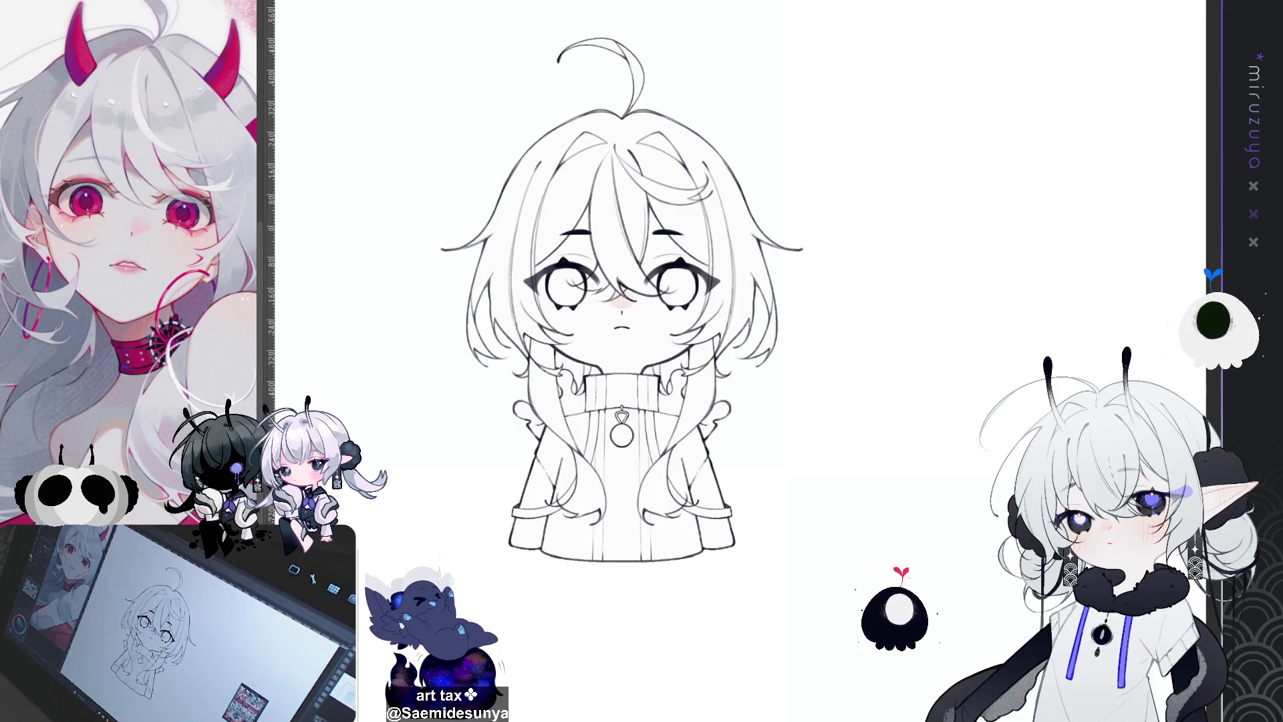
Add a vertical symmetry ruler through the character's centre, then zoom in on her
key("ctrl+semicolon")
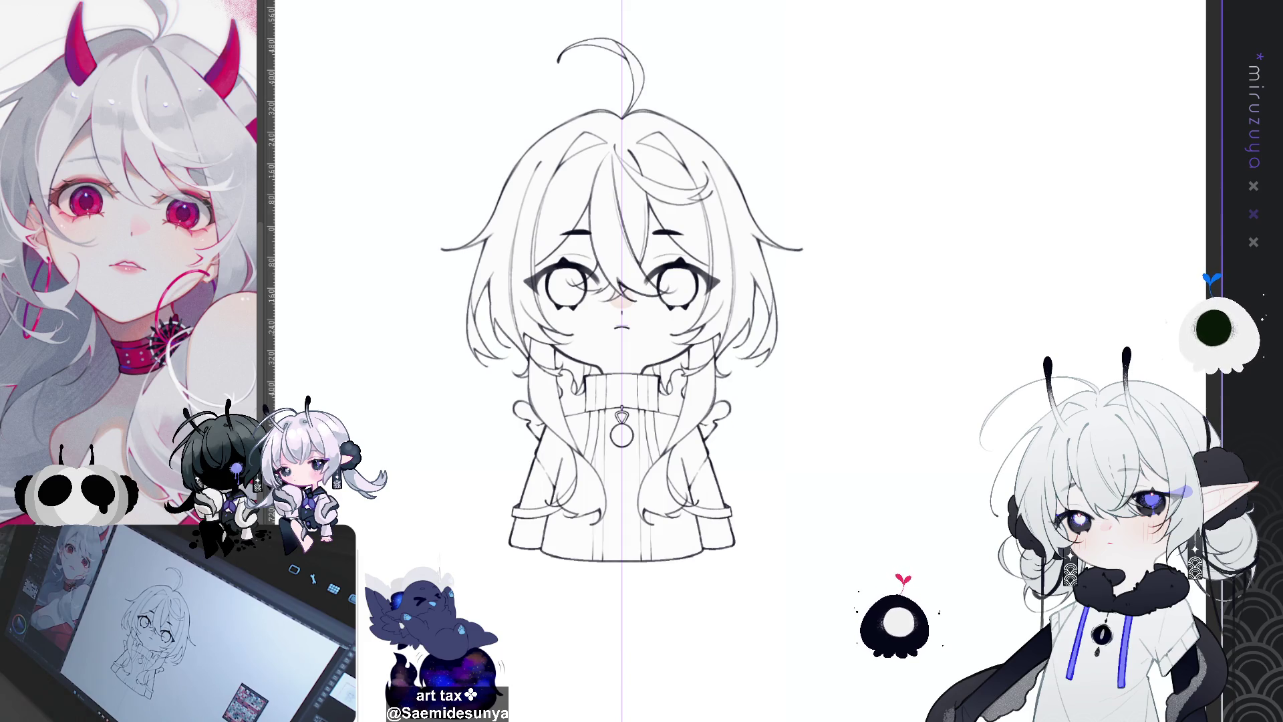
left_click_drag(621, 361, 535, 324)
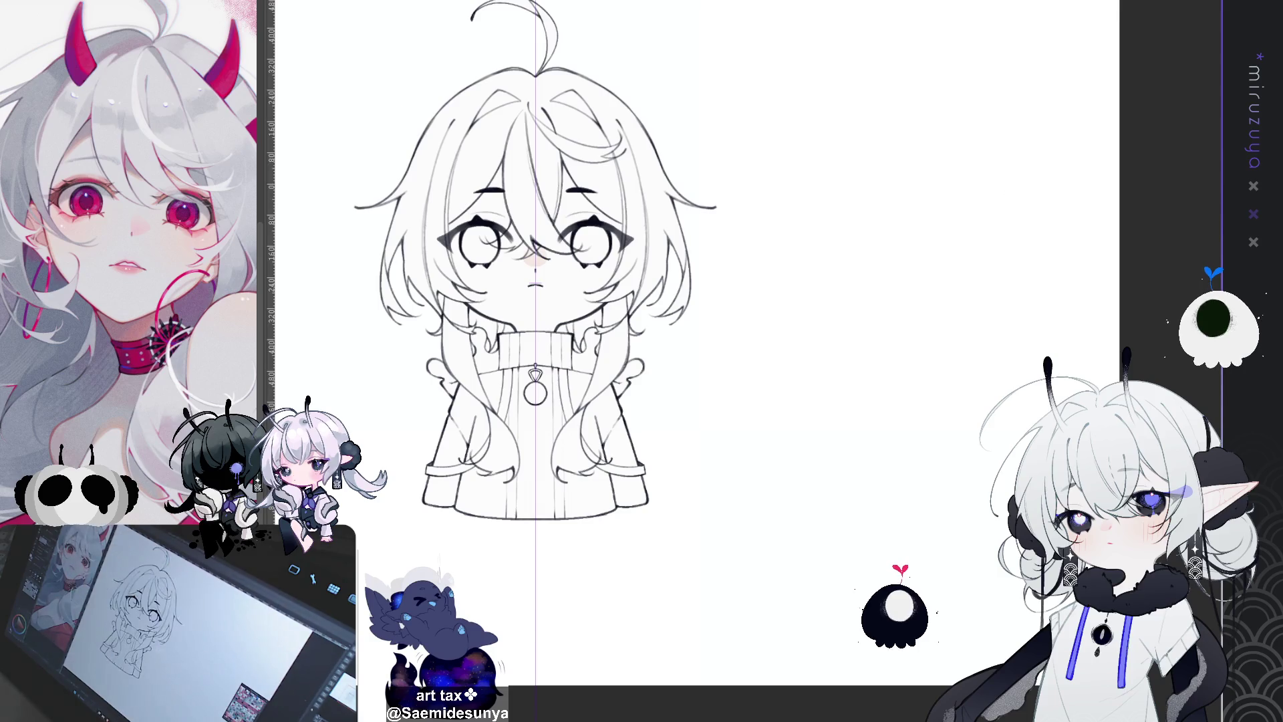
key("ctrl+plus")
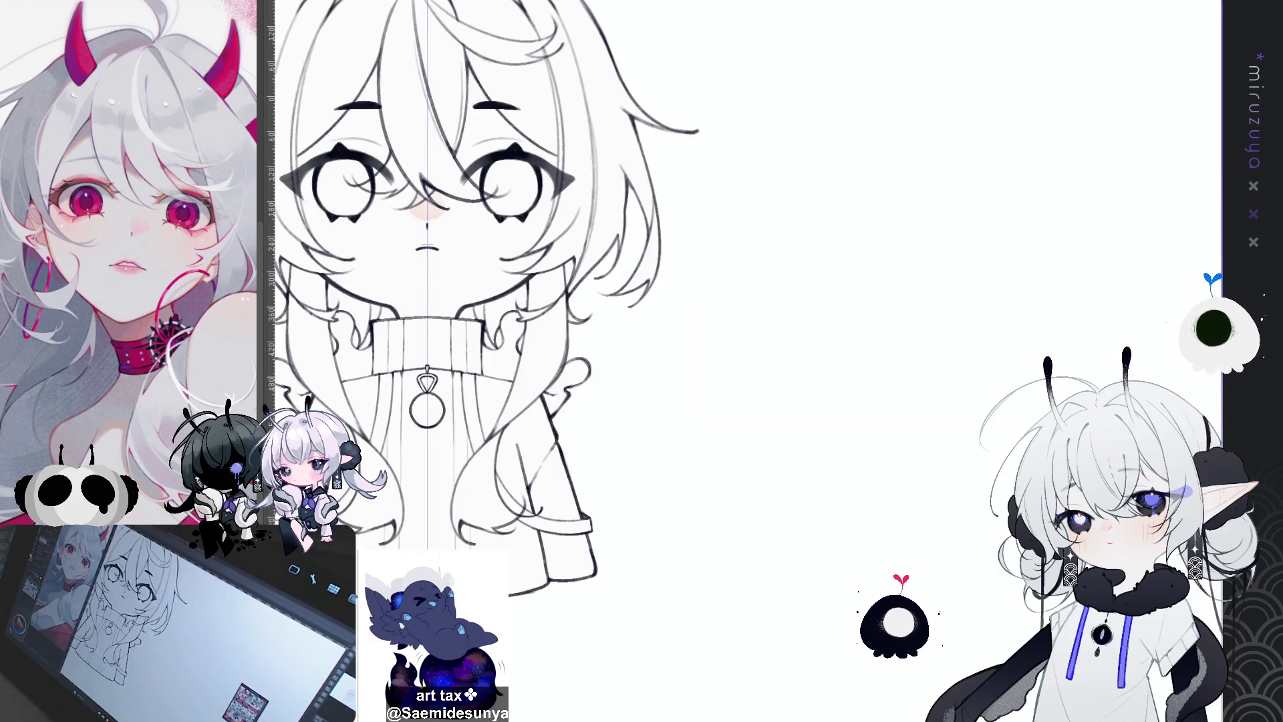
Paint mirrored pink blush on both cheeks with reddish airbrush strokes
left_click_drag(467, 334, 581, 388)
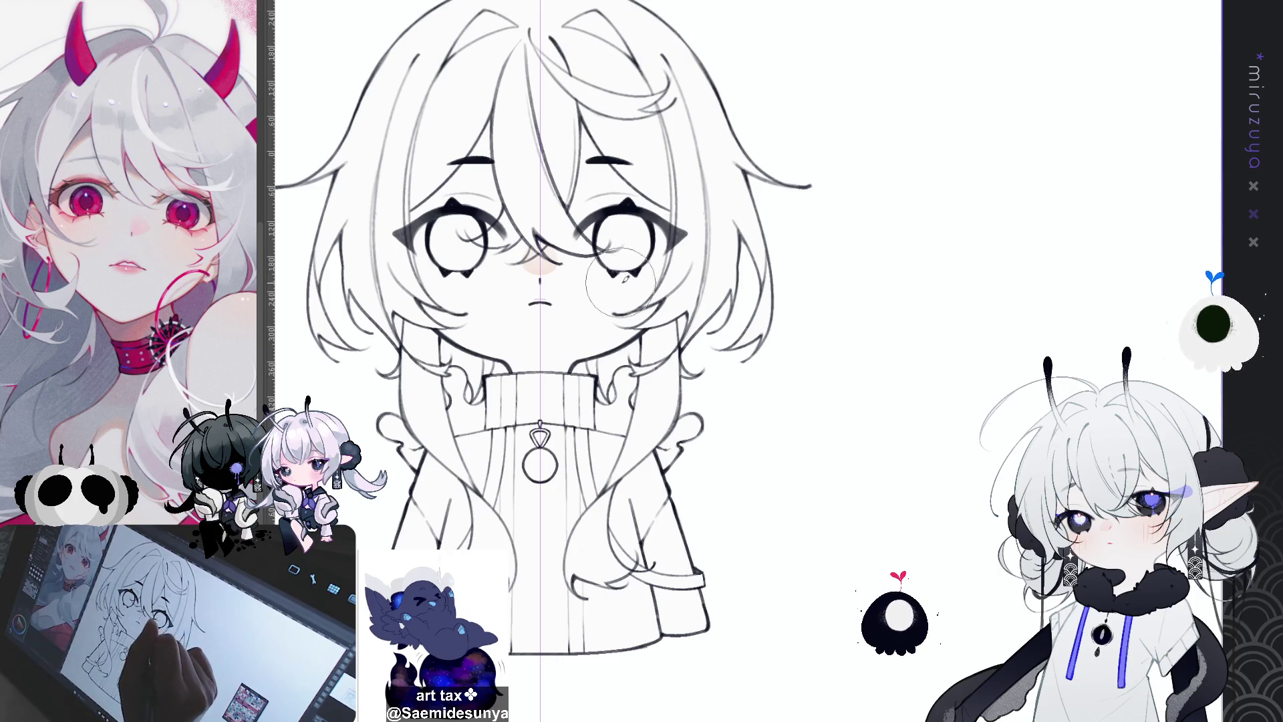
left_click_drag(602, 277, 655, 280)
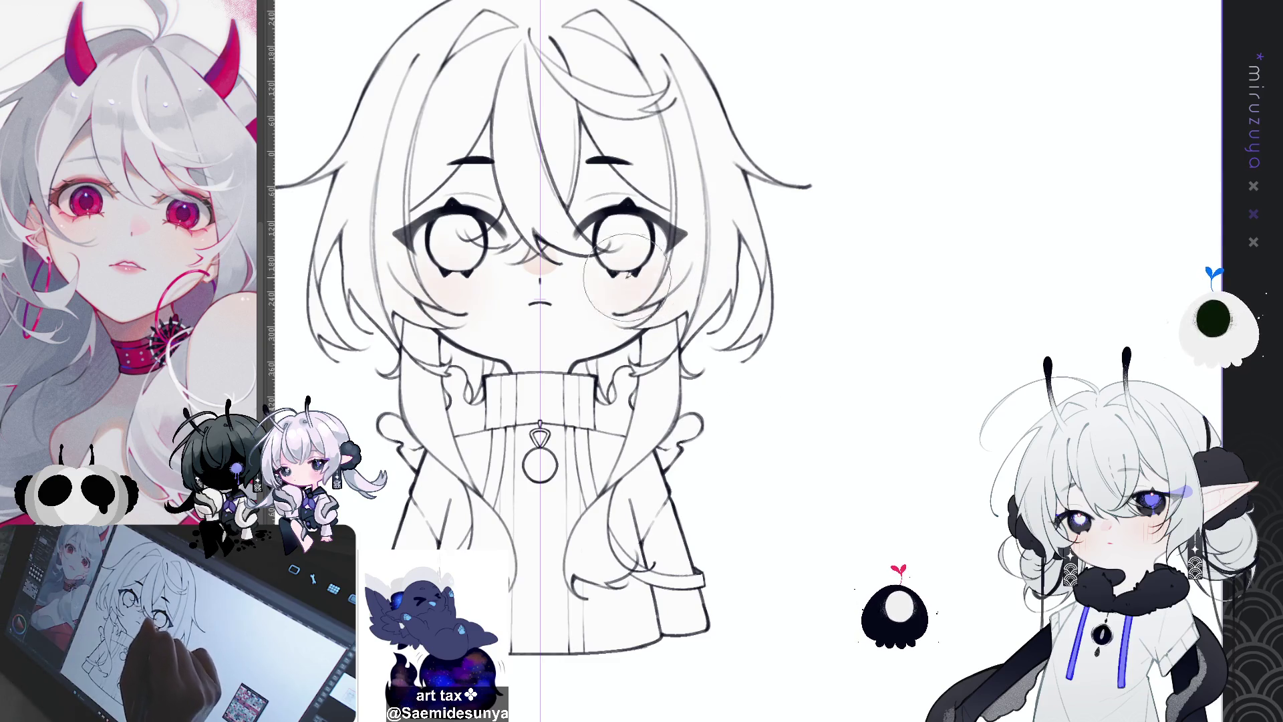
mouse_move(625, 274)
left_mouse_down()
mouse_move(715, 254)
mouse_move(653, 295)
left_mouse_up()
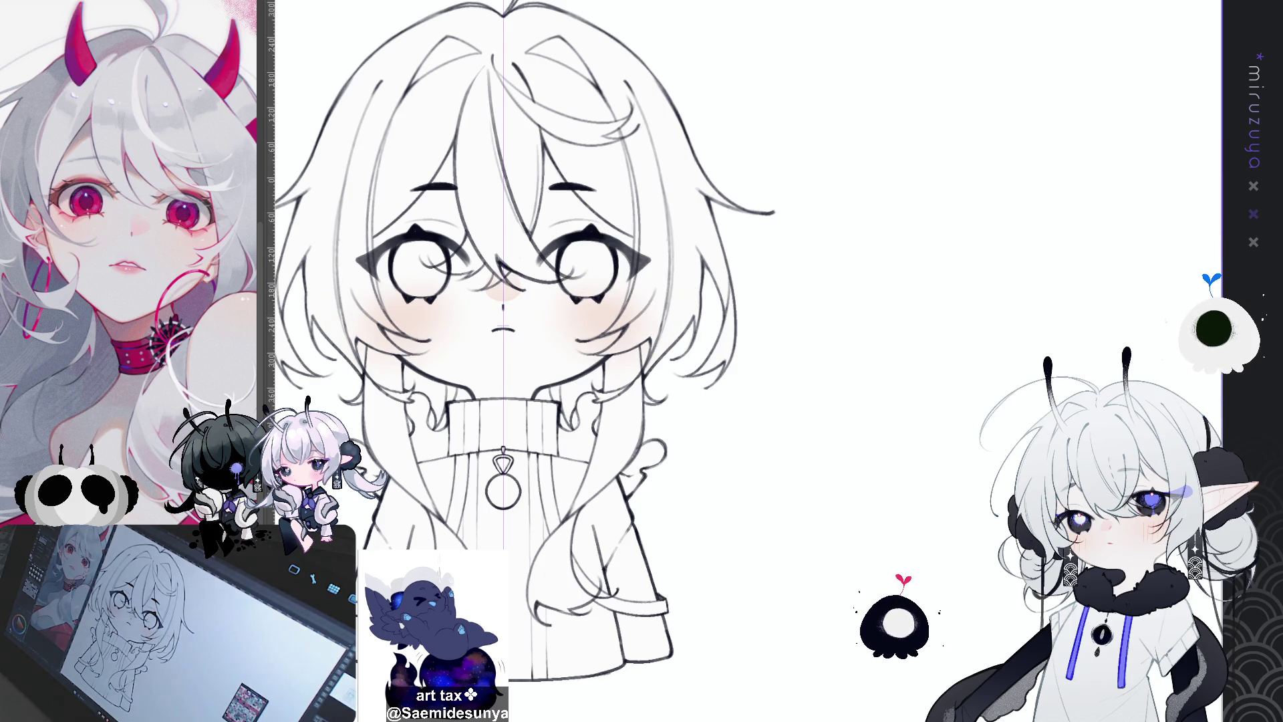
Zoom in on the face and hide the hair and clothing line art, keeping facial features visible
key("ctrl+plus")
left_click_drag(720, 462, 836, 471)
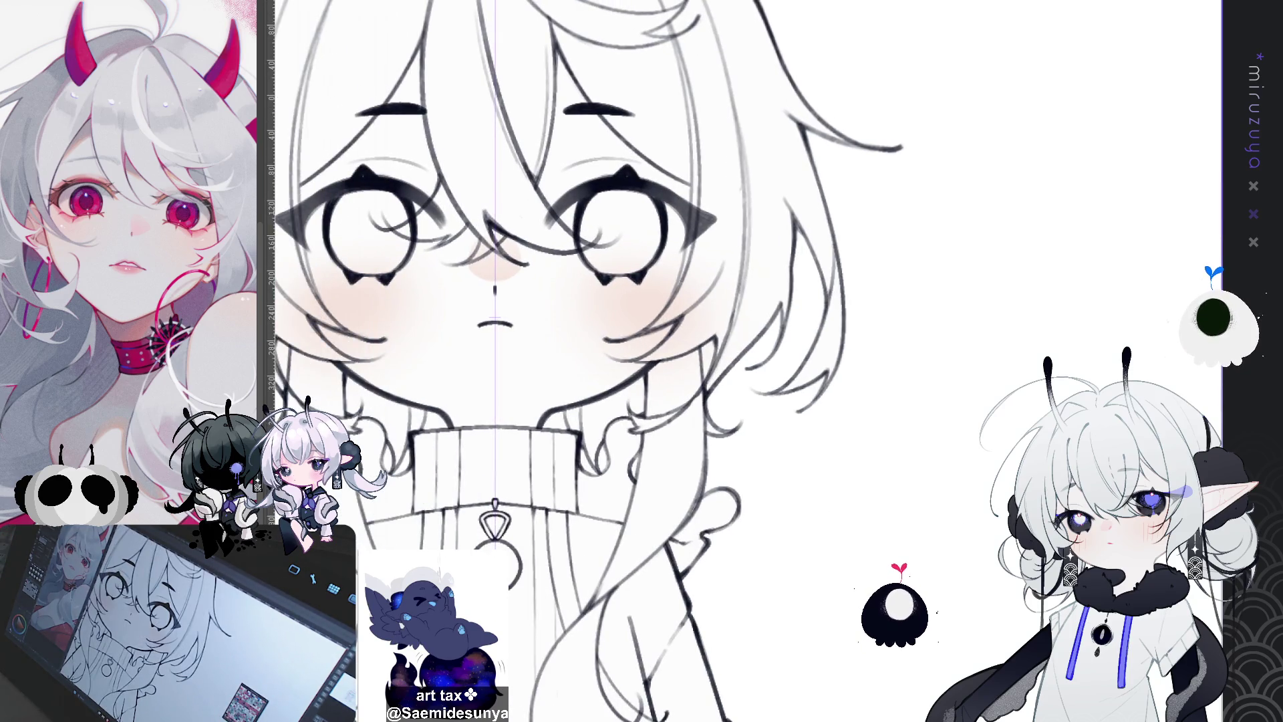
key("Delete")
key("ctrl+z")
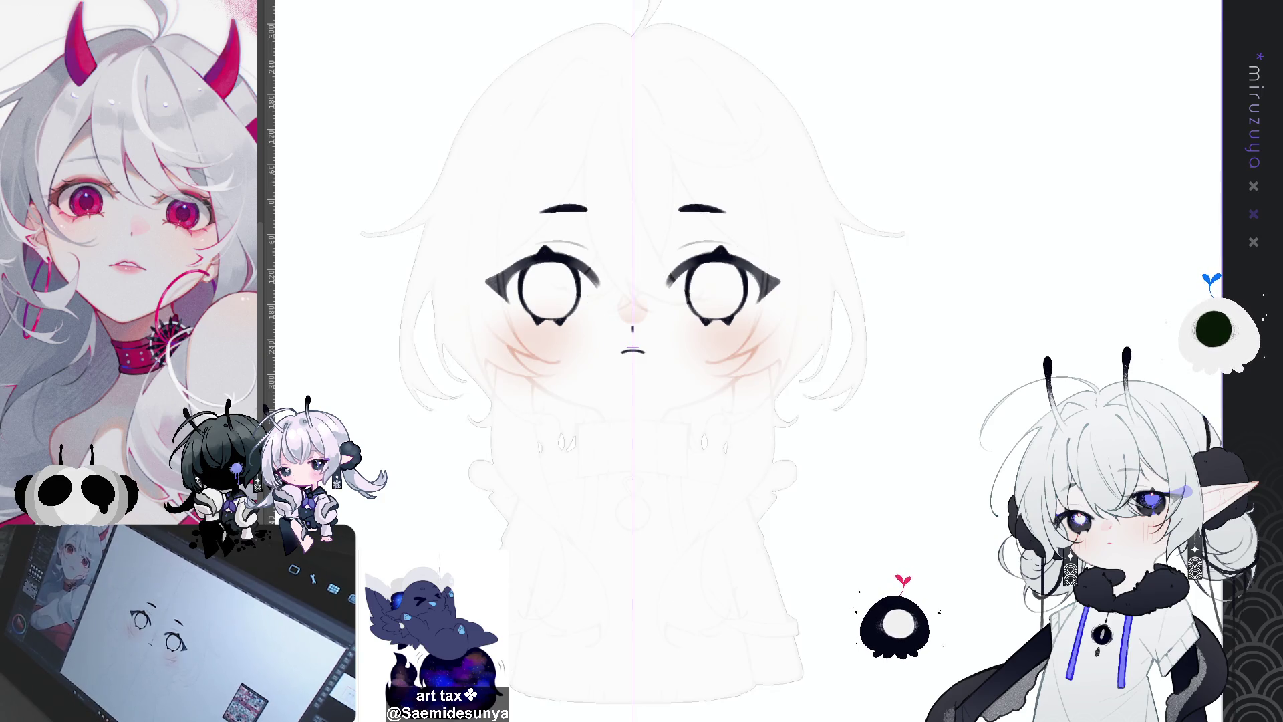
Draw mirrored guide strokes beside both eyes and a line across the sweater collar top
key("ctrl+a")
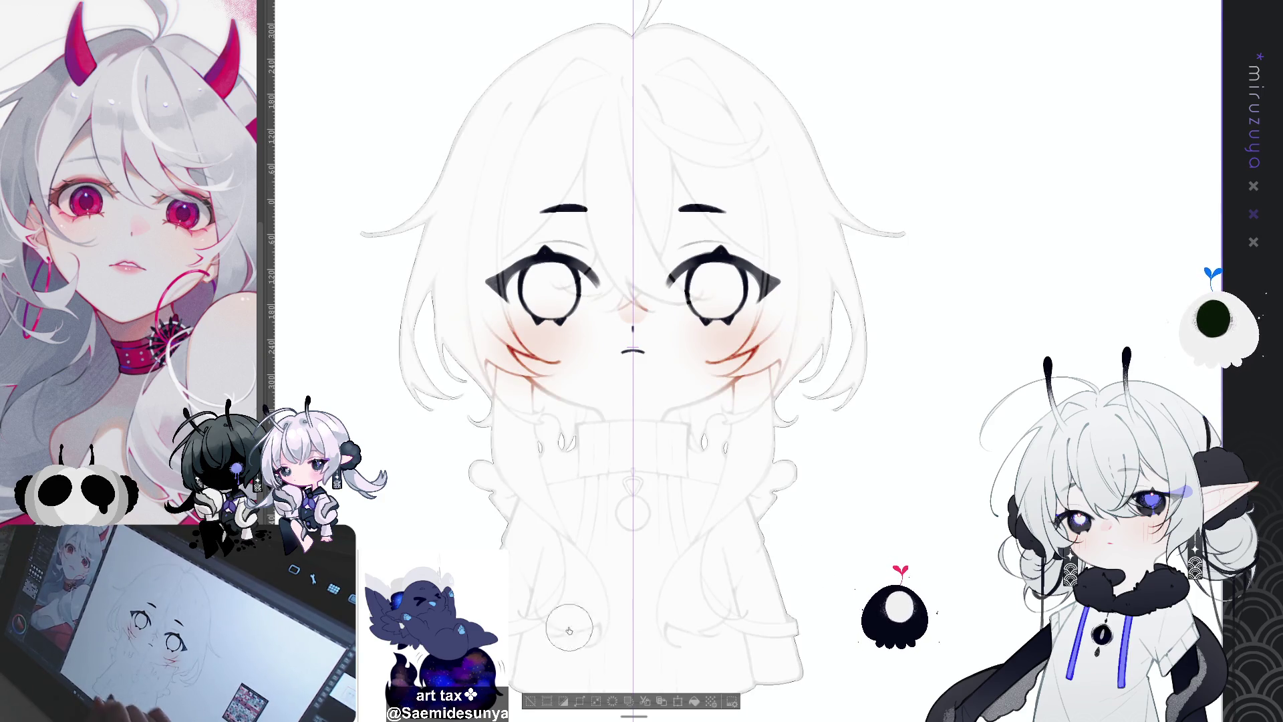
key("ctrl+d")
left_click_drag(530, 704, 518, 698)
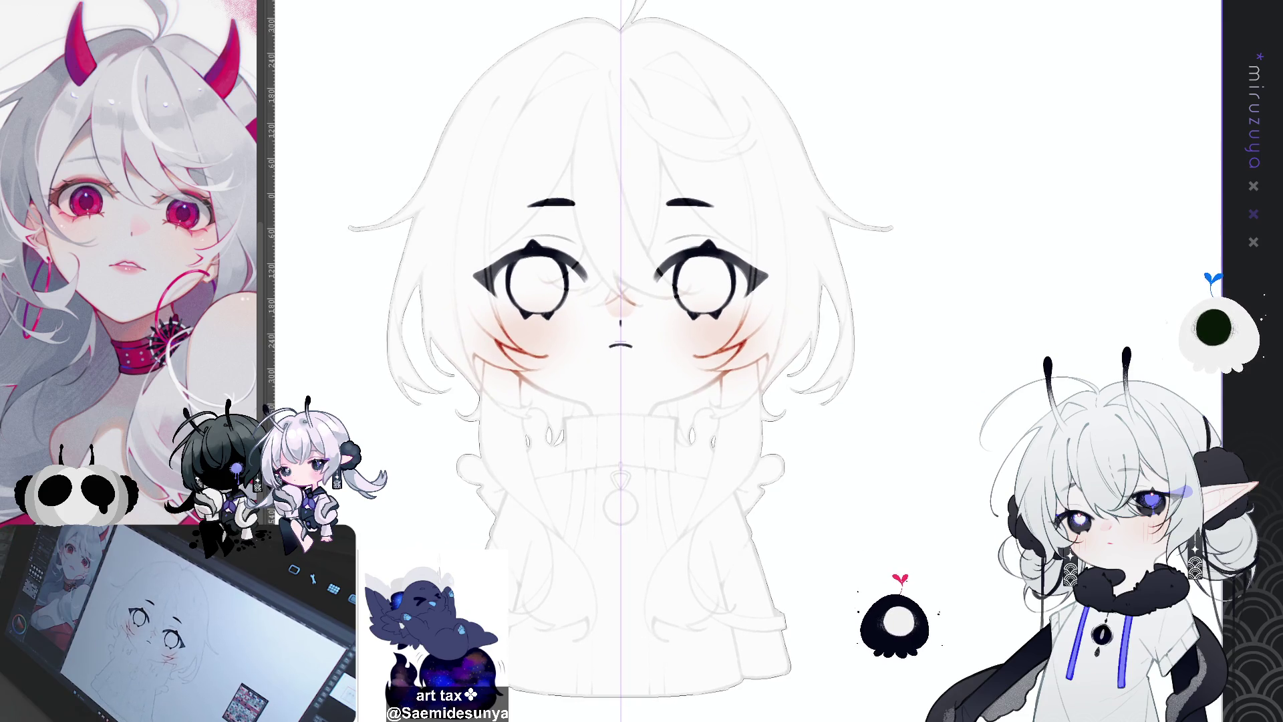
scroll(620, 349, "down", 1)
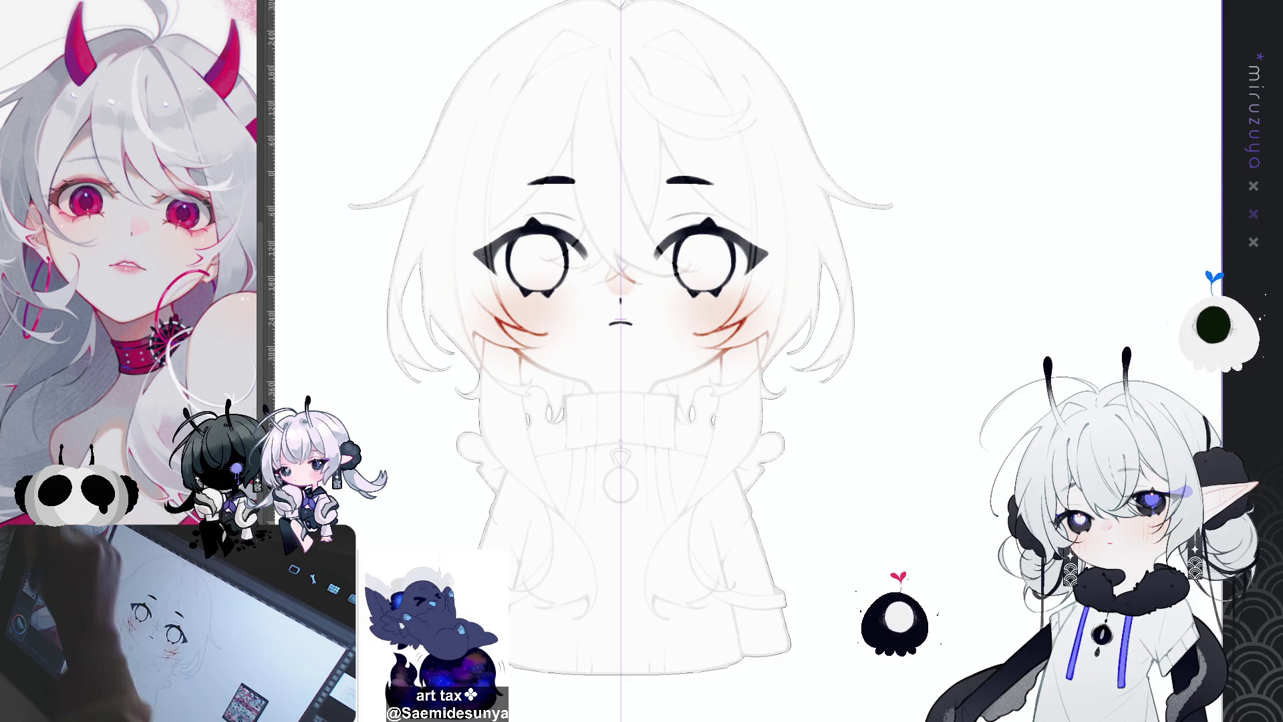
left_click_drag(566, 202, 498, 276)
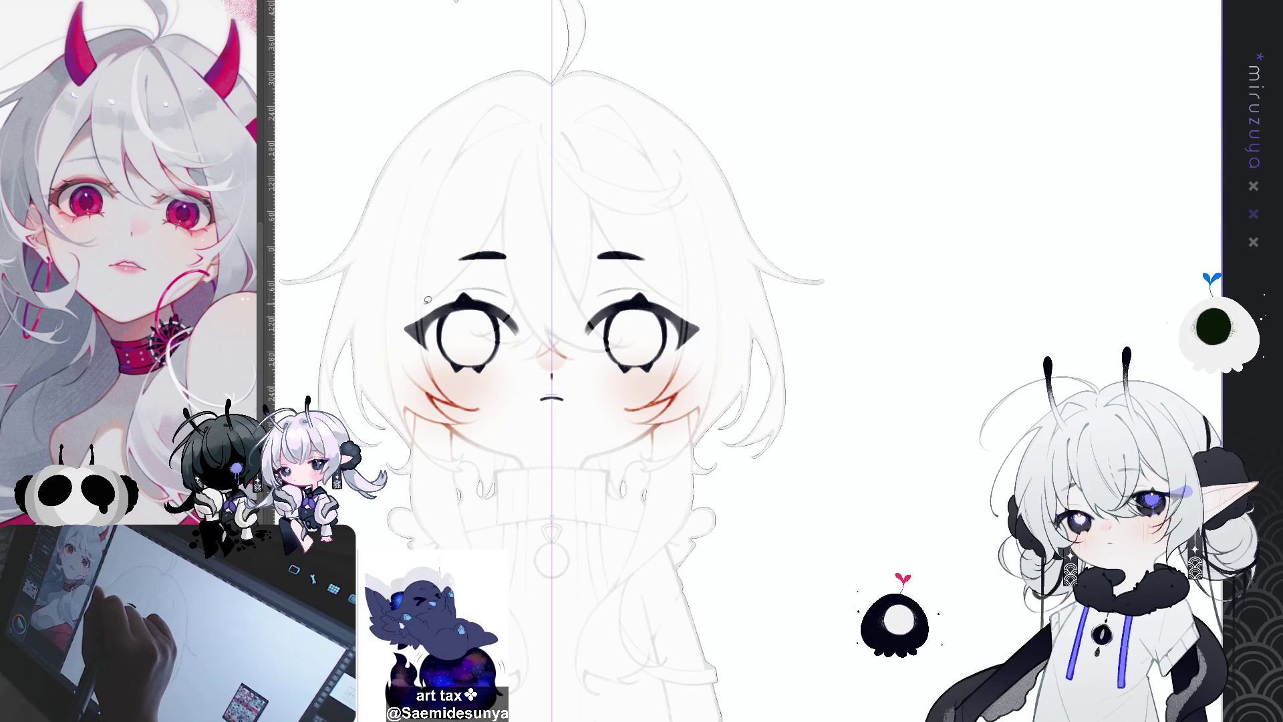
left_click_drag(421, 313, 433, 368)
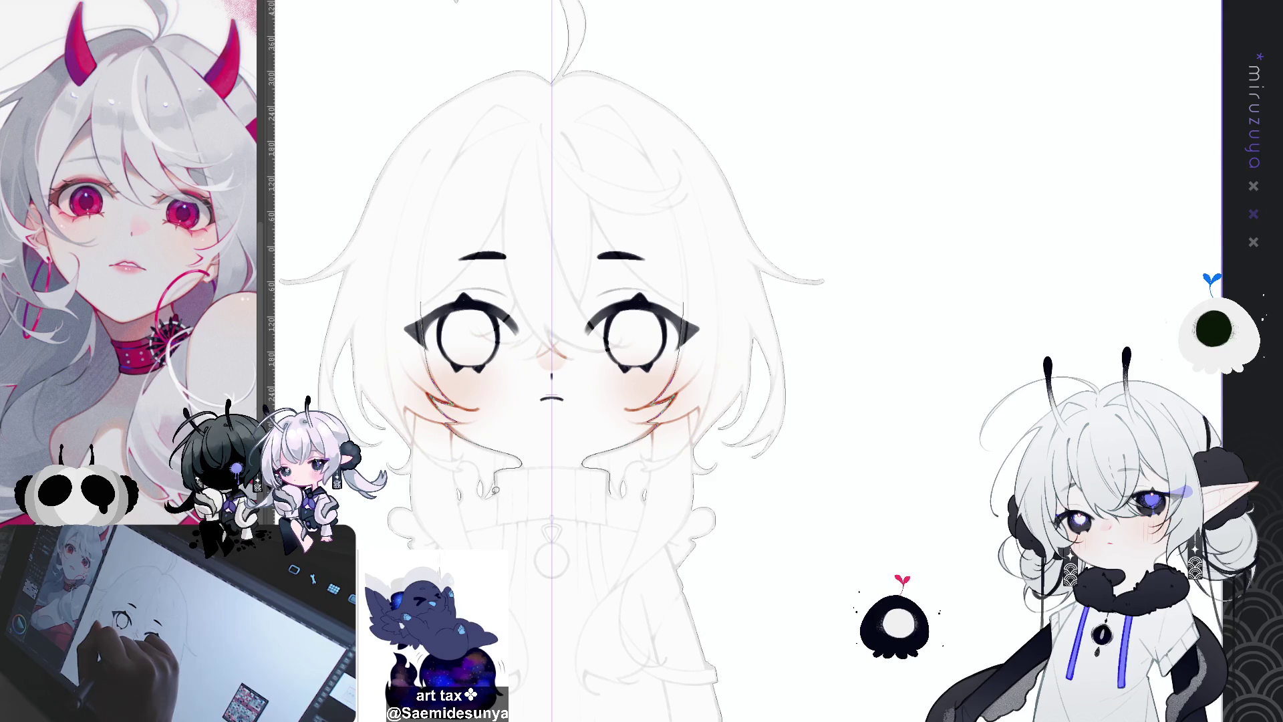
left_click_drag(638, 356, 662, 172)
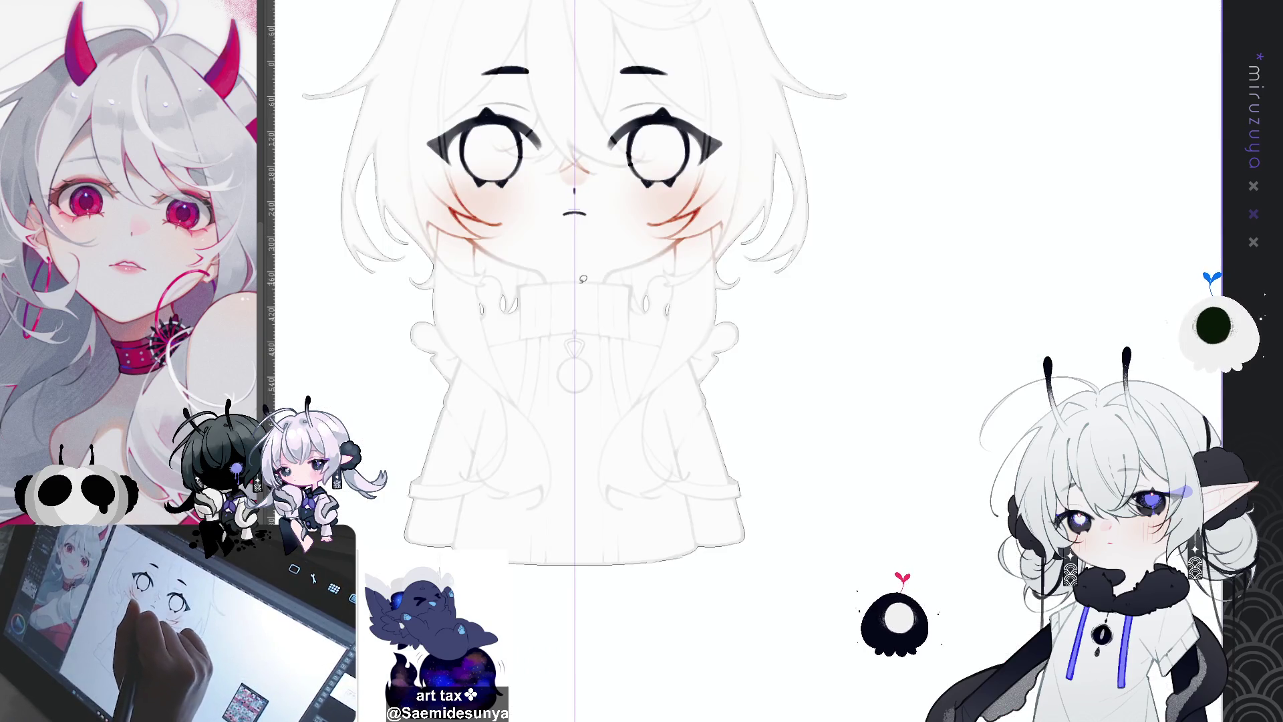
left_click_drag(538, 286, 620, 282)
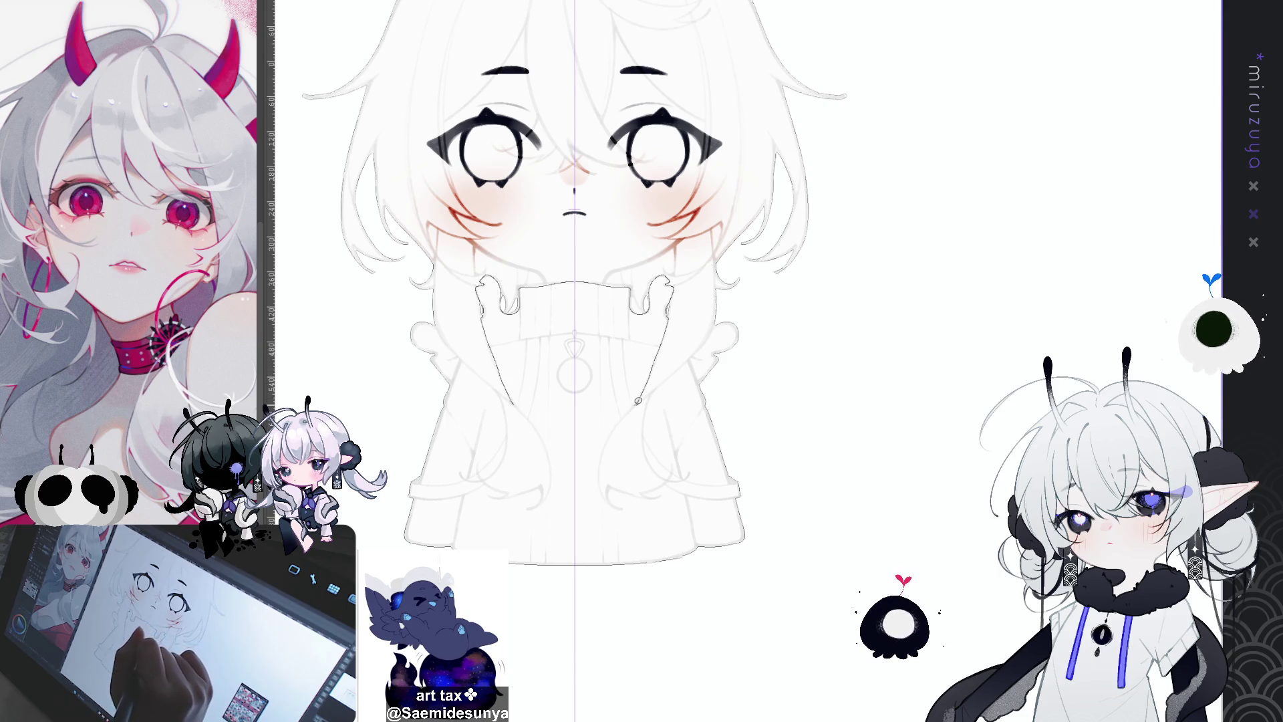
Trace the sweater's sides and hem with mirrored pen strokes
left_click_drag(612, 349, 621, 399)
left_click_drag(602, 460, 608, 492)
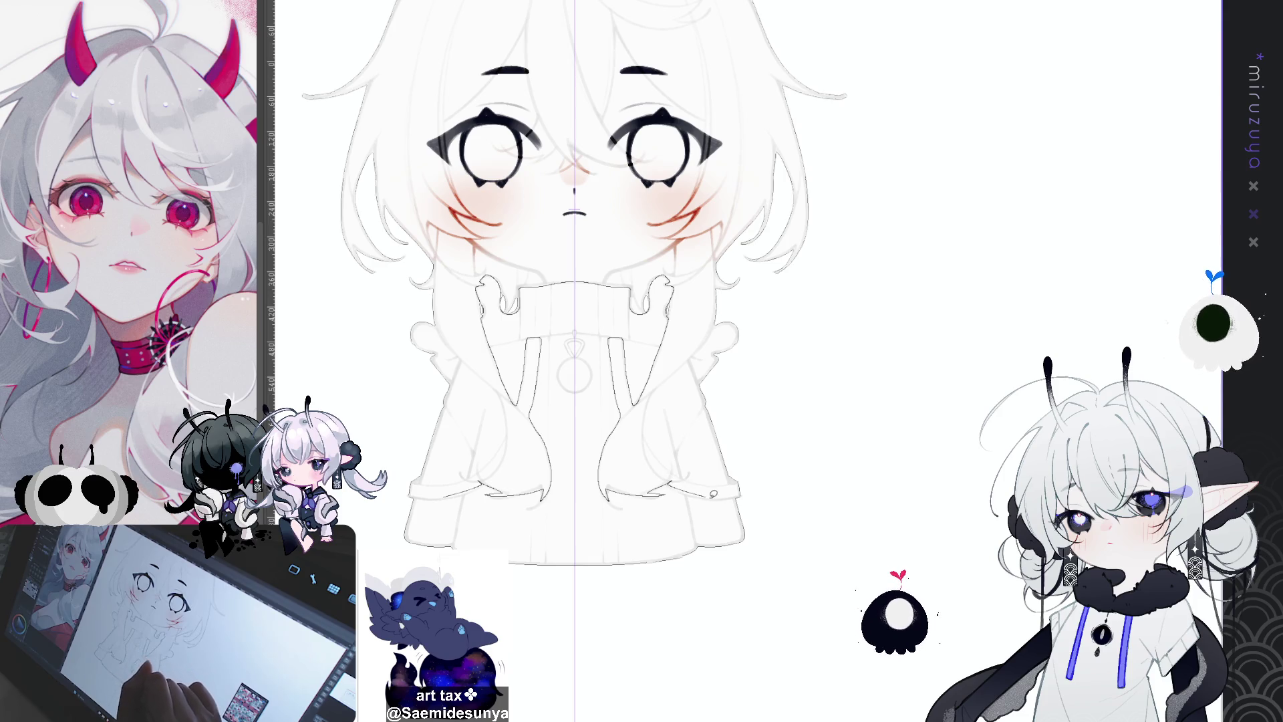
mouse_move(743, 493)
left_mouse_down()
mouse_move(747, 542)
mouse_move(589, 558)
mouse_move(595, 328)
mouse_move(565, 308)
mouse_move(555, 404)
mouse_move(575, 581)
mouse_move(651, 489)
mouse_move(713, 279)
left_mouse_up()
Lasso the sweater area, add the mirrored sleeve curve, and fill it dark navy grey
left_click_drag(776, 511, 371, 512)
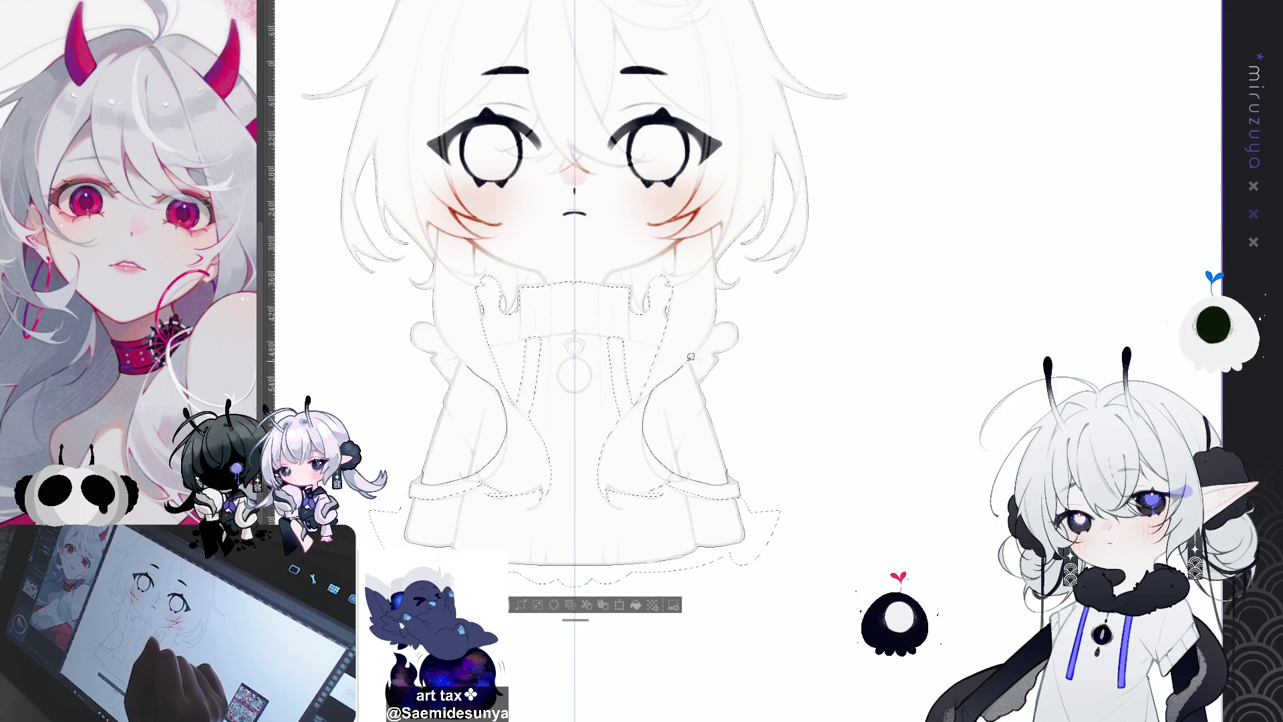
left_click_drag(787, 385, 752, 460)
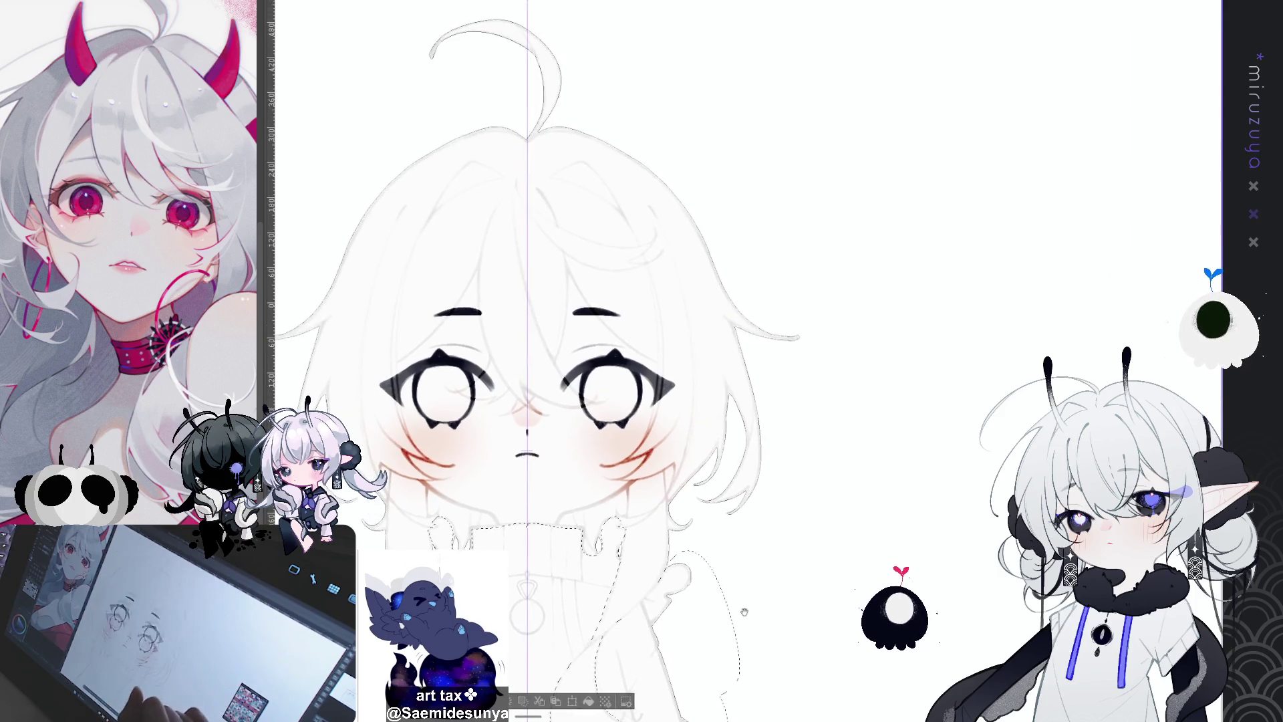
left_click(623, 627)
Darken the white hair tip and the hair's mirrored edge on a rotated, zoomed view
key("ctrl+d")
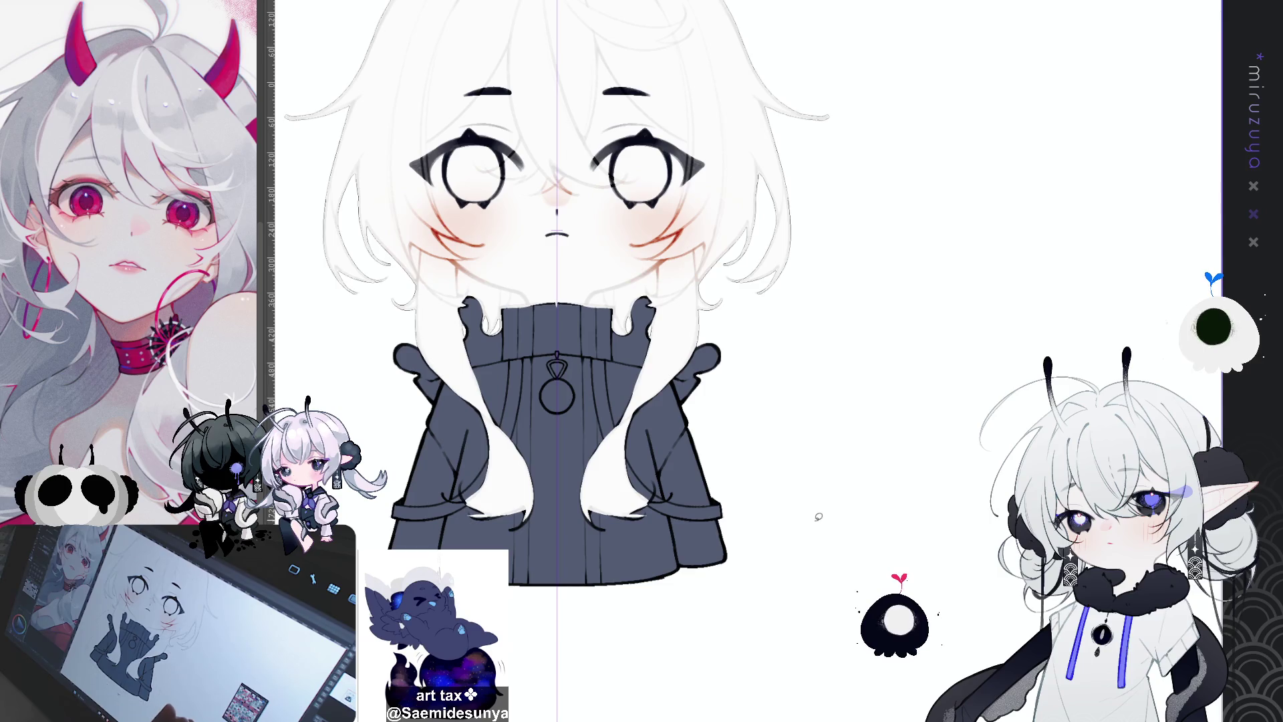
key("ctrl+plus")
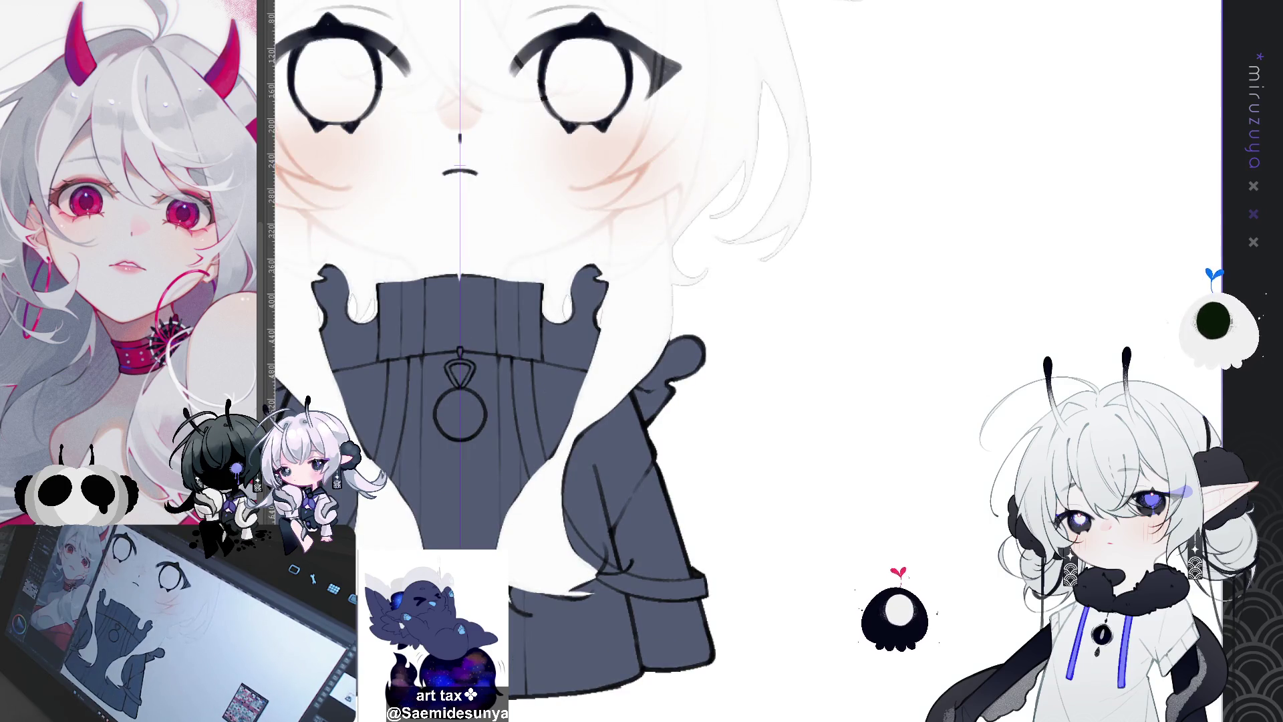
key("ctrl+z")
left_click_drag(601, 401, 685, 321)
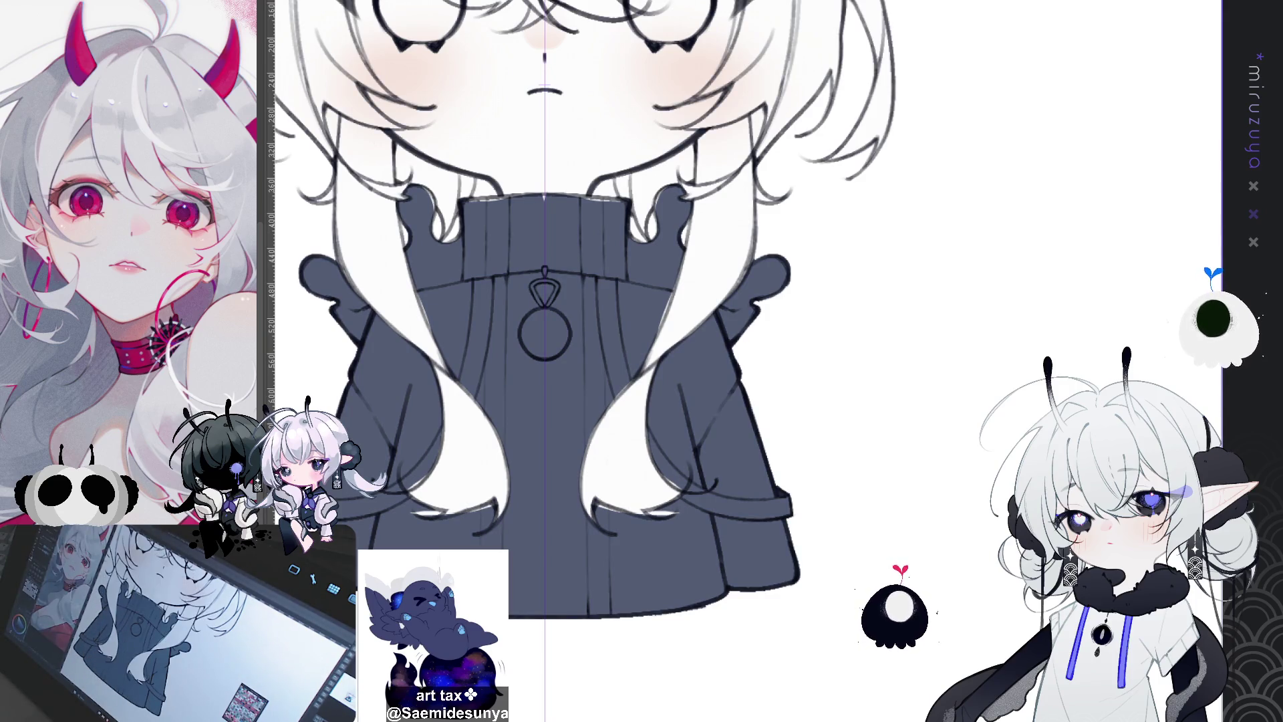
mouse_move(706, 378)
left_mouse_down()
mouse_move(729, 286)
mouse_move(706, 309)
mouse_move(645, 200)
left_mouse_up()
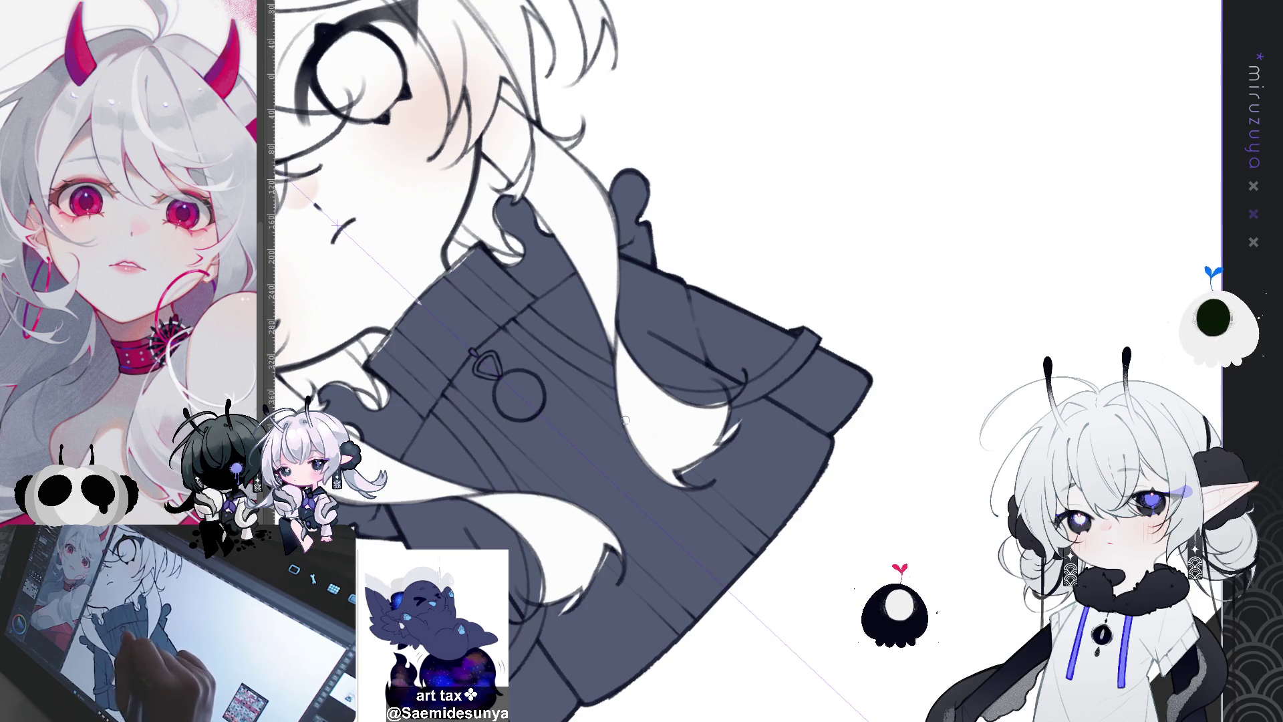
left_click_drag(749, 306, 621, 320)
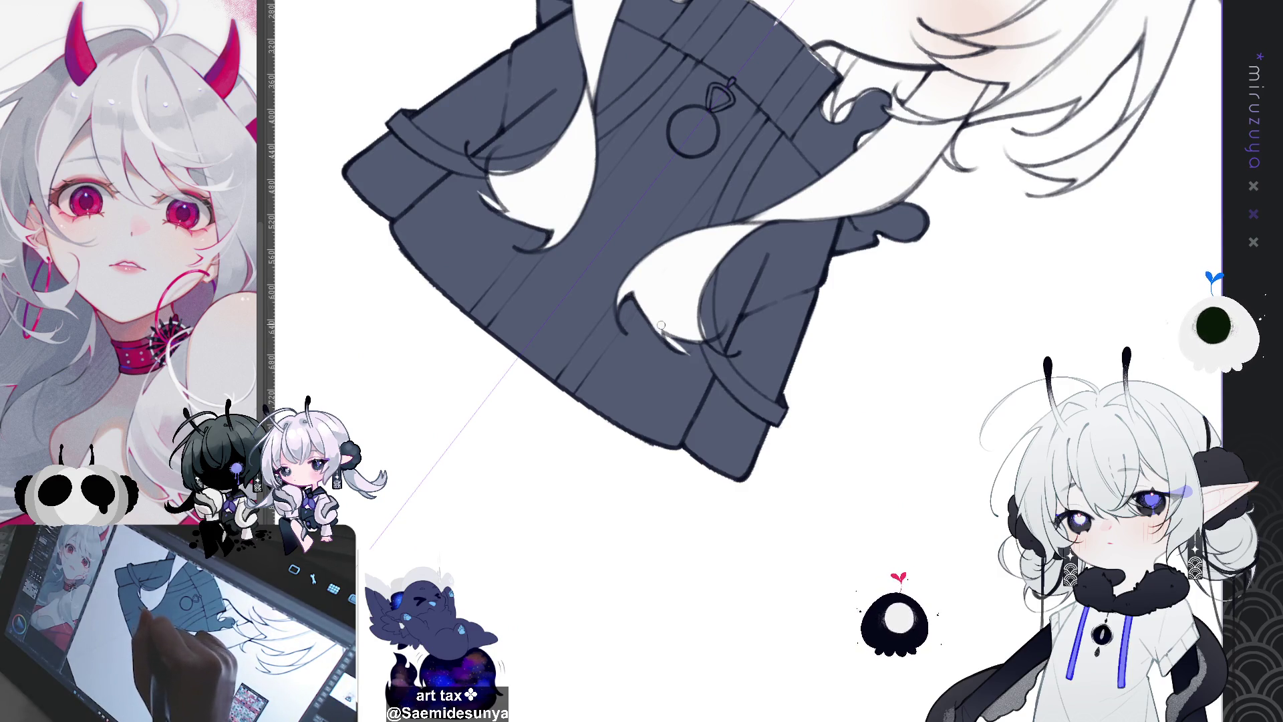
left_click_drag(665, 333, 685, 353)
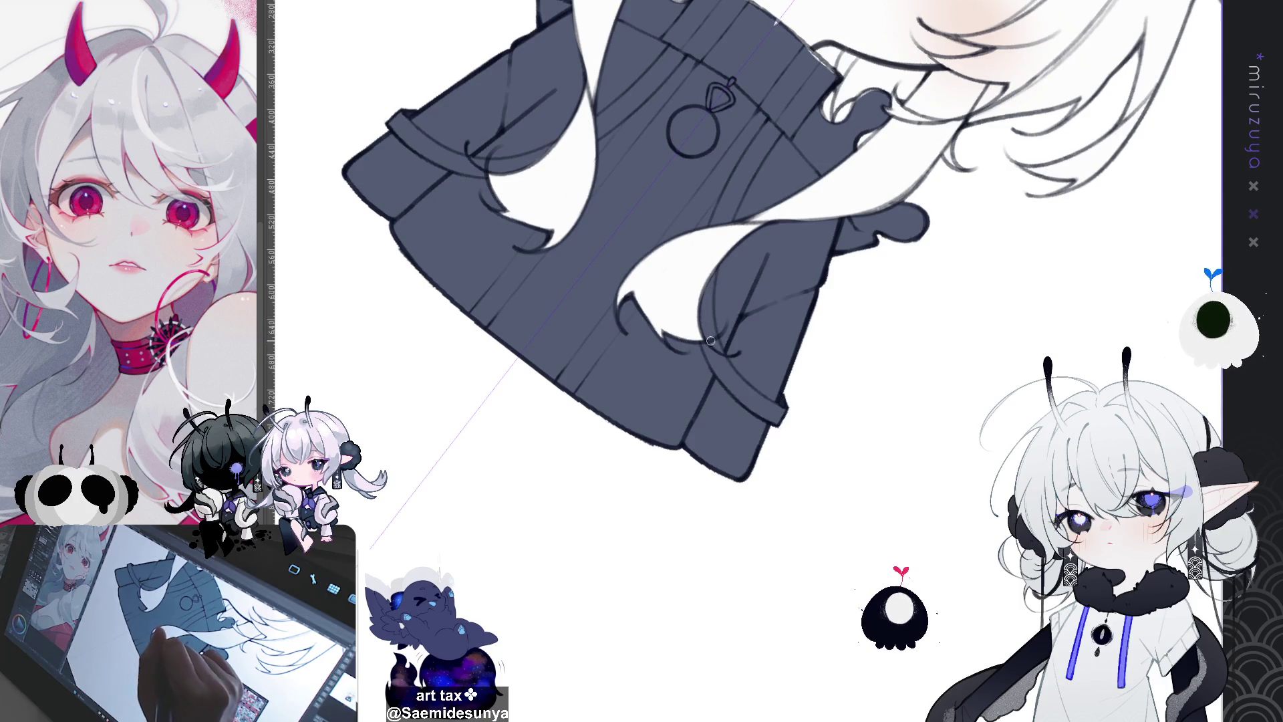
key("minus")
key("minus")
mouse_move(670, 309)
left_mouse_down()
mouse_move(666, 338)
mouse_move(738, 481)
left_mouse_up()
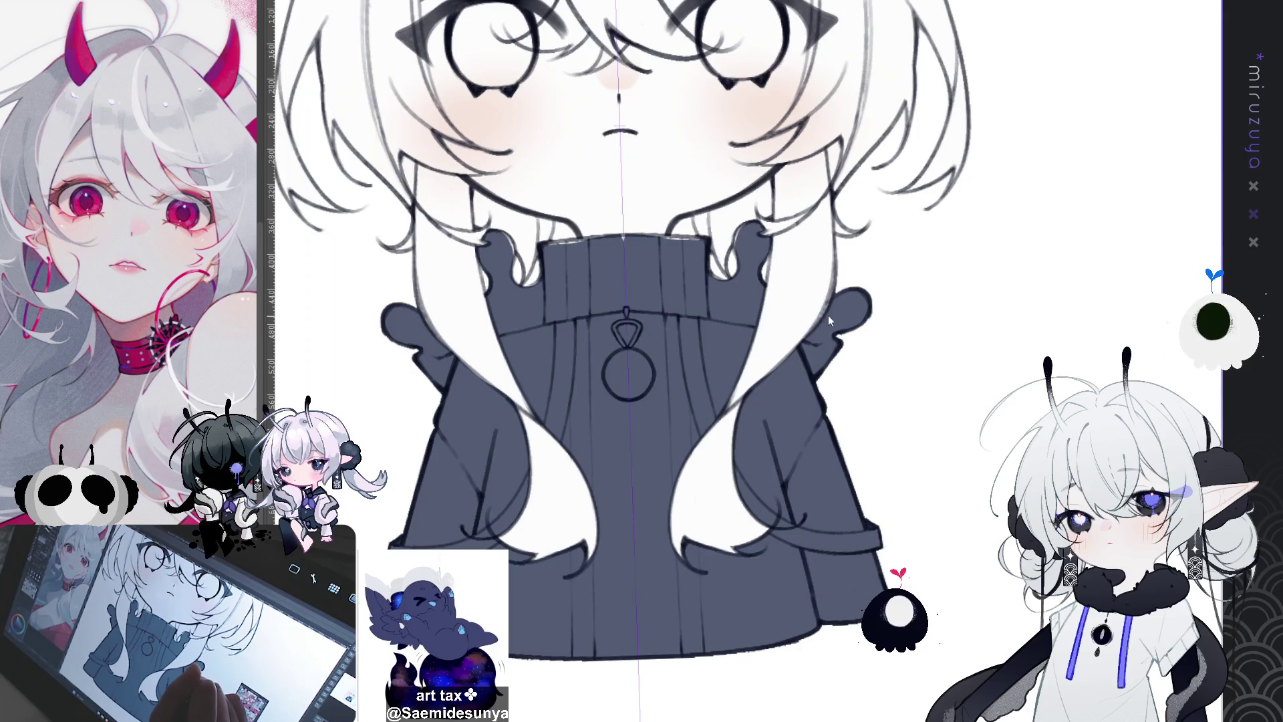
Strengthen the sweater's lower edge outline on a tilted canvas, then reset rotation and zoom out
left_click_drag(794, 353, 773, 361)
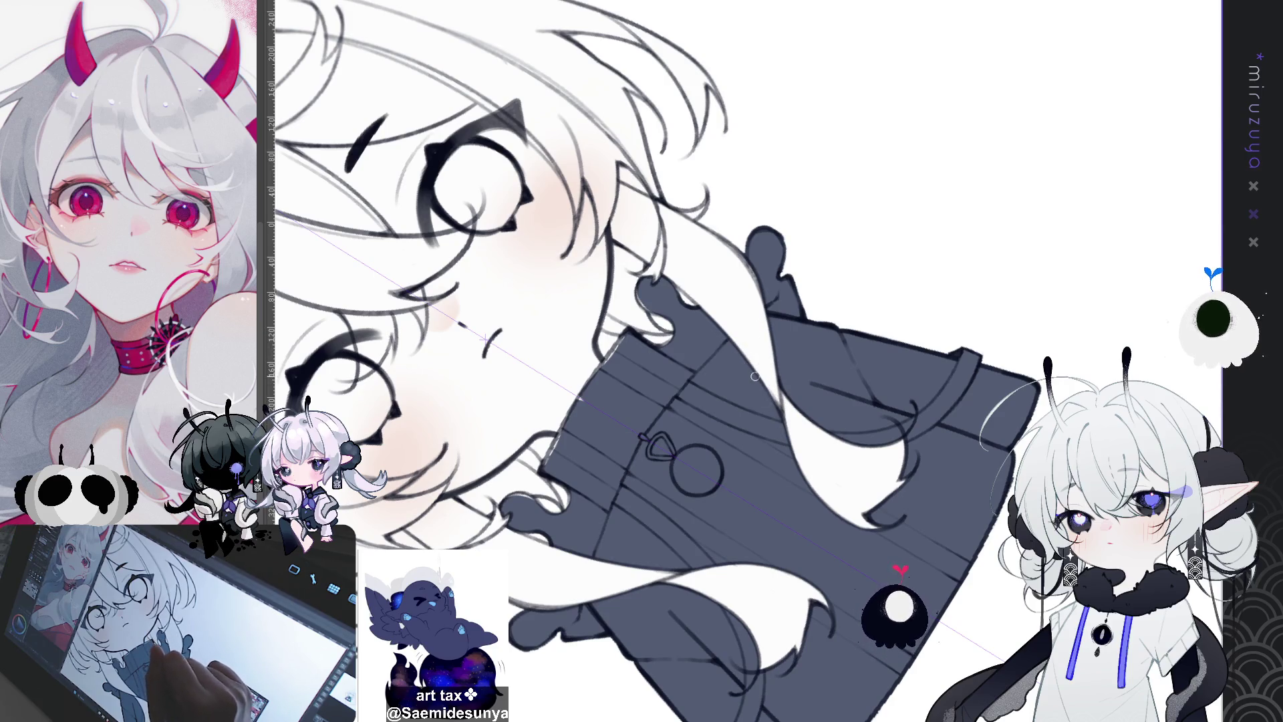
key("ctrl+@")
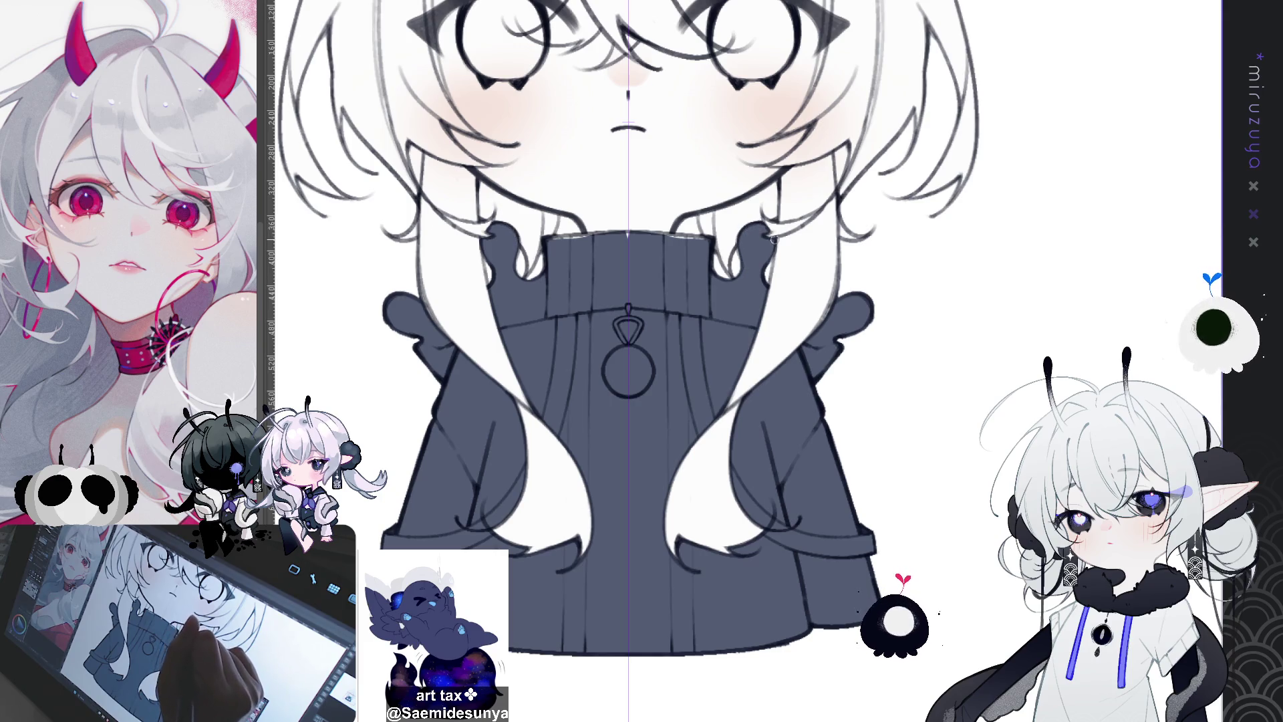
left_click_drag(717, 253, 855, 215)
left_click_drag(850, 170, 858, 266)
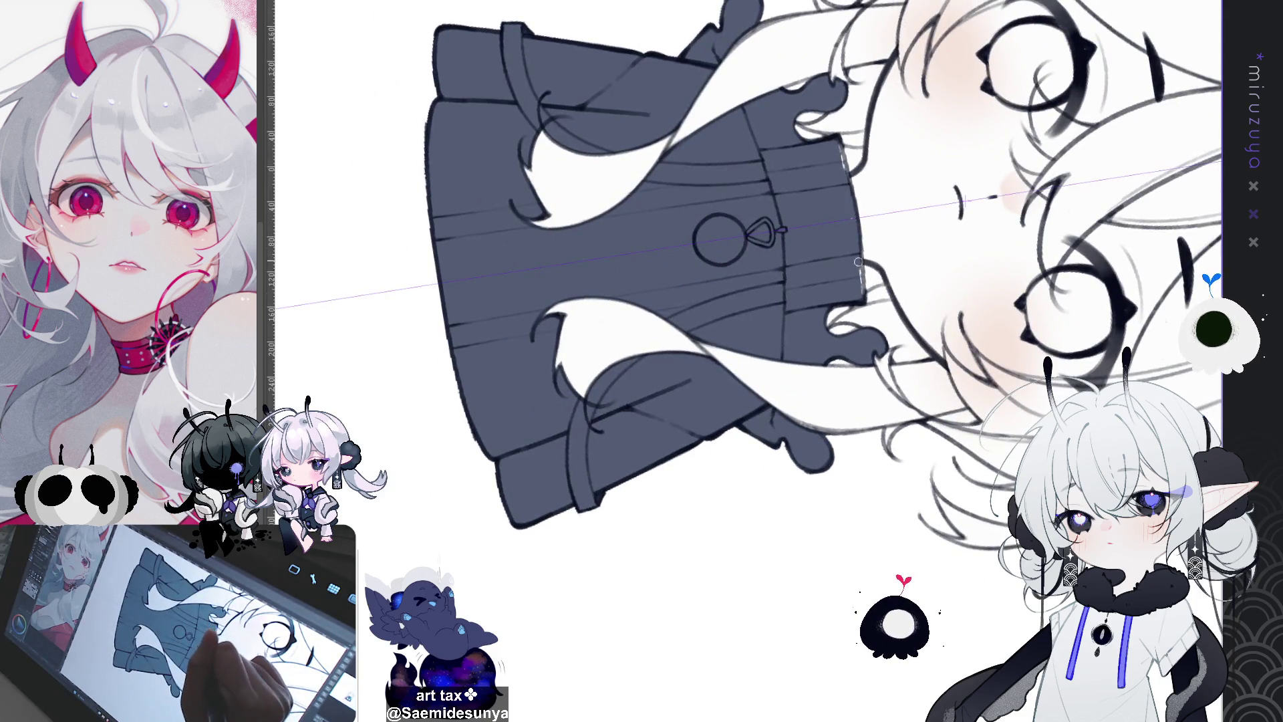
left_click_drag(844, 146, 861, 284)
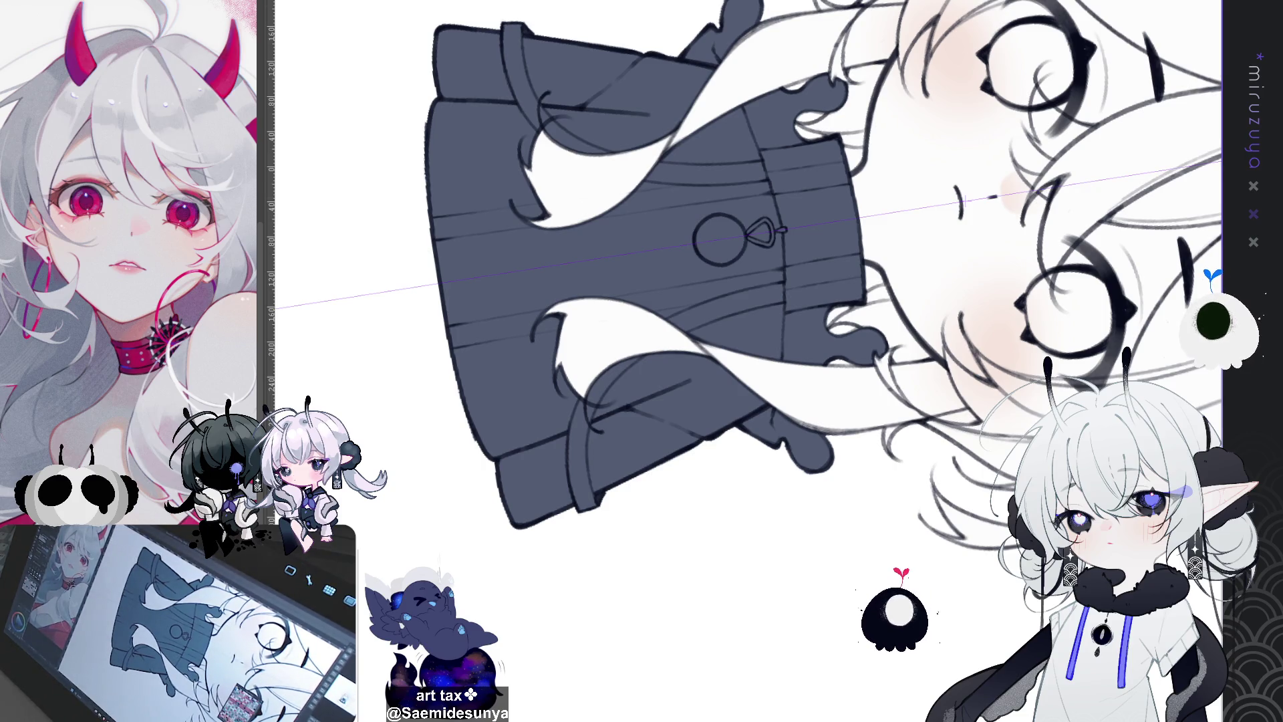
key("ctrl+at")
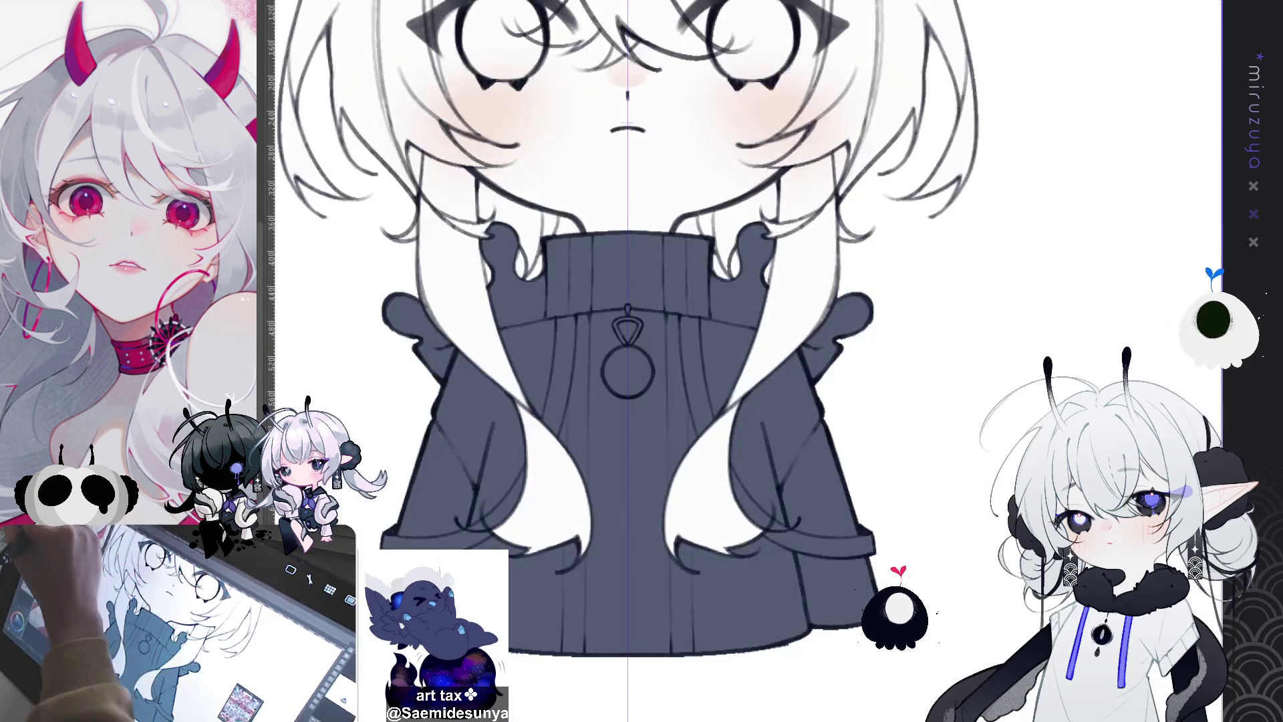
key("ctrl+minus")
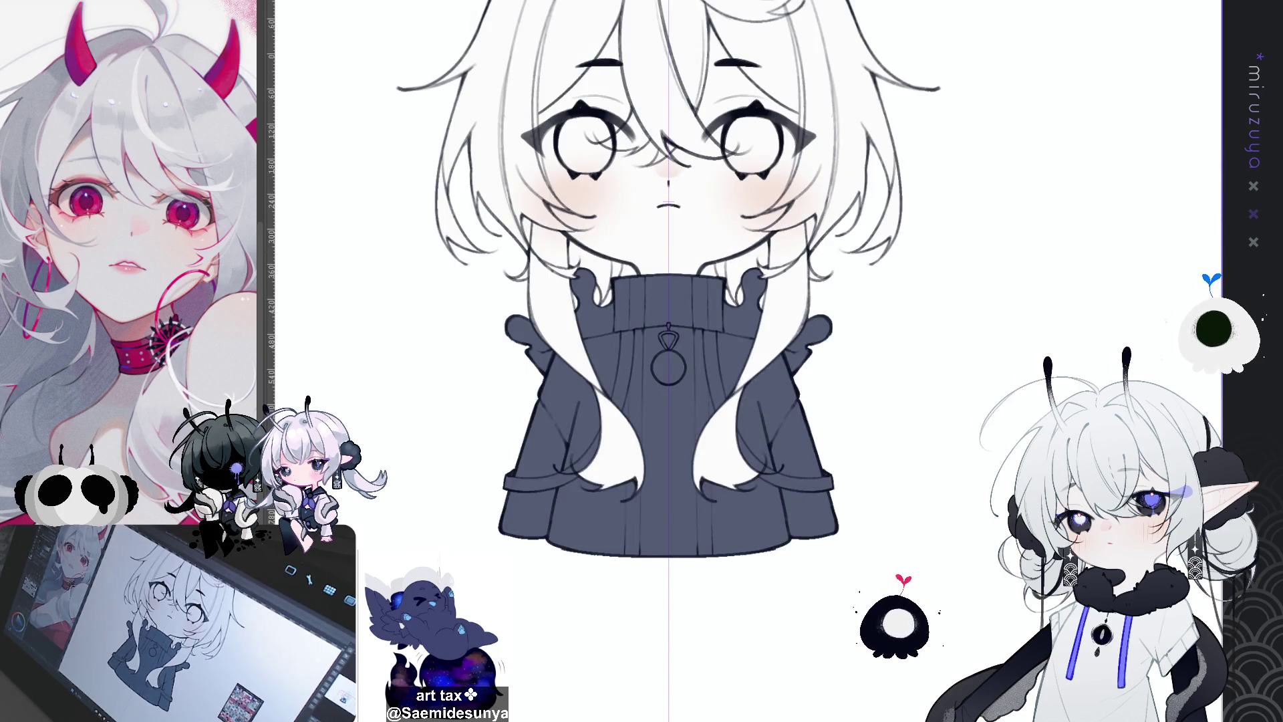
Redraw a dark gradient on the sweater from the collar, deepening to near-black at the hem
scroll(976, 510, "down", 3)
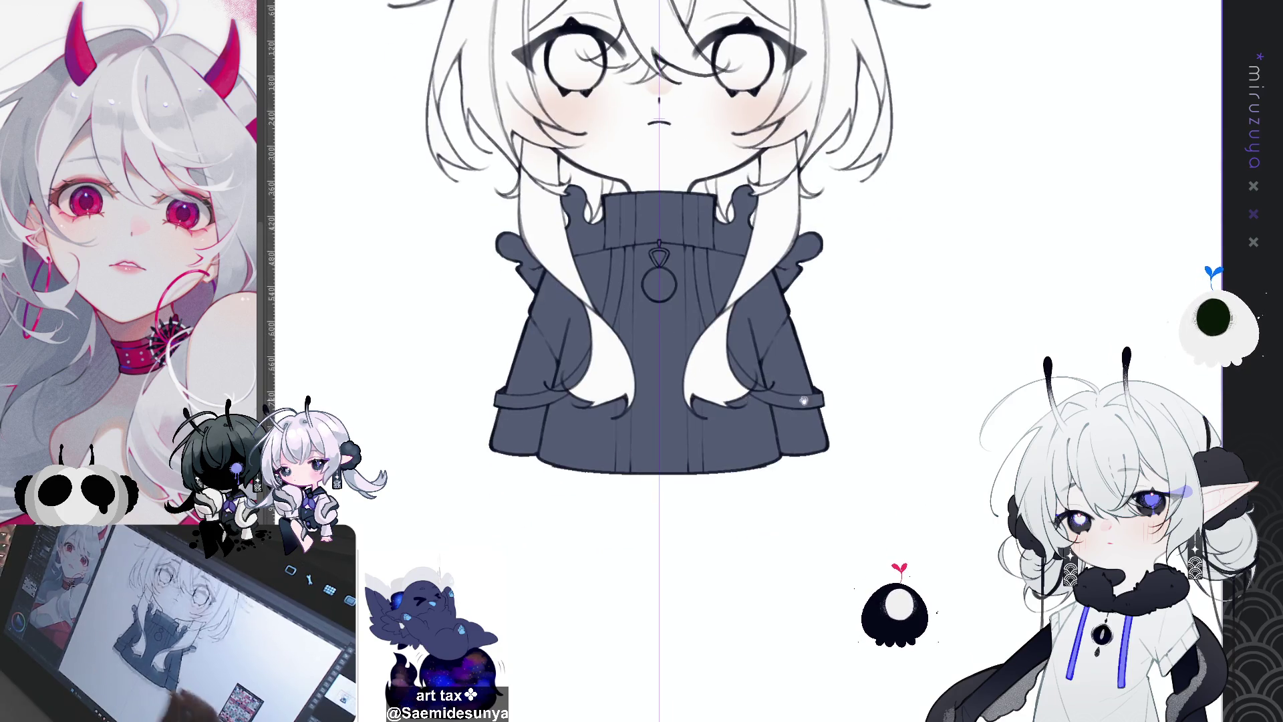
left_click_drag(646, 339, 649, 497)
key("ctrl+z")
left_click_drag(662, 542, 658, 262)
left_click_drag(663, 544, 660, 333)
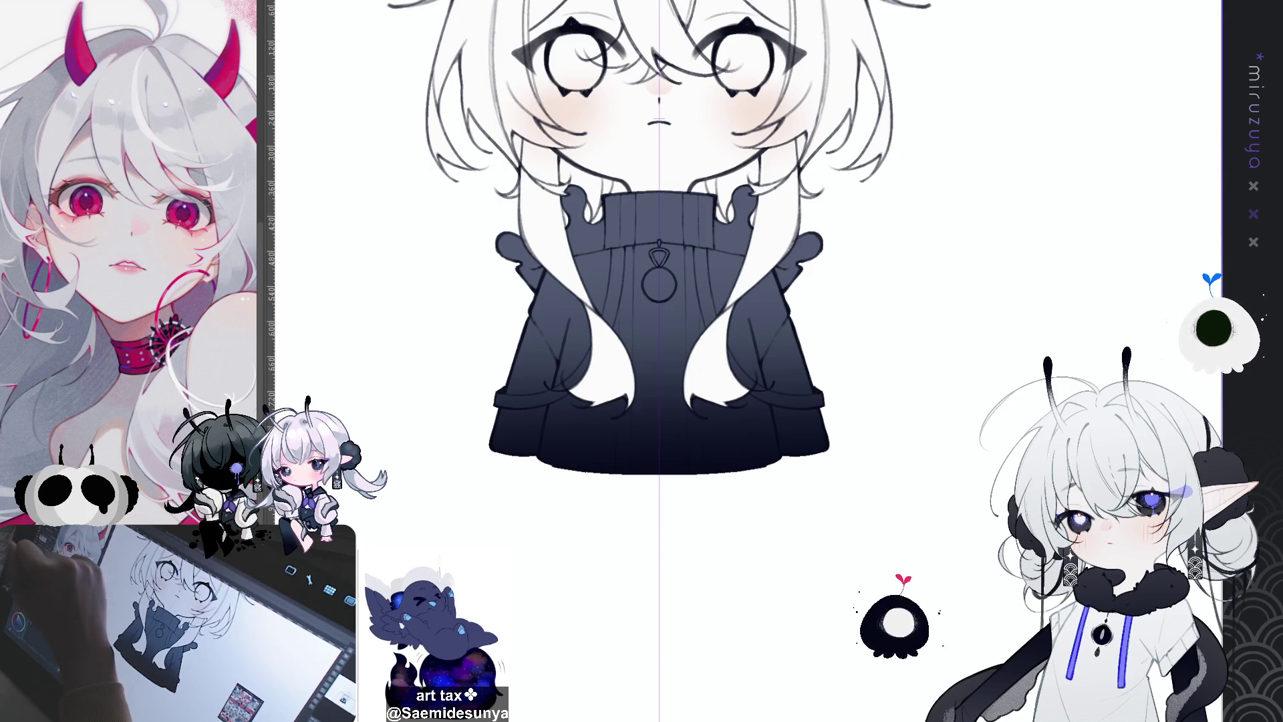
Rotate, straighten and pan the view to frame the sweater front
left_click_drag(444, 223, 659, 40)
left_click_drag(906, 220, 646, 142)
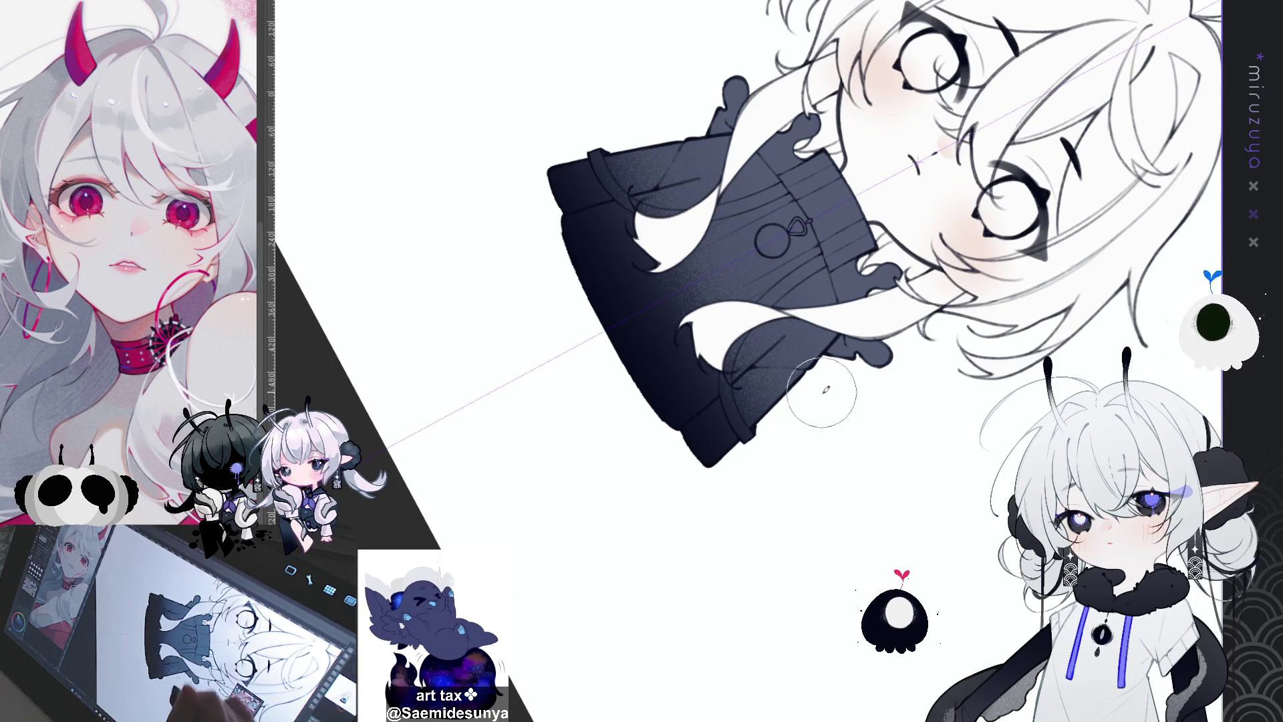
key("ctrl+at")
scroll(695, 334, "up", 4)
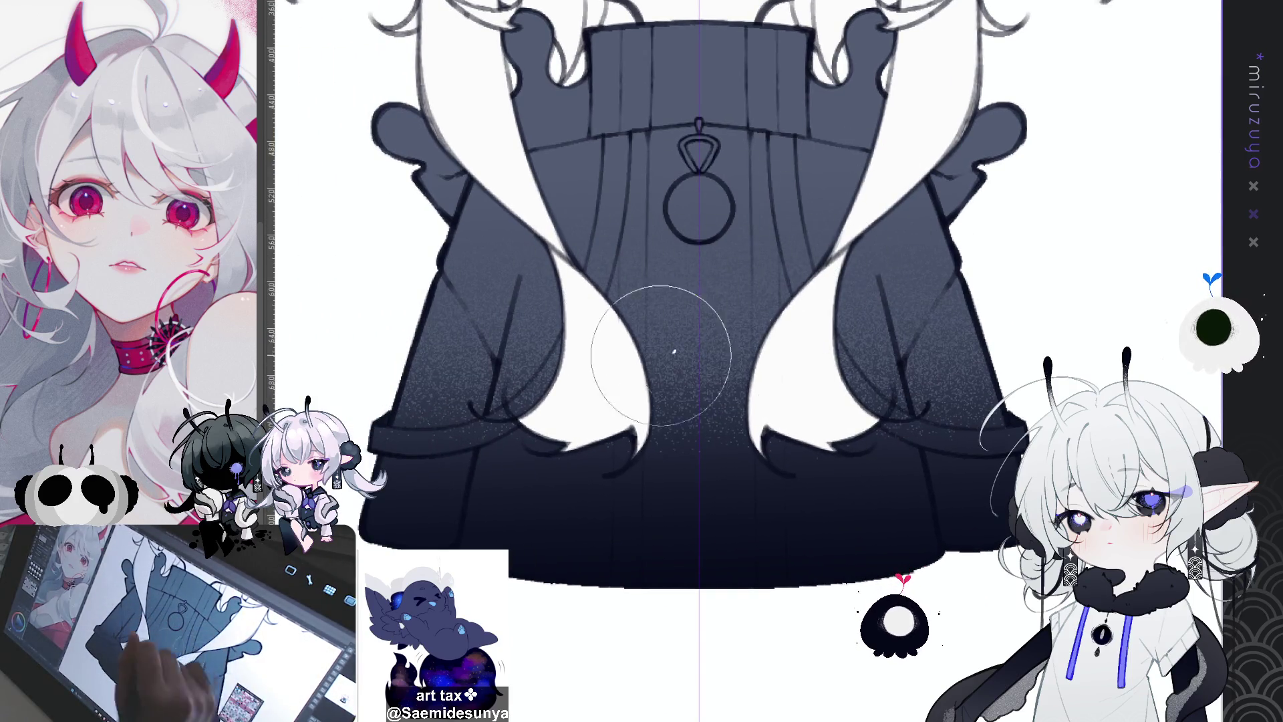
mouse_move(952, 354)
left_mouse_down()
mouse_move(924, 277)
mouse_move(875, 294)
left_mouse_up()
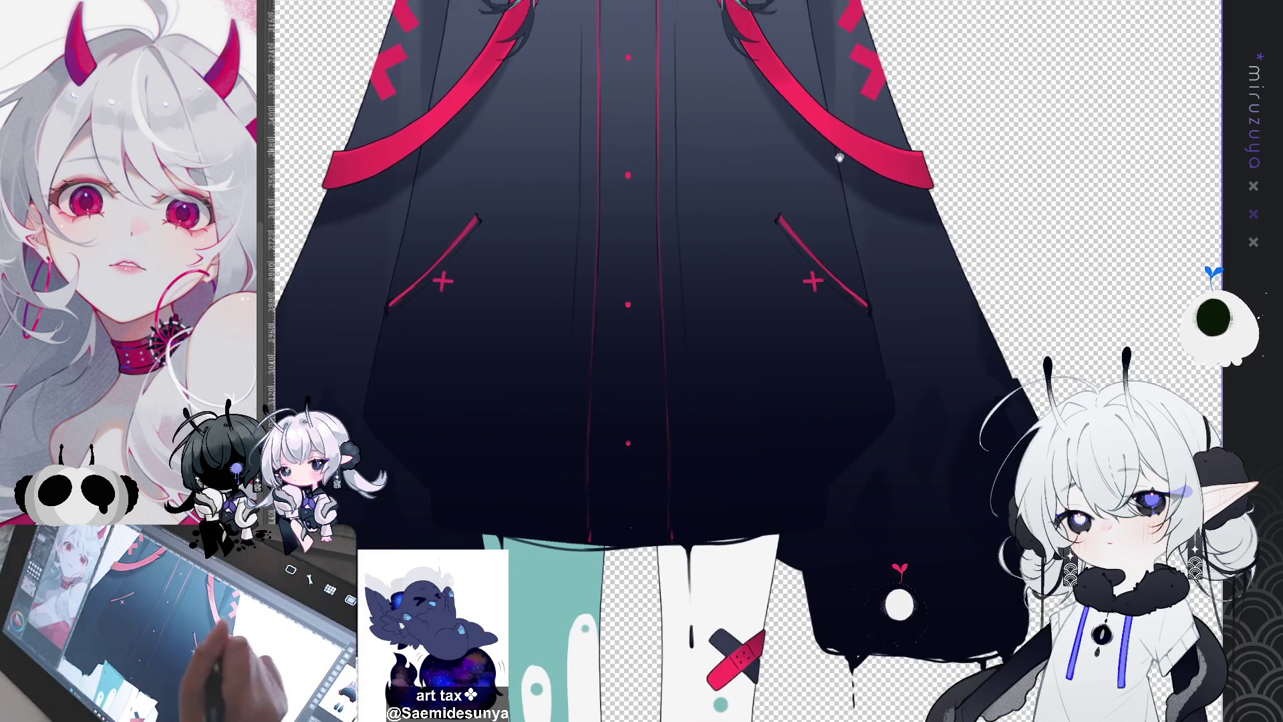
mouse_move(859, 119)
left_mouse_down()
mouse_move(710, 484)
mouse_move(714, 261)
left_mouse_up()
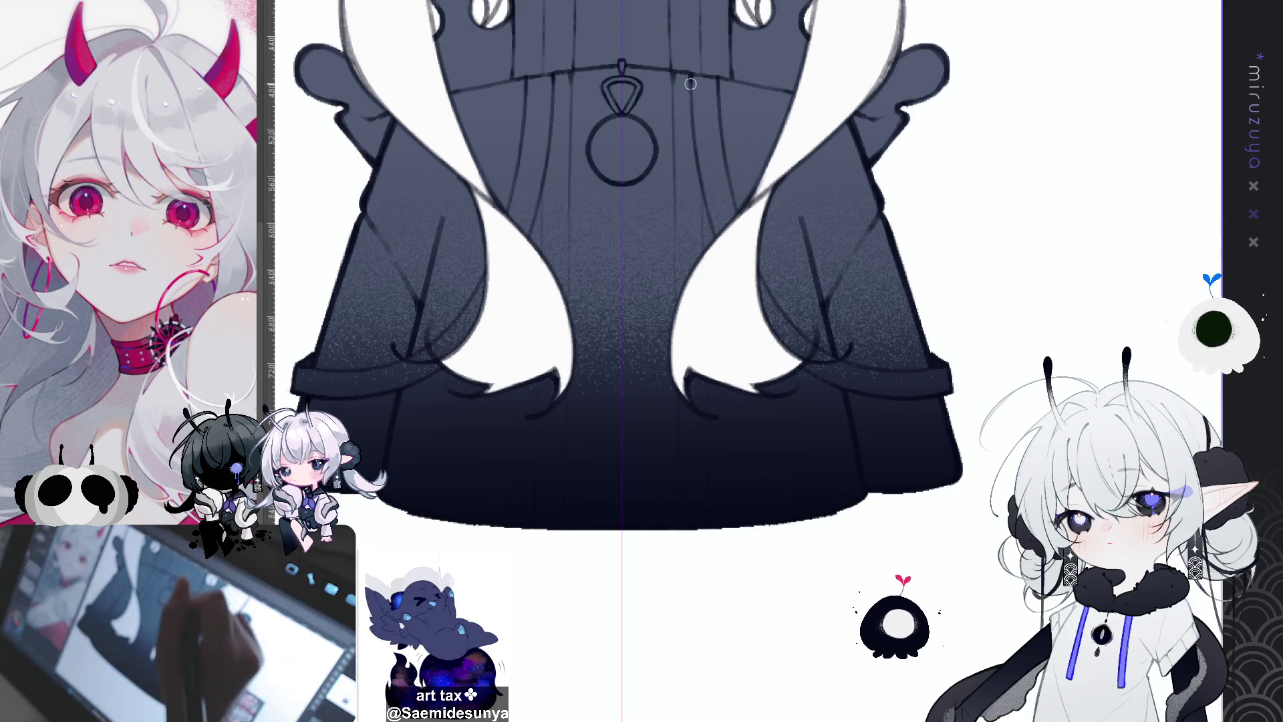
left_click_drag(691, 80, 571, 133)
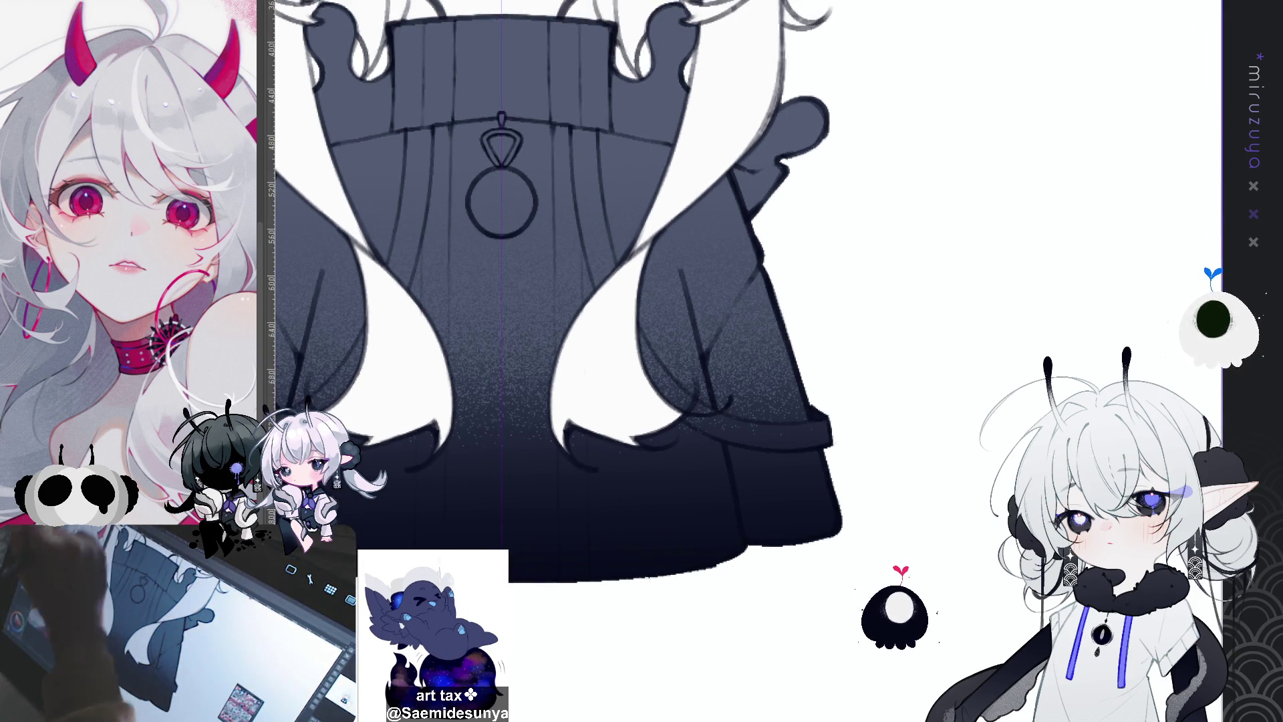
Paint thin mirrored crimson stripes down the sweater pleats, extending them along the skirt folds to the hem
left_click_drag(579, 133, 607, 274)
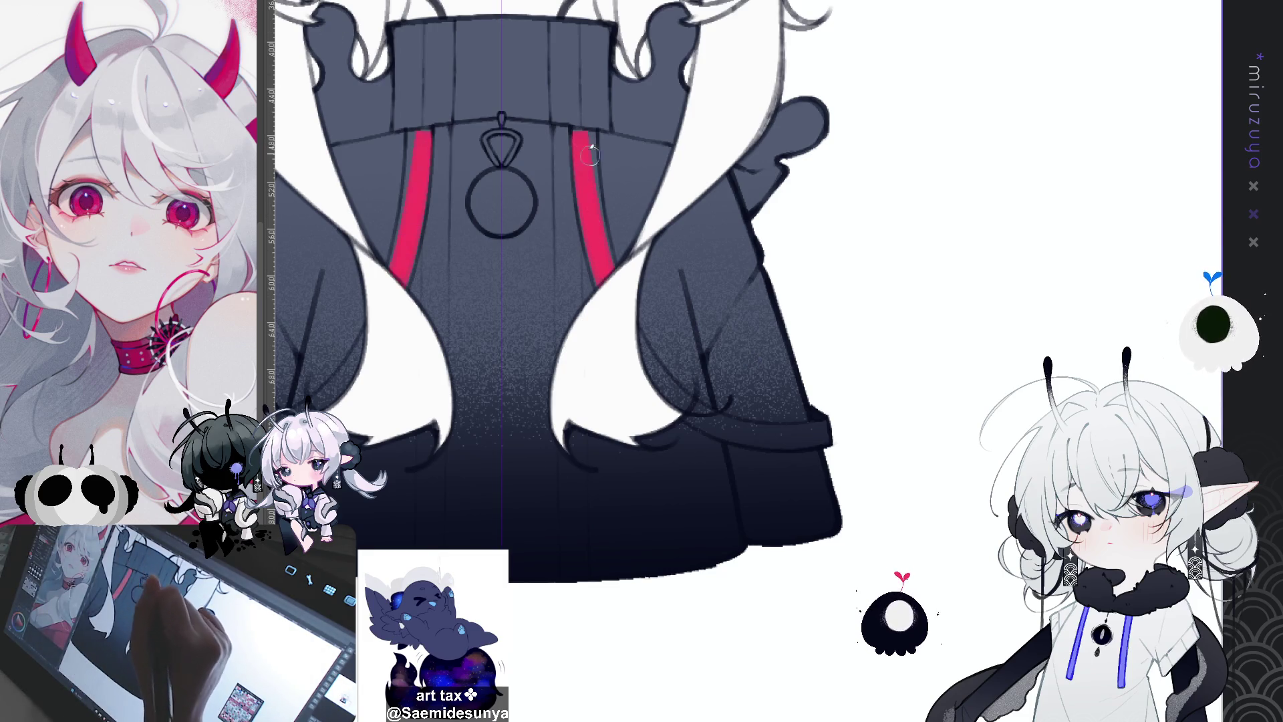
key("ctrl+z")
left_click_drag(576, 131, 605, 280)
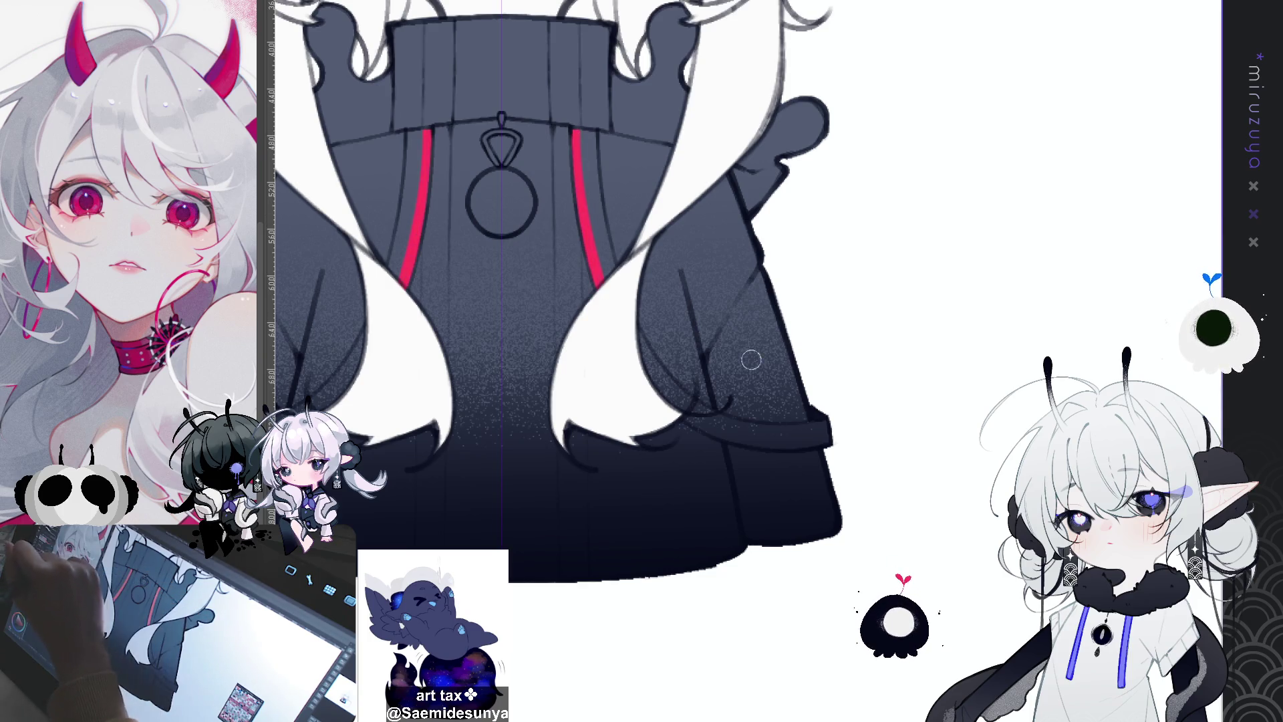
left_click_drag(585, 136, 603, 274)
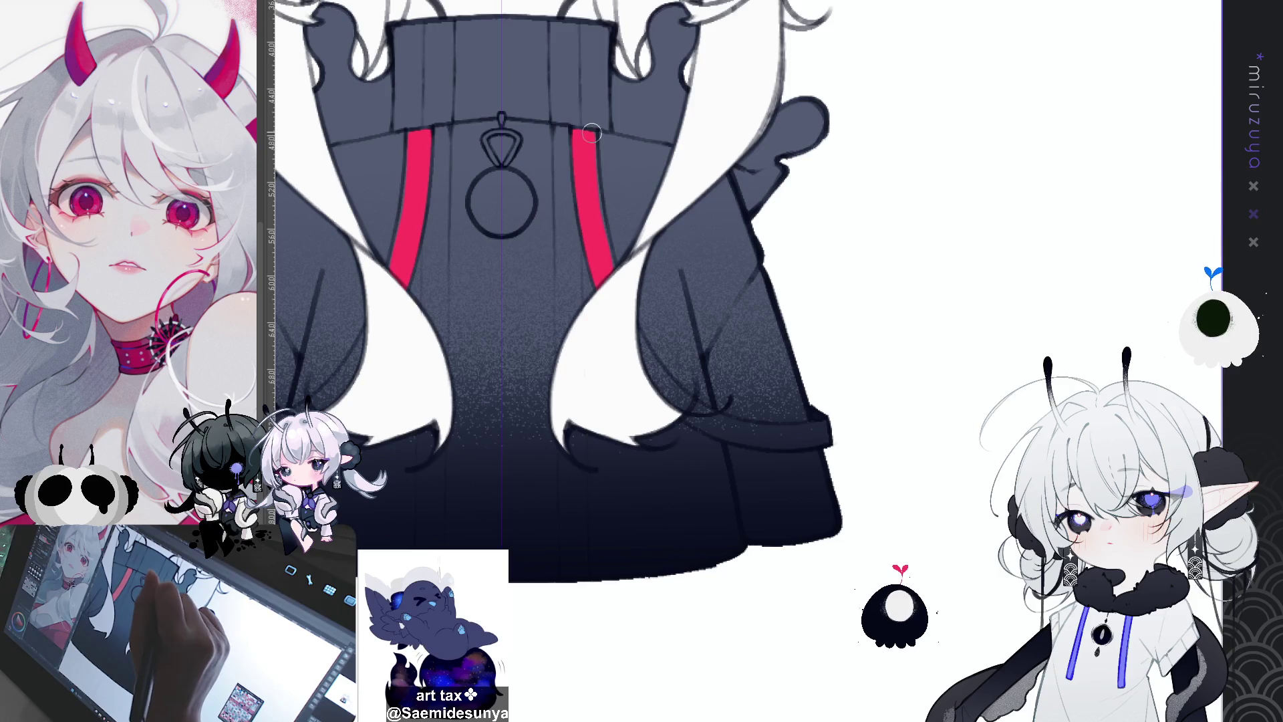
mouse_move(640, 333)
left_mouse_down()
mouse_move(663, 387)
mouse_move(770, 274)
left_mouse_up()
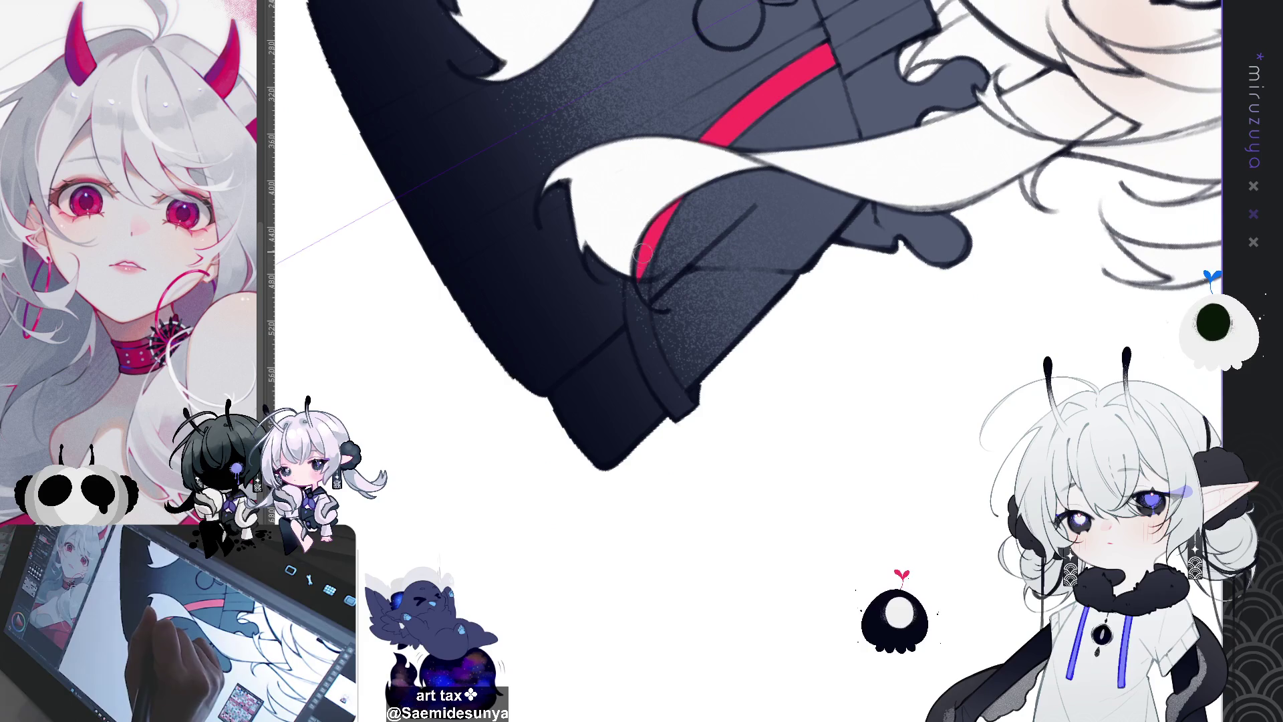
left_click_drag(638, 248, 655, 375)
mouse_move(645, 311)
left_mouse_down()
mouse_move(668, 394)
mouse_move(698, 417)
left_mouse_up()
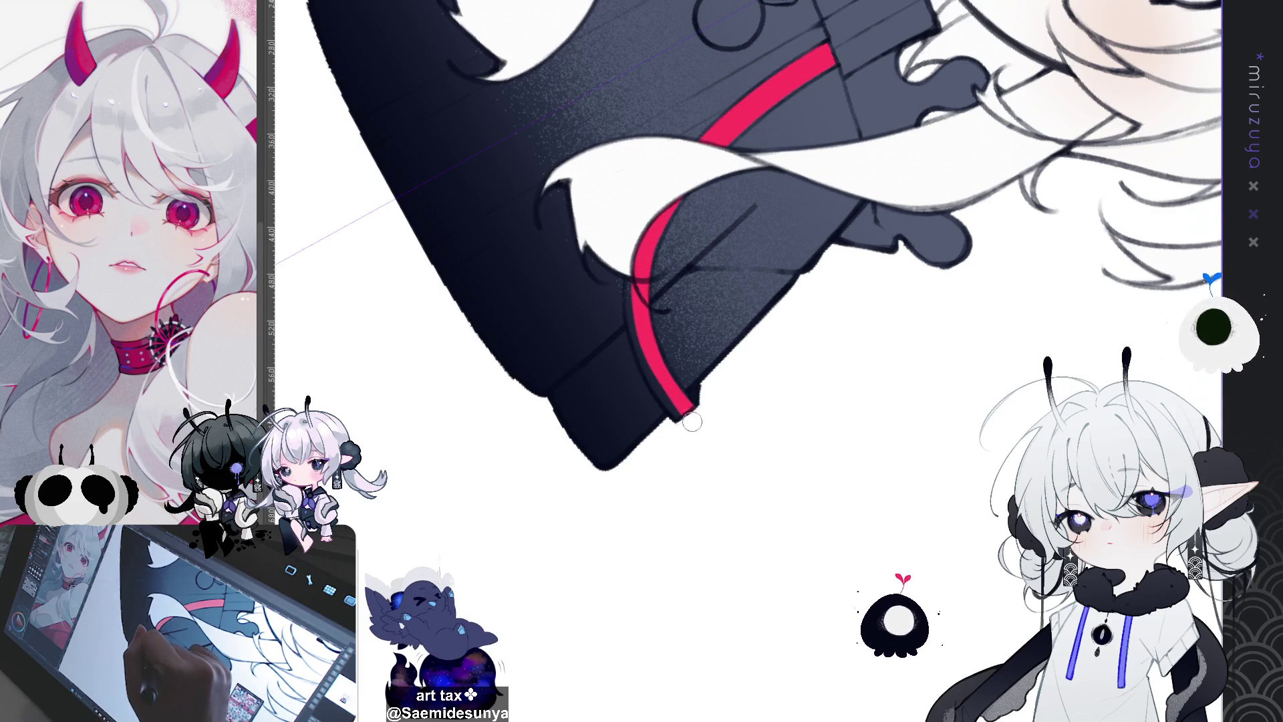
mouse_move(631, 281)
left_mouse_down()
mouse_move(645, 351)
mouse_move(683, 405)
left_mouse_up()
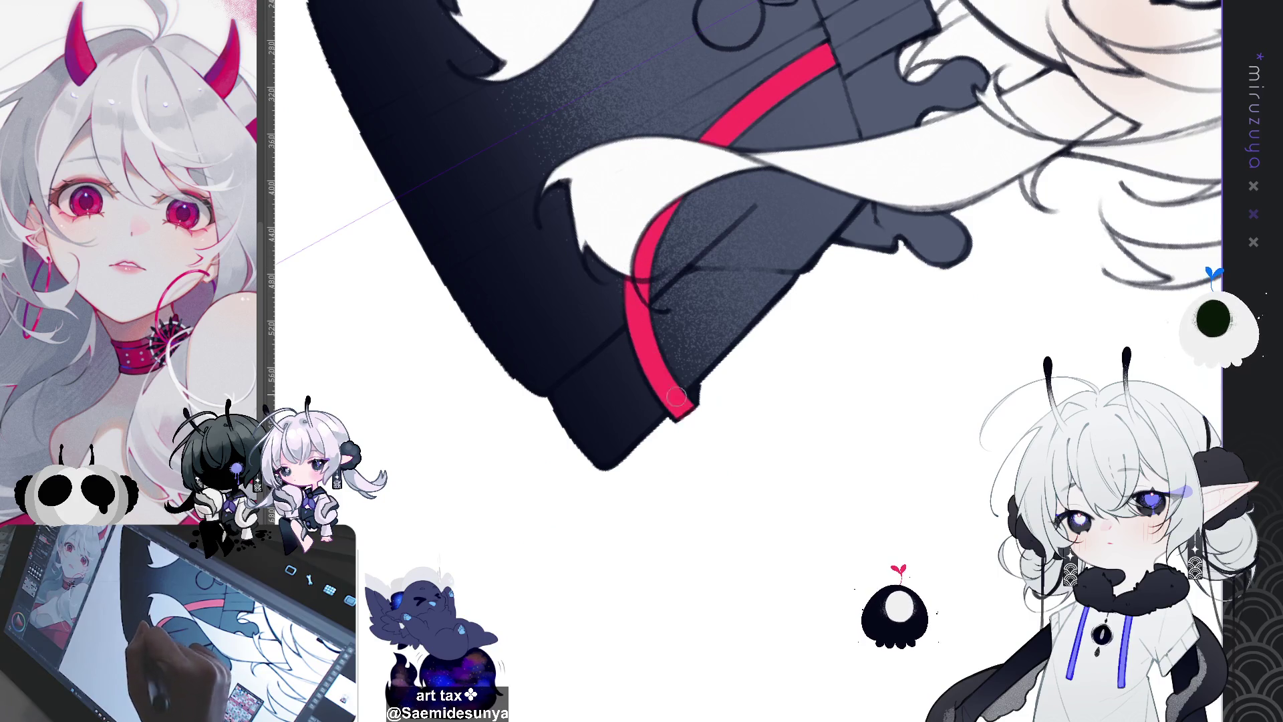
mouse_move(625, 565)
left_mouse_down()
mouse_move(827, 561)
mouse_move(839, 473)
mouse_move(934, 572)
left_mouse_up()
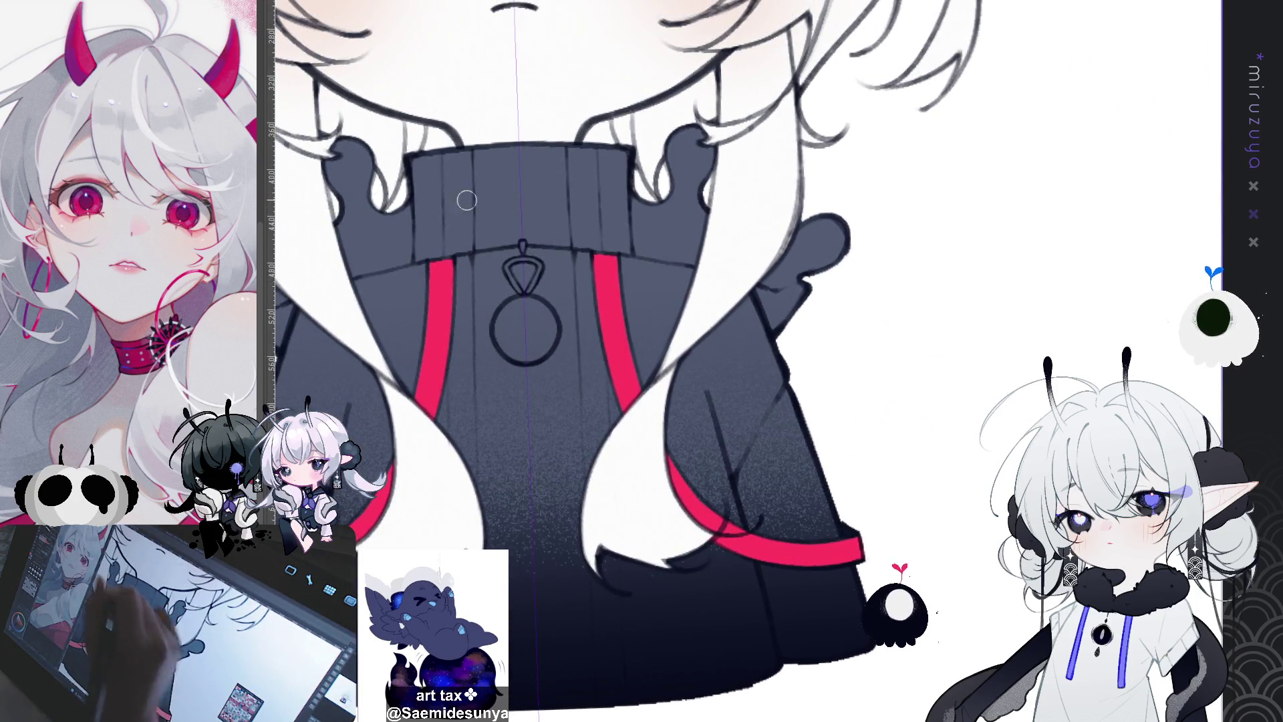
Paint the ring pendant red with a silvery-white highlight on its triangular loop
mouse_move(502, 326)
left_mouse_down()
mouse_move(546, 326)
mouse_move(531, 298)
mouse_move(549, 322)
mouse_move(542, 313)
mouse_move(528, 355)
mouse_move(525, 311)
left_mouse_up()
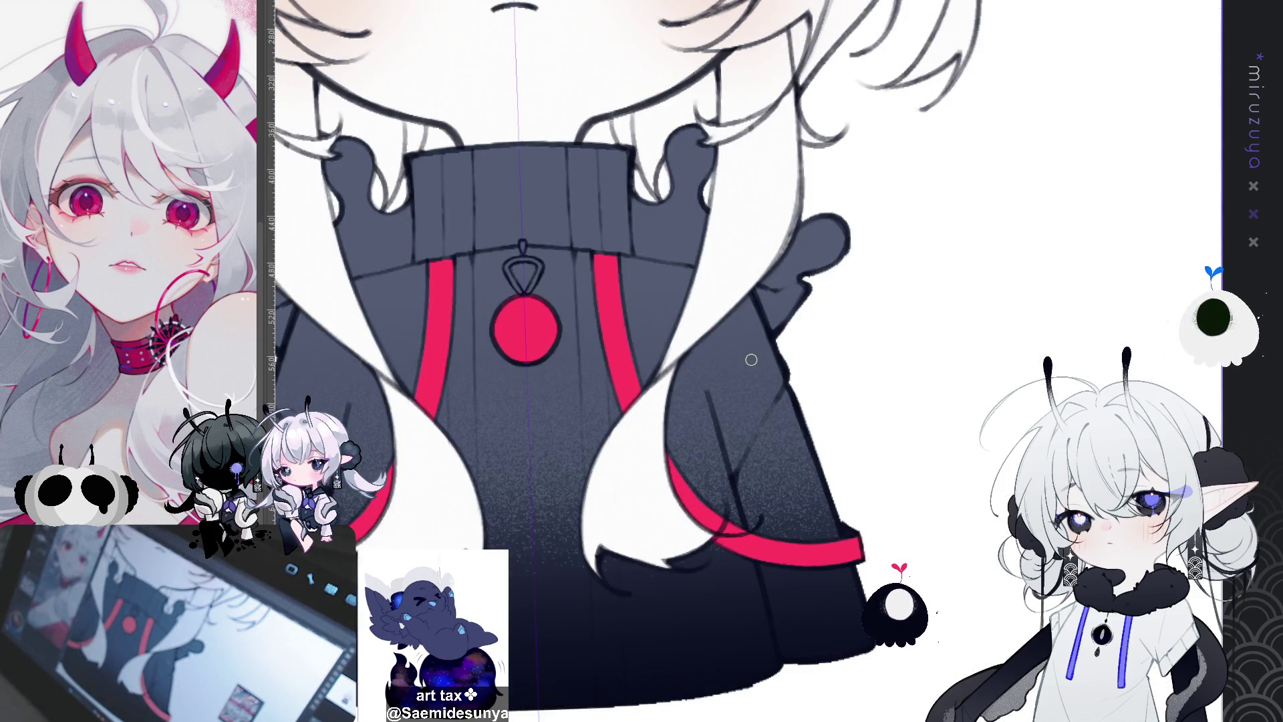
mouse_move(506, 266)
left_mouse_down()
mouse_move(522, 290)
mouse_move(523, 261)
mouse_move(532, 288)
left_mouse_up()
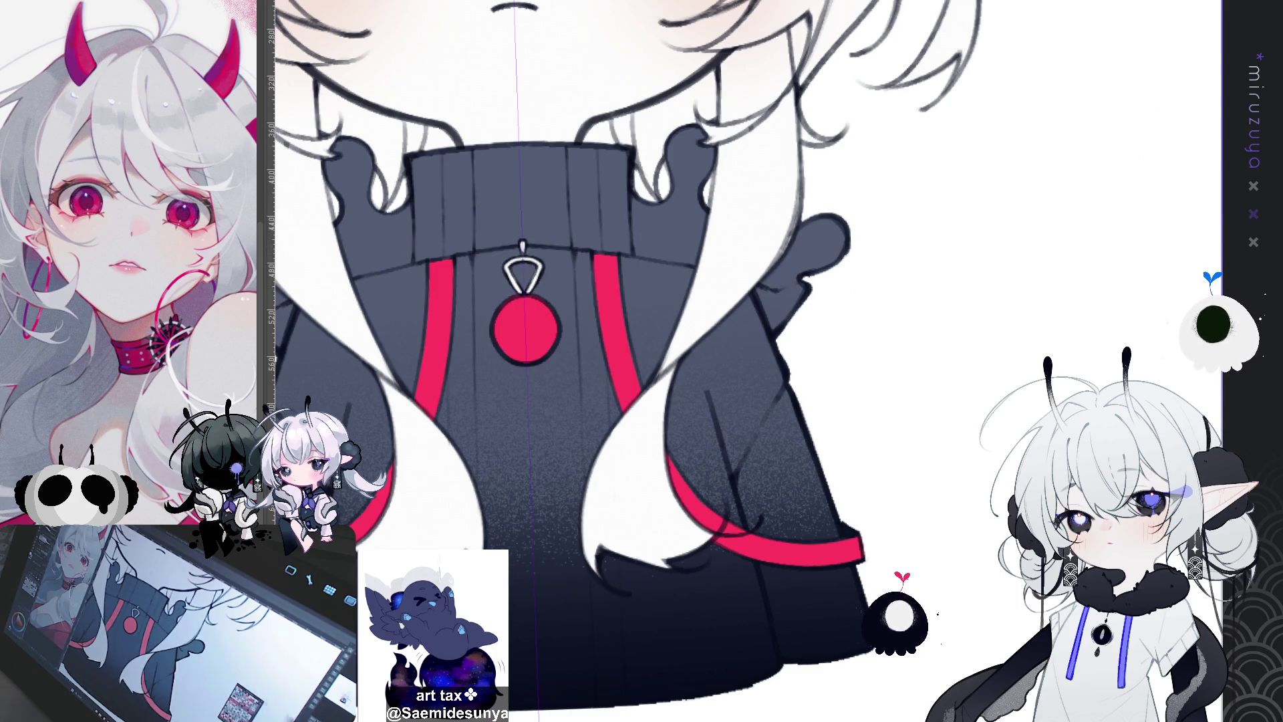
key("ctrl+minus")
key("ctrl+minus")
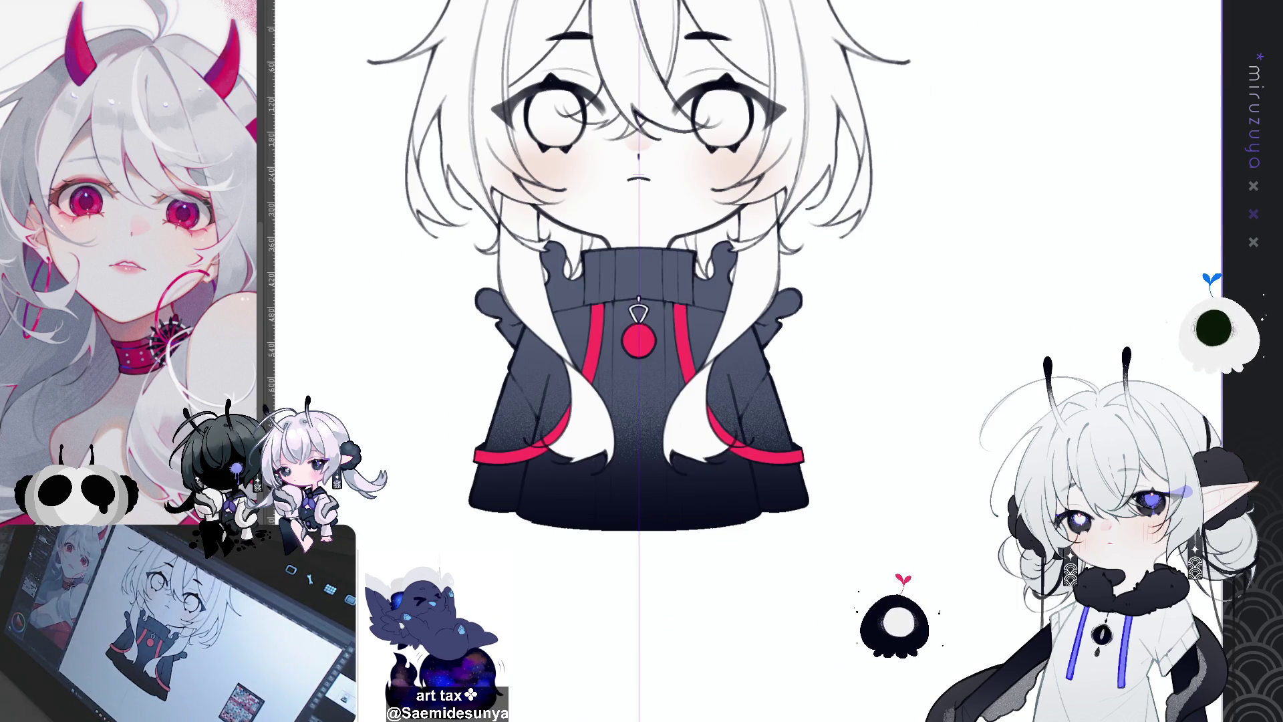
Draw thin mirrored red lines from the collar down the sweater front toward the hem
key("ctrl+plus")
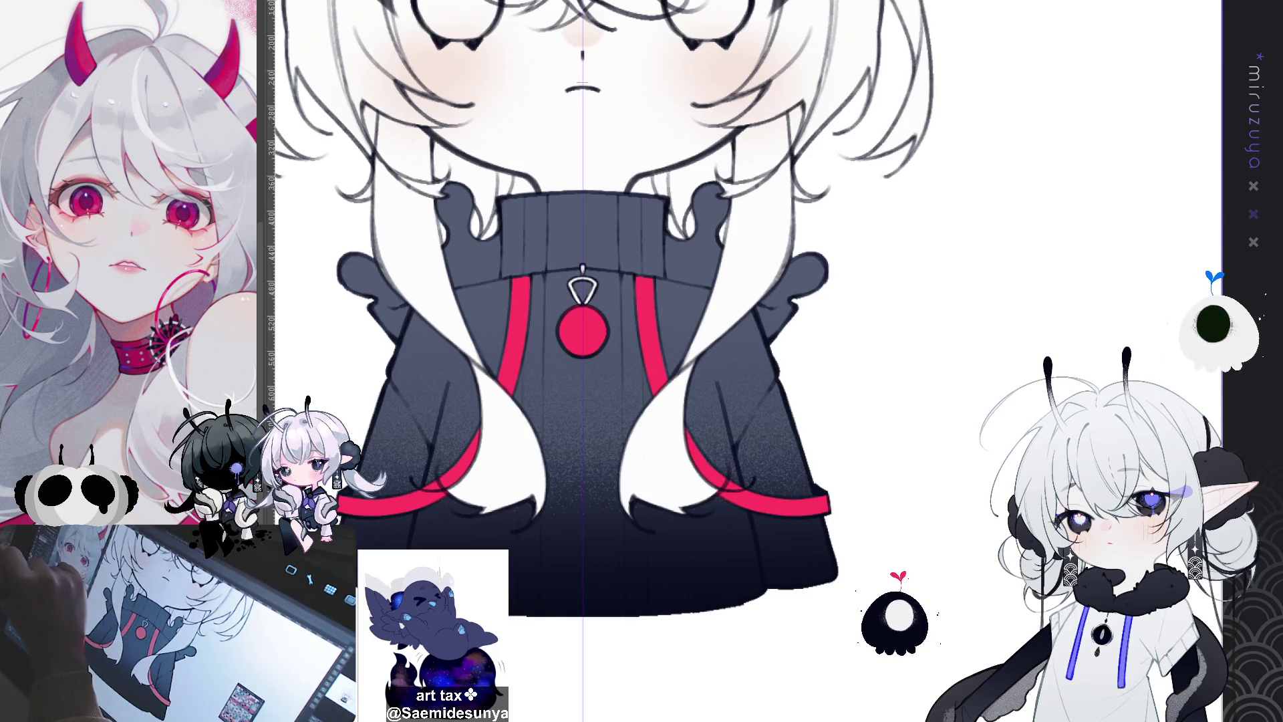
left_click_drag(621, 196, 622, 270)
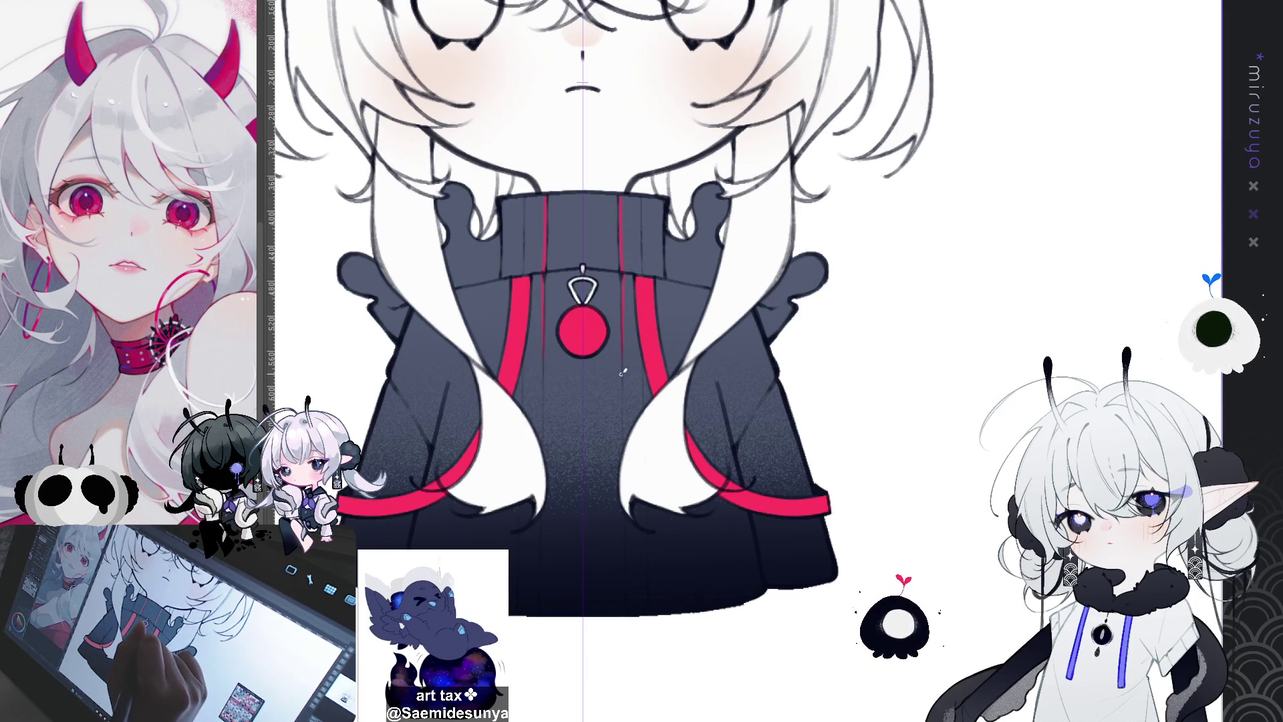
left_click_drag(622, 274, 625, 393)
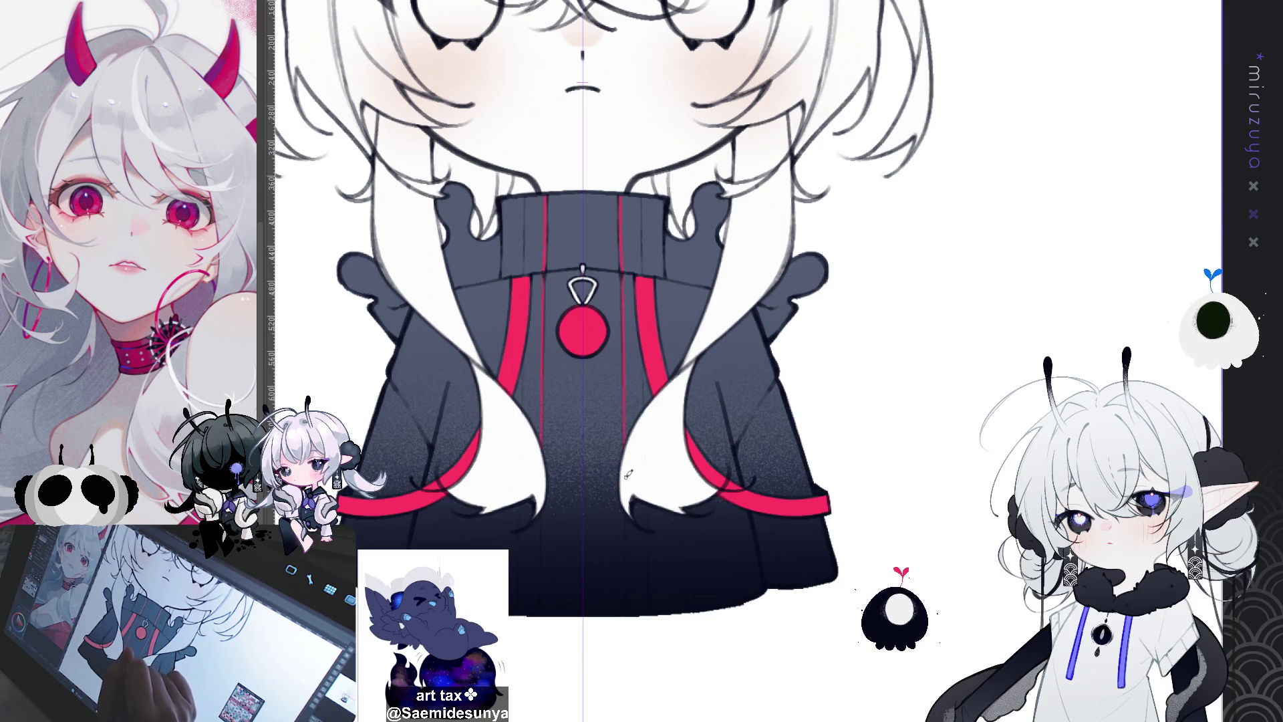
left_click_drag(624, 436, 628, 609)
left_click_drag(627, 558, 629, 607)
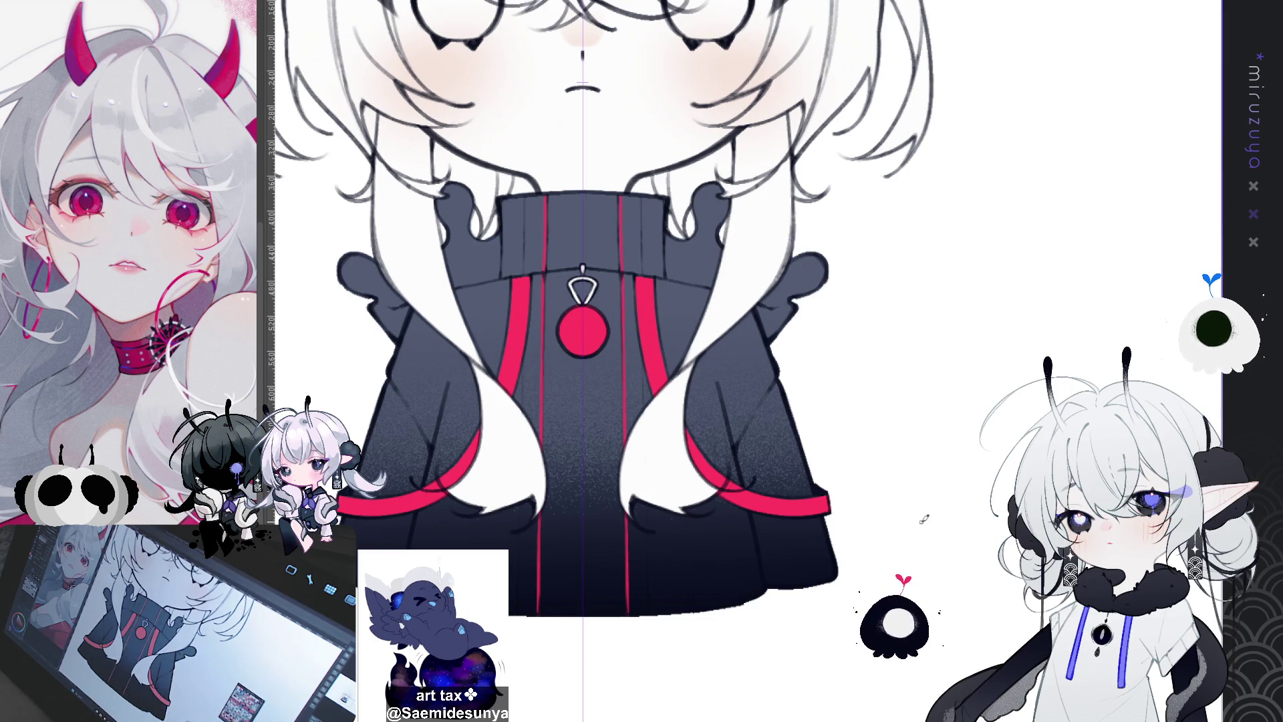
left_click_drag(896, 482, 899, 503)
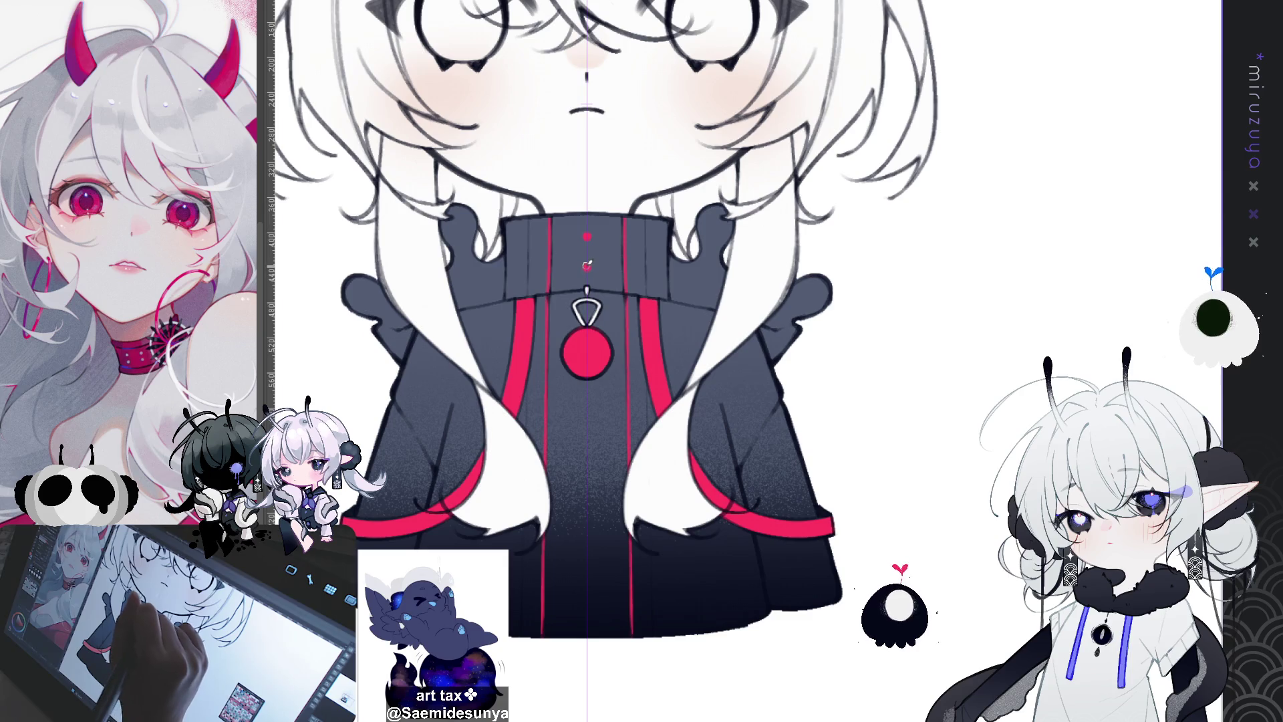
Place red button dots down the coat's centre line at the collar, chest, lower body and hem
key("ctrl+z")
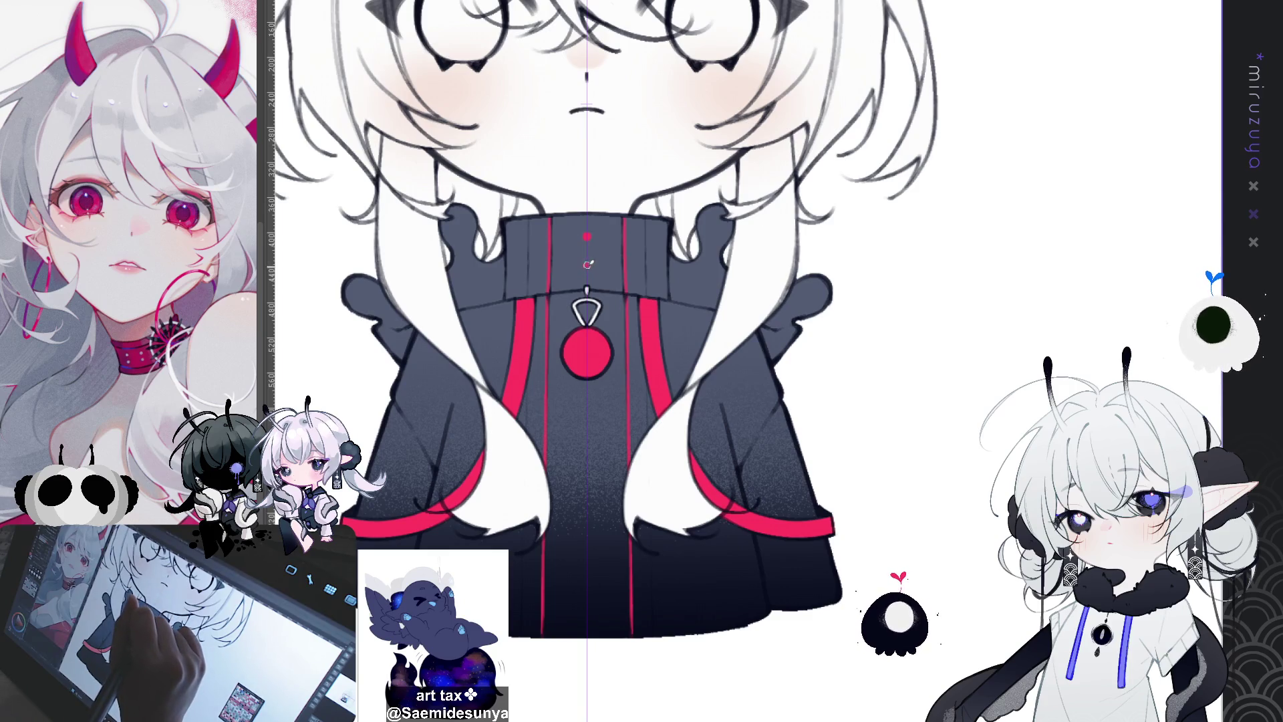
left_click(587, 265)
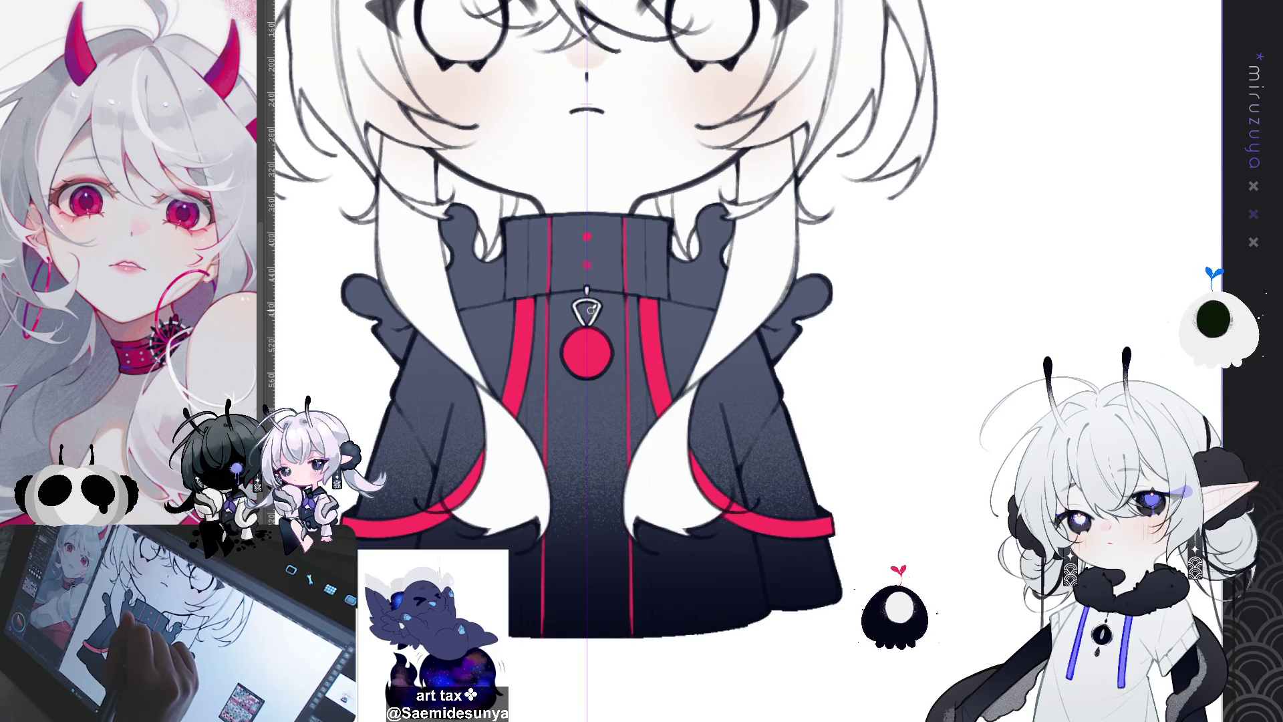
left_click(587, 403)
left_click(587, 505)
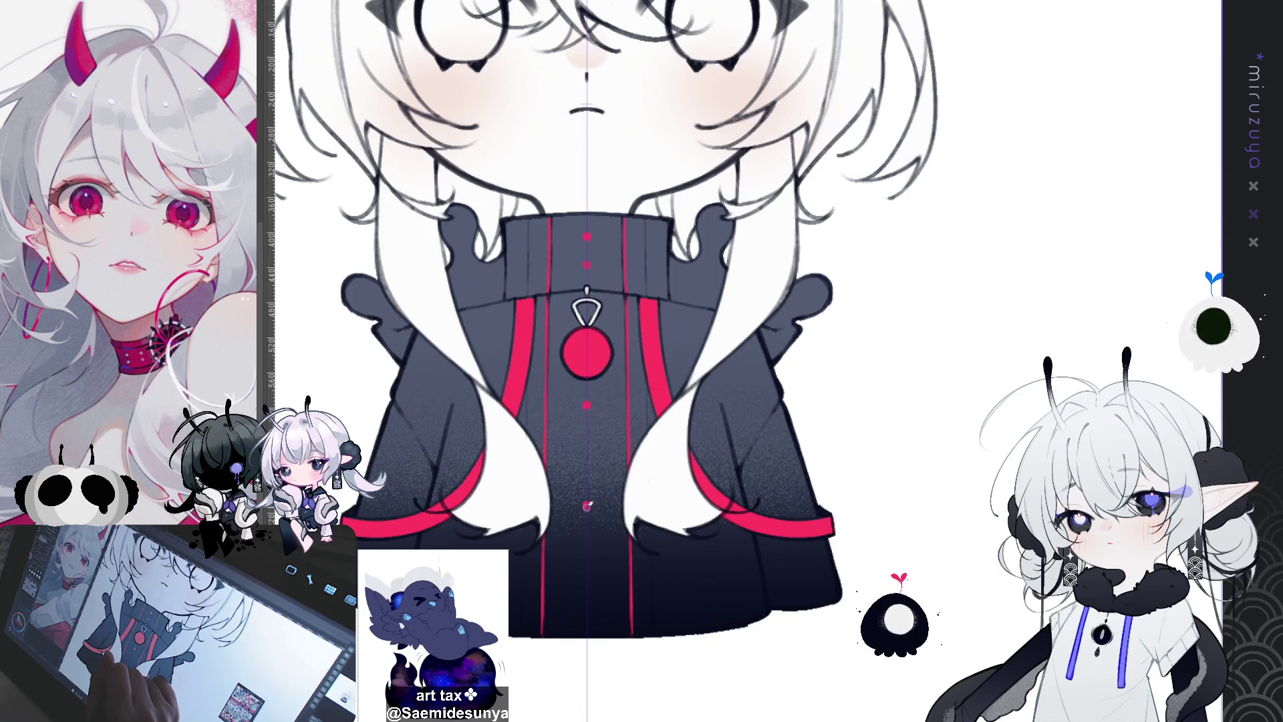
left_click(588, 505)
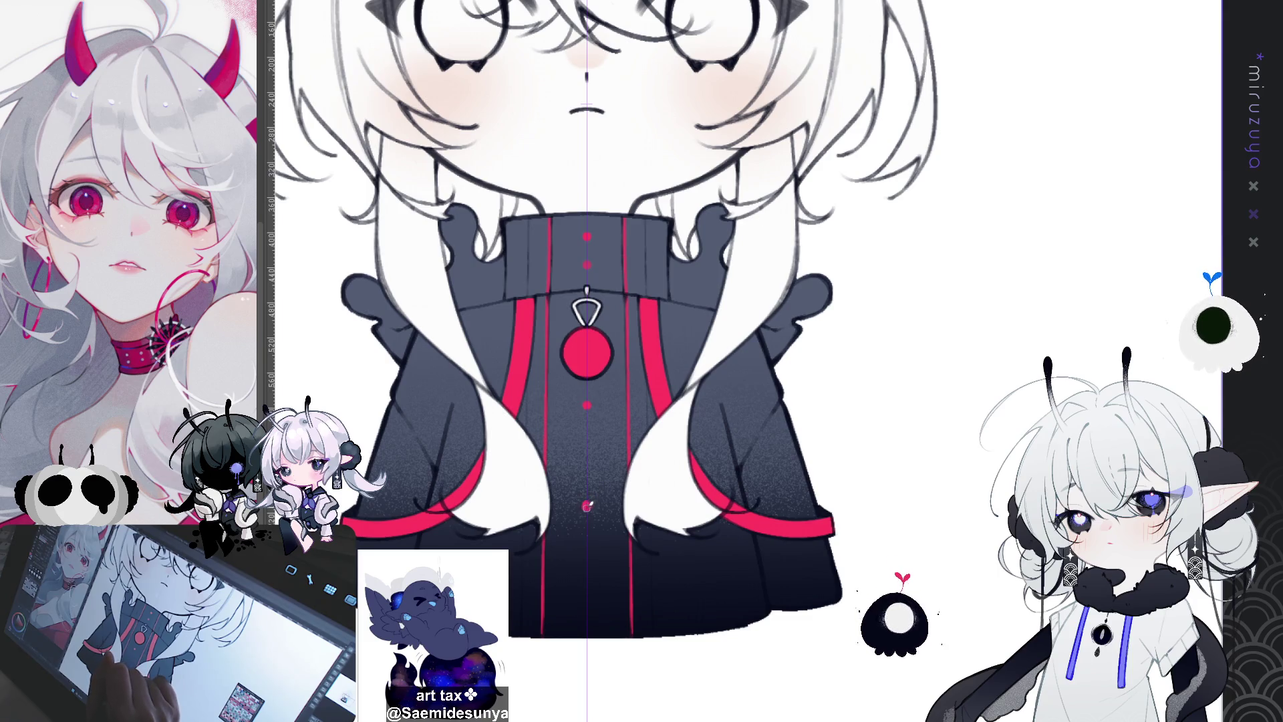
left_click(588, 610)
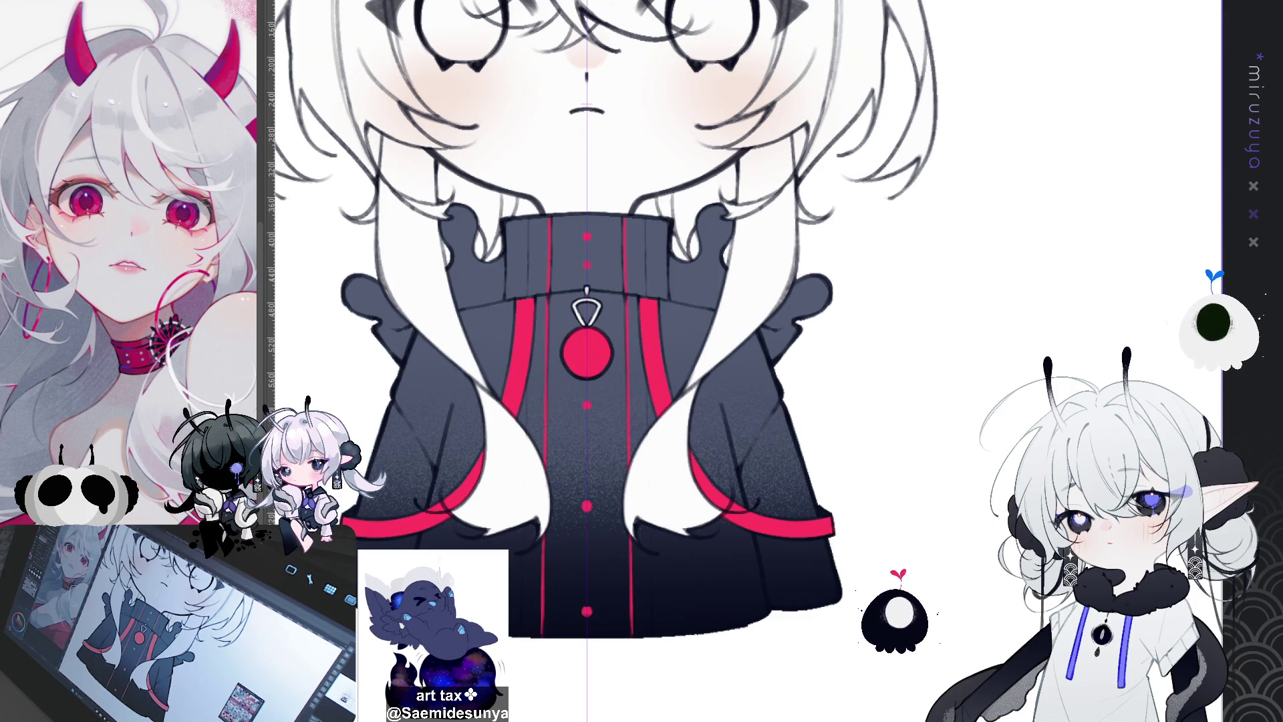
Erase the stray mirrored hair strokes running down to the collar
scroll(671, 301, "down", 5)
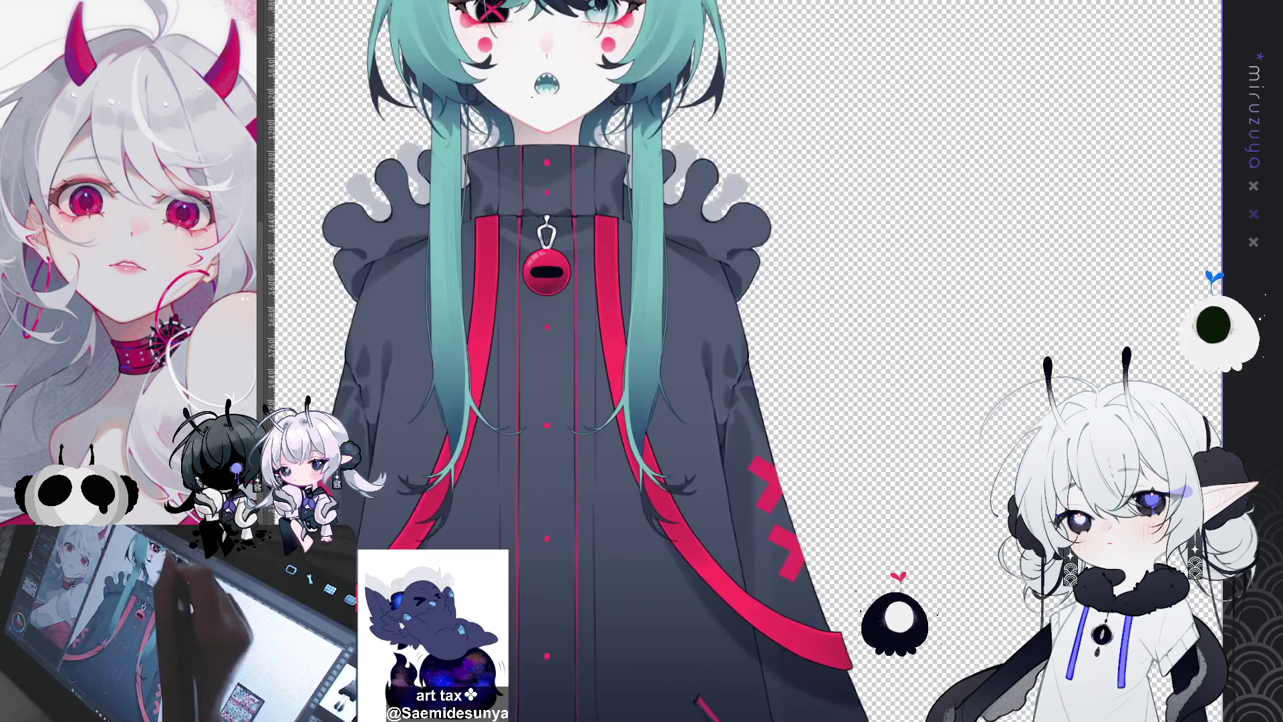
scroll(425, 230, "up", 5)
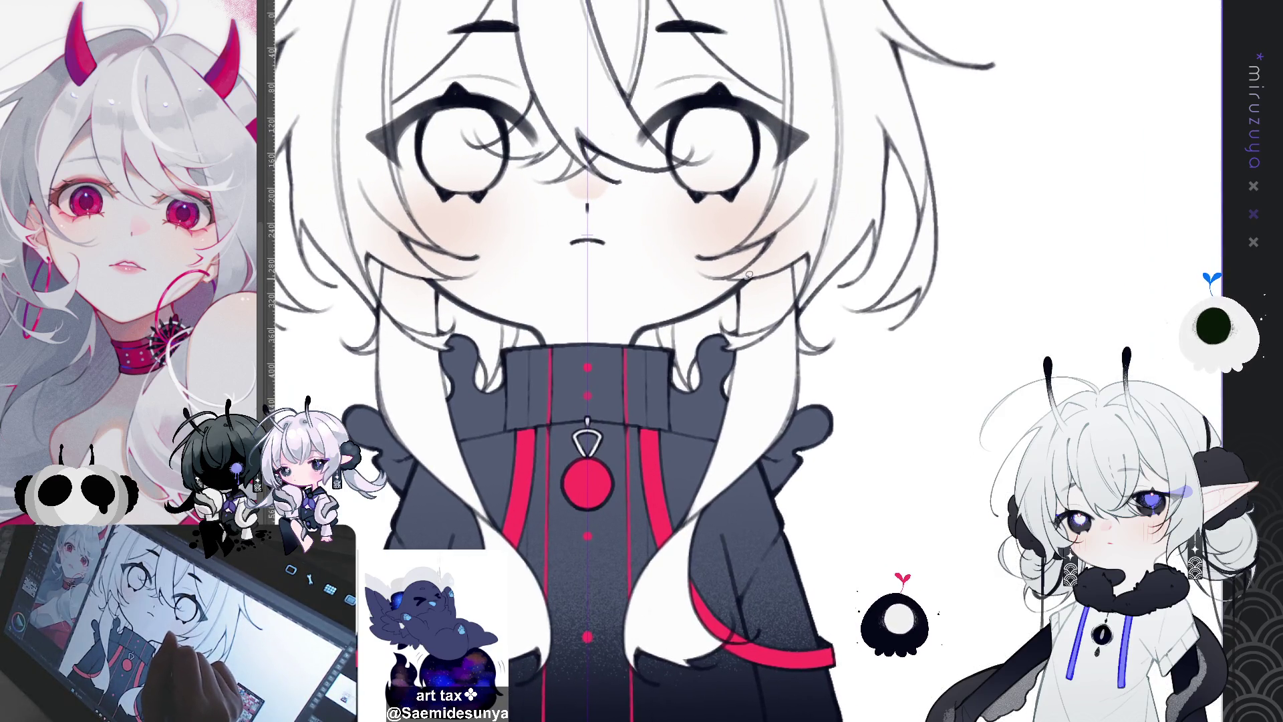
mouse_move(748, 274)
left_mouse_down()
mouse_move(631, 344)
mouse_move(623, 479)
mouse_move(769, 685)
mouse_move(939, 274)
mouse_move(790, 217)
mouse_move(824, 415)
mouse_move(814, 592)
left_mouse_up()
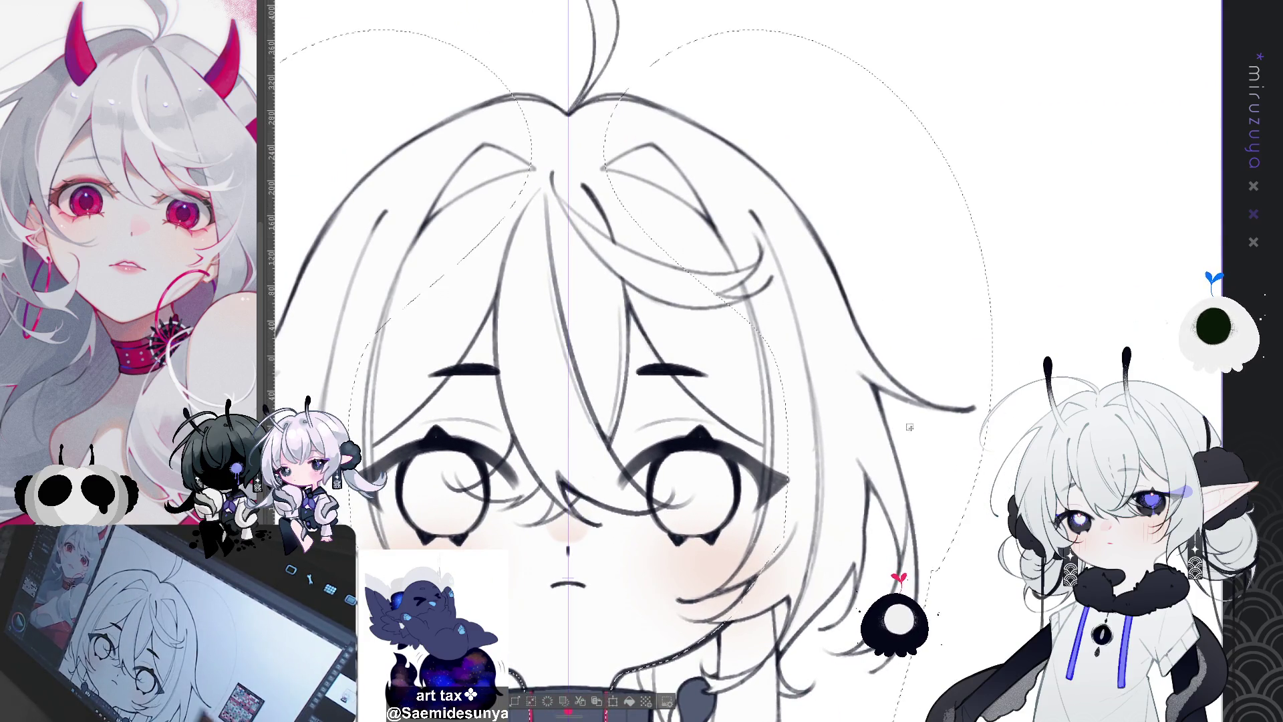
Hide the eyes, brows and mouth, lasso the hair region and fill it with flat mint teal
left_click_drag(641, 334, 700, 572)
mouse_move(641, 535)
left_mouse_down()
mouse_move(618, 67)
mouse_move(640, 87)
left_mouse_up()
mouse_move(759, 381)
left_mouse_down()
mouse_move(795, 324)
mouse_move(808, 195)
mouse_move(854, 294)
mouse_move(822, 351)
mouse_move(762, 384)
mouse_move(762, 407)
left_mouse_up()
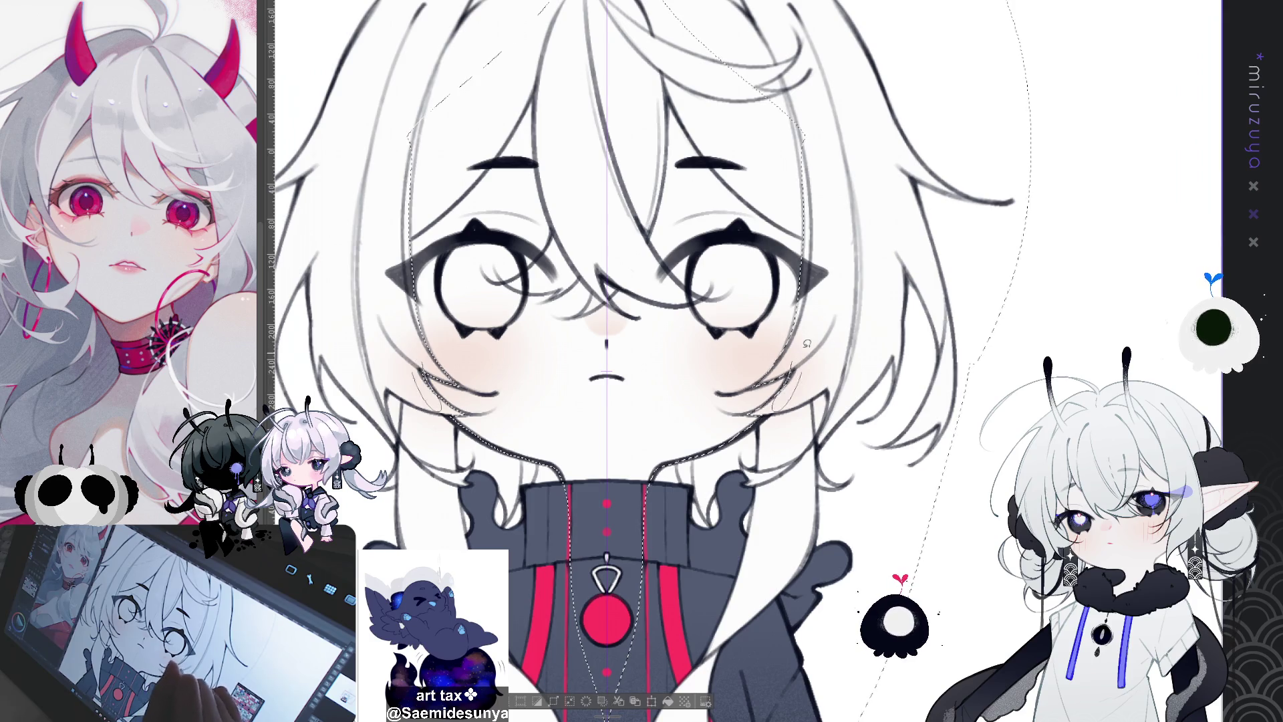
left_click_drag(885, 401, 961, 495)
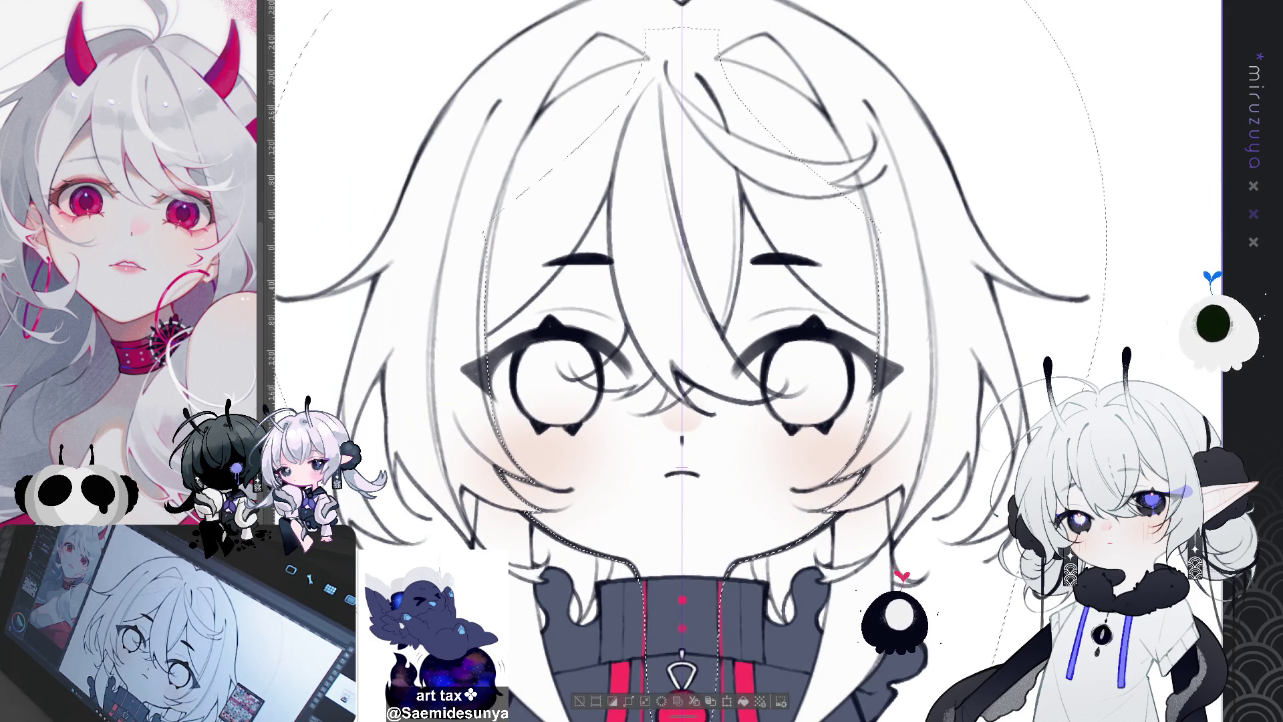
key("Delete")
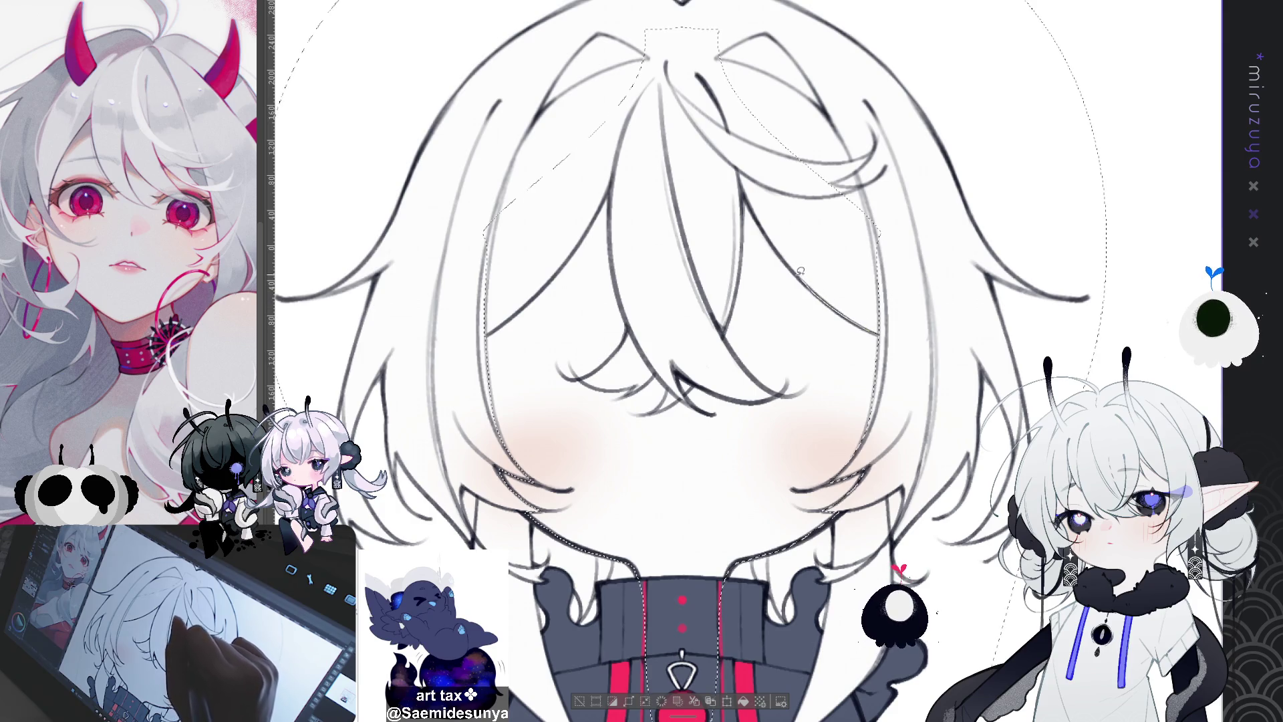
mouse_move(678, 60)
left_mouse_down()
mouse_move(785, 28)
mouse_move(747, 221)
left_mouse_up()
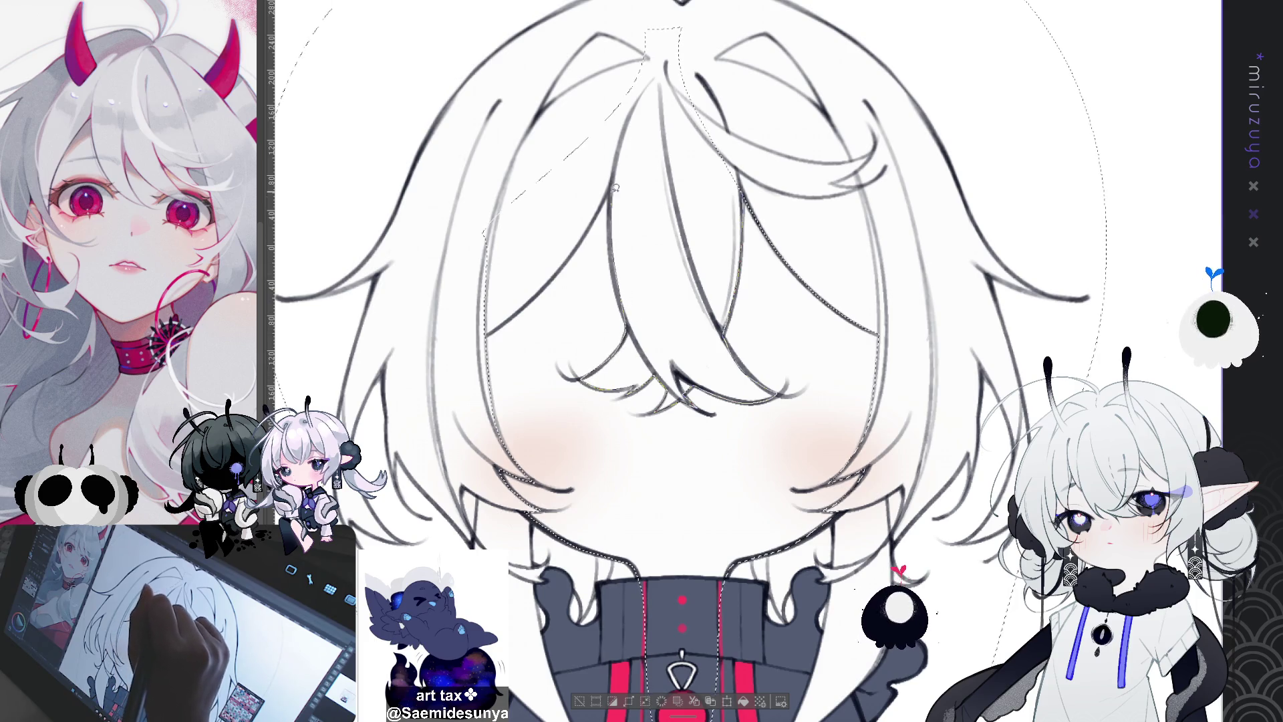
mouse_move(496, 326)
left_mouse_down()
mouse_move(446, 200)
mouse_move(574, 47)
mouse_move(752, 55)
mouse_move(769, 155)
left_mouse_up()
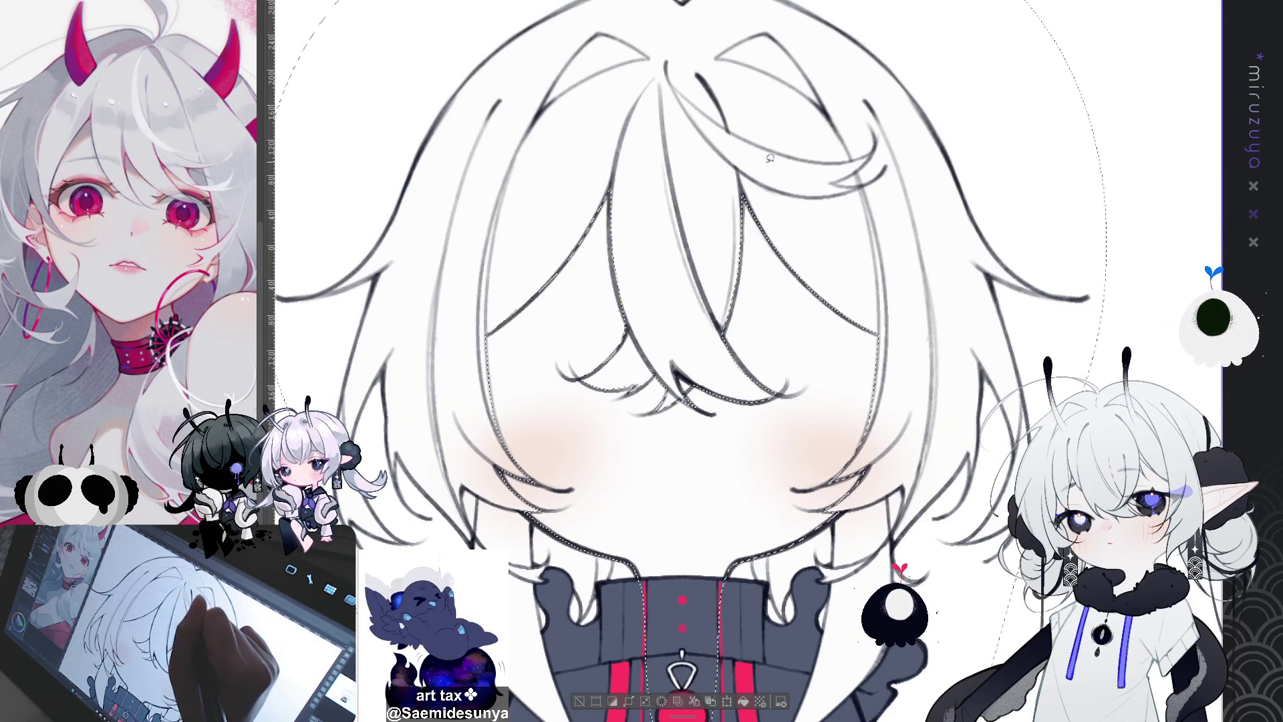
key("alt+BackSpace")
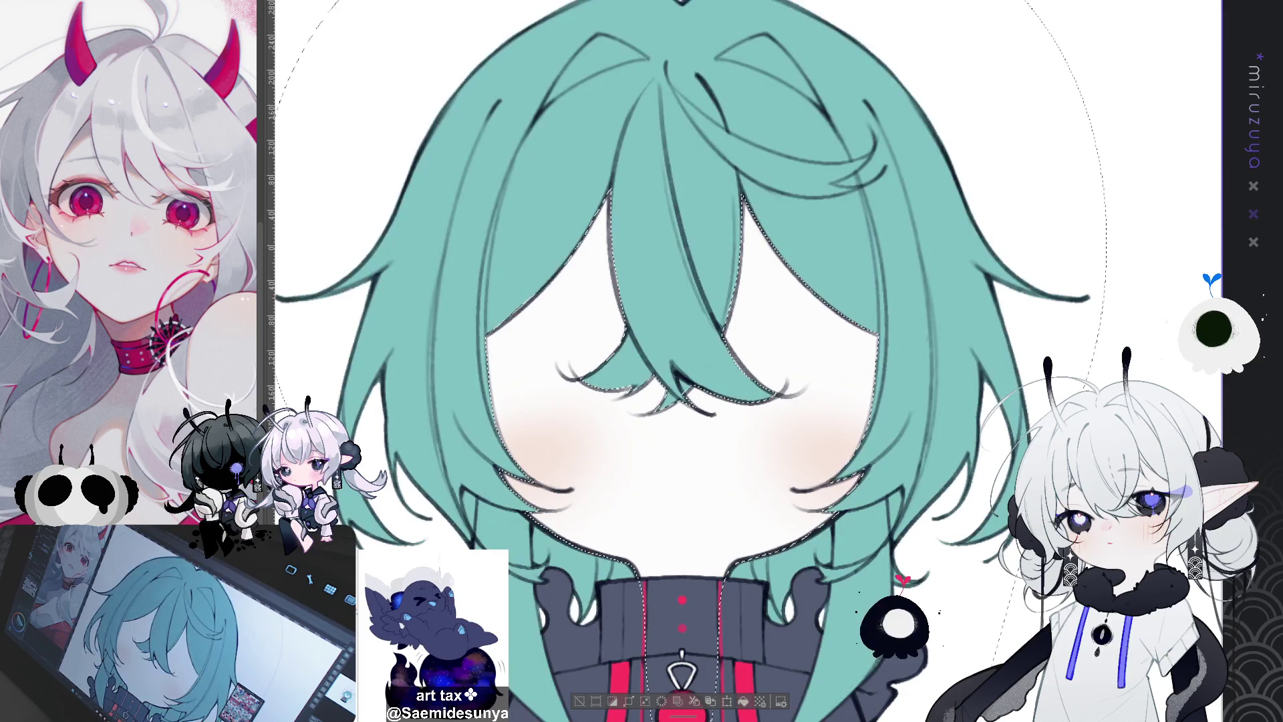
Deselect the hair and draw three dark strand lines through the teal hair, including along the tips
key("ctrl+d")
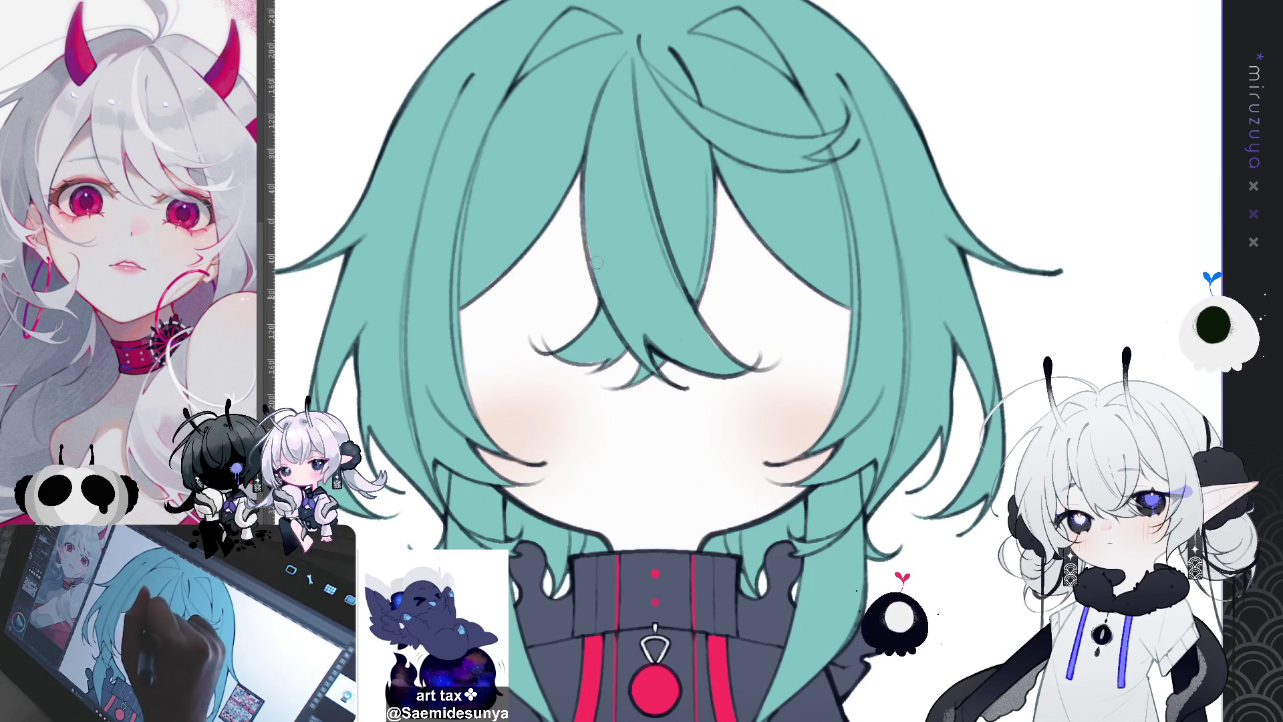
left_click_drag(586, 159, 601, 274)
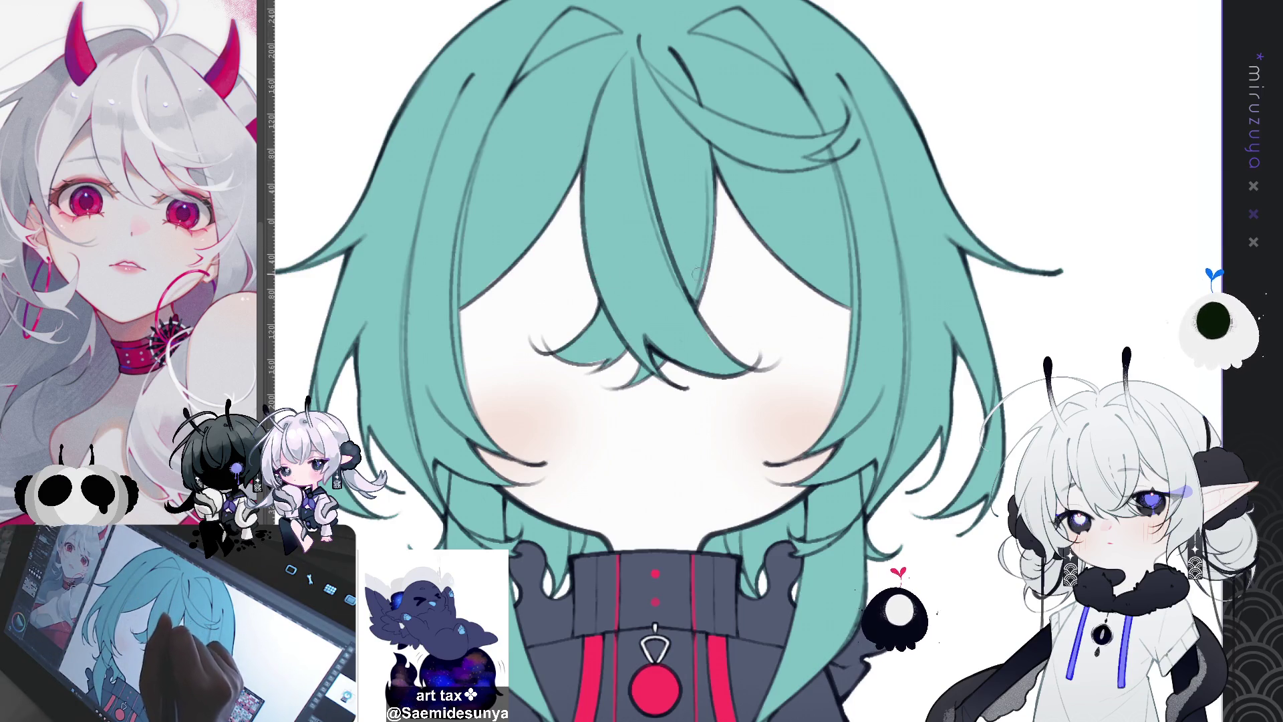
mouse_move(712, 186)
left_mouse_down()
mouse_move(696, 295)
mouse_move(727, 356)
left_mouse_up()
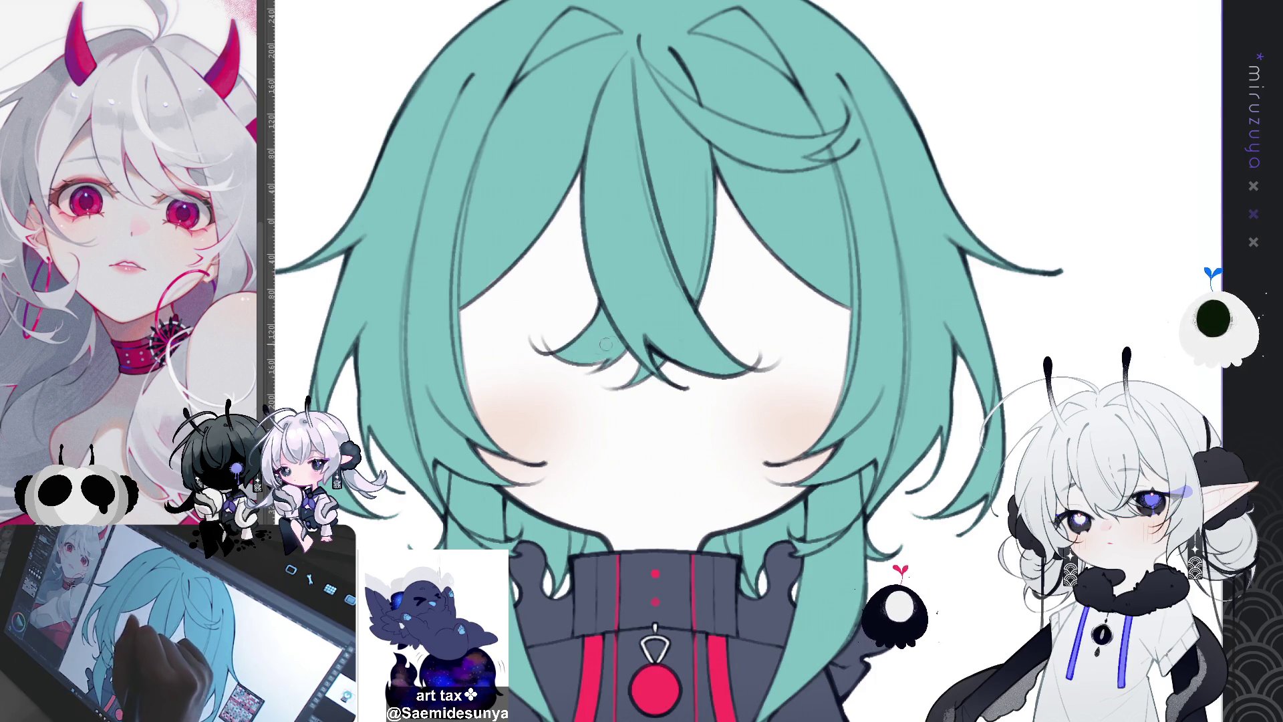
left_click_drag(561, 355, 621, 356)
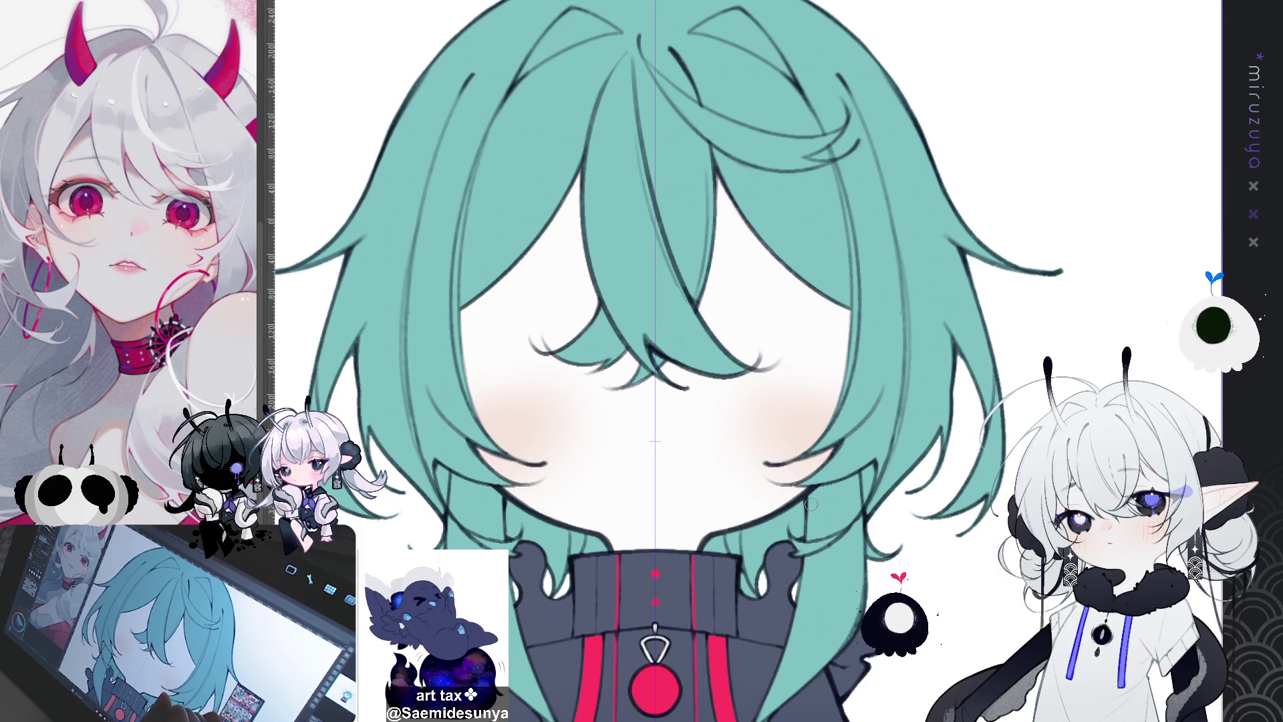
key("ctrl+0")
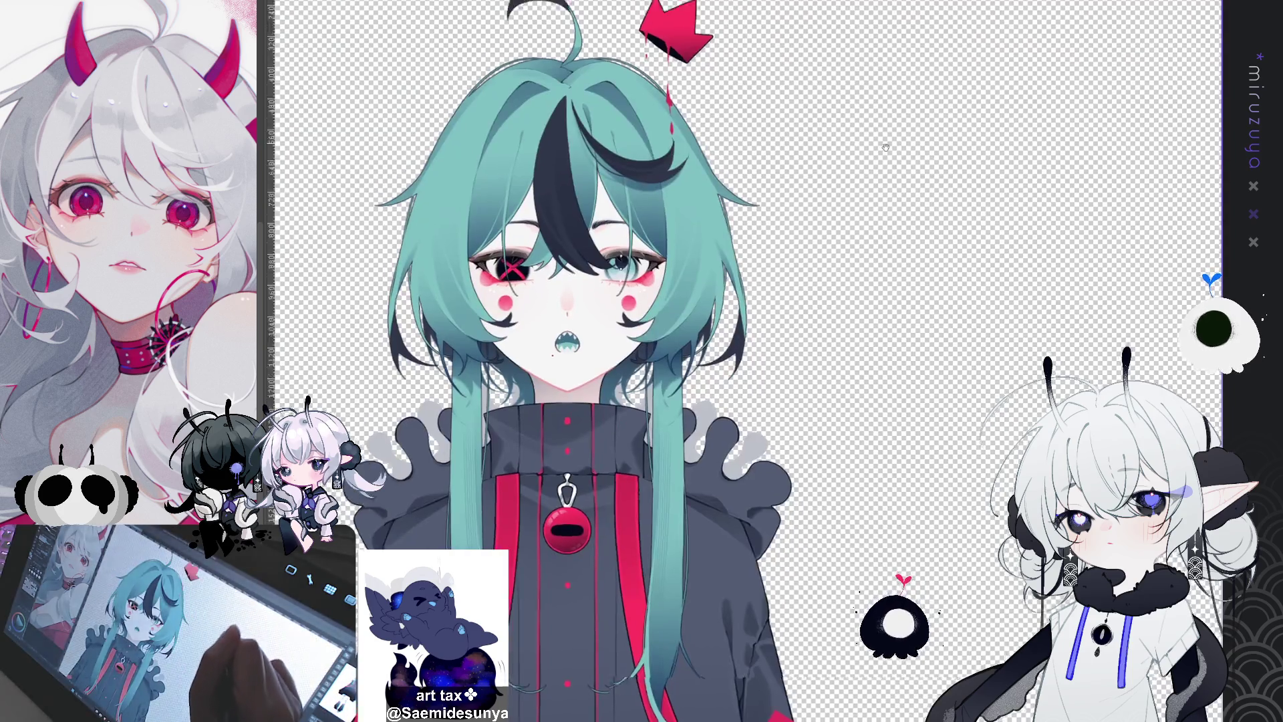
Place a vertical centre ruler through the zoomed-in character and restore the eyes, brows and mouth
mouse_move(668, 656)
left_mouse_down()
mouse_move(668, 533)
mouse_move(668, 583)
left_mouse_up()
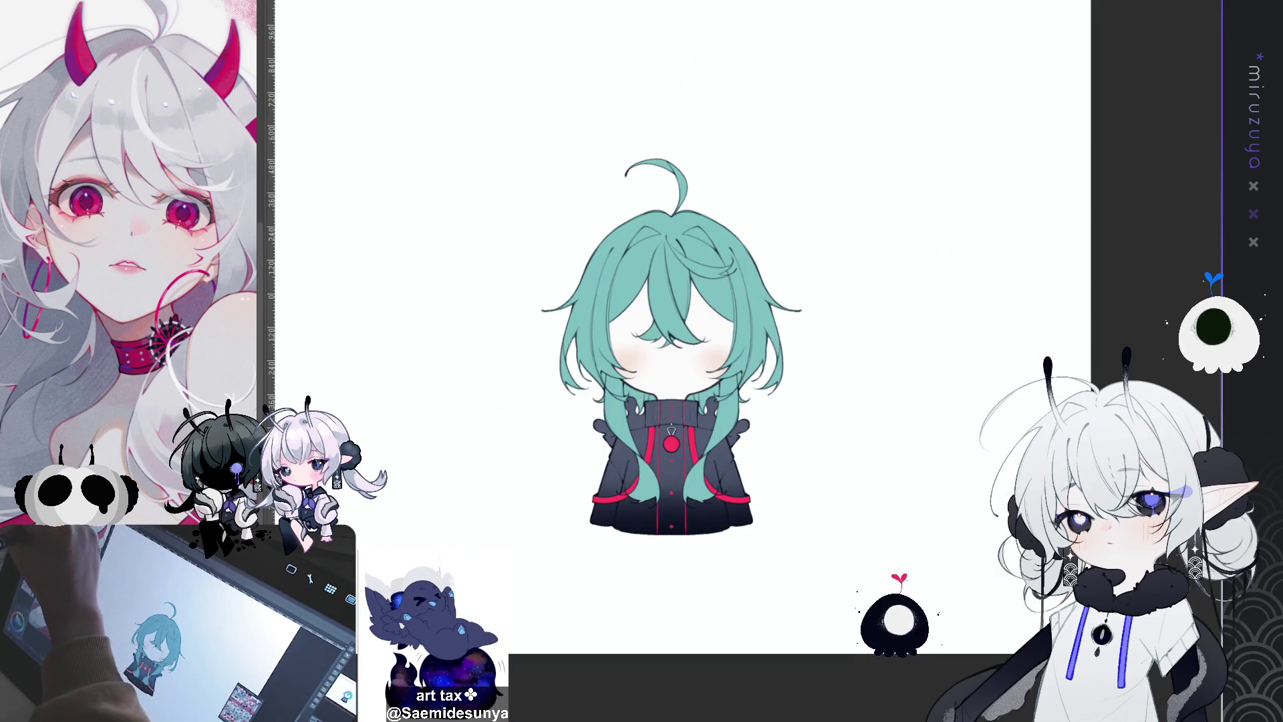
left_click_drag(668, 334, 660, 319)
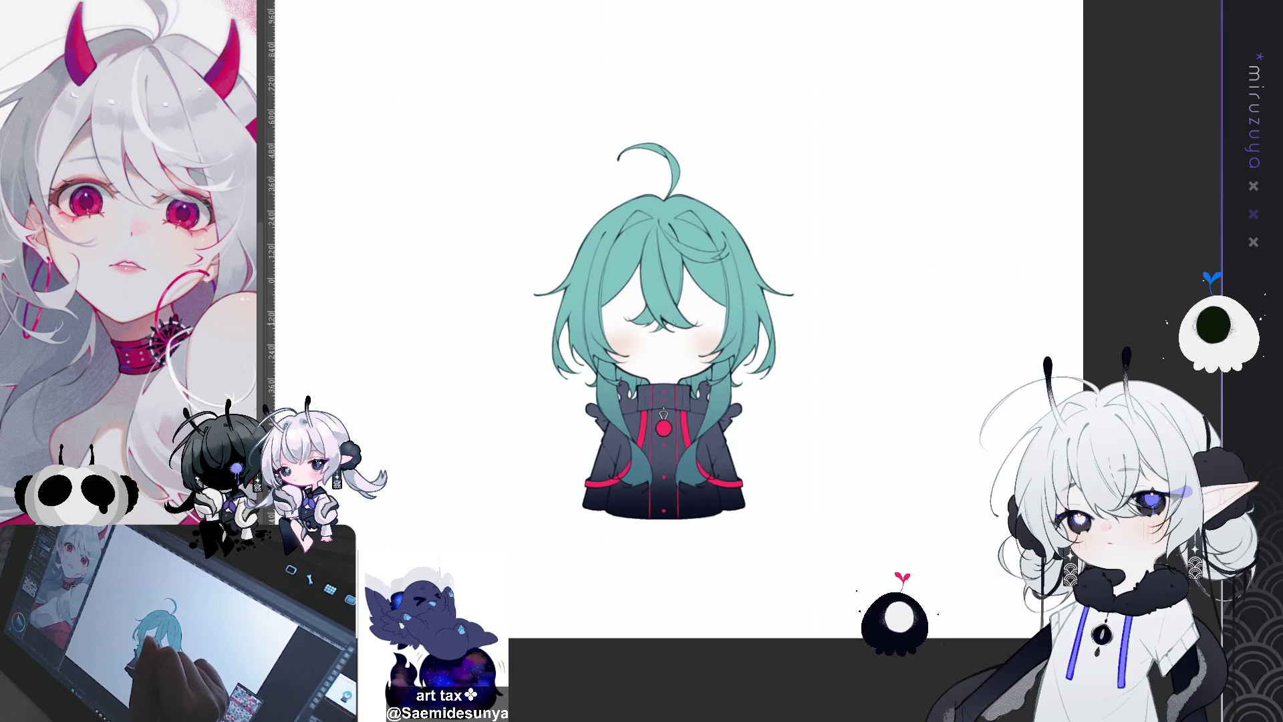
left_click_drag(798, 381, 800, 422)
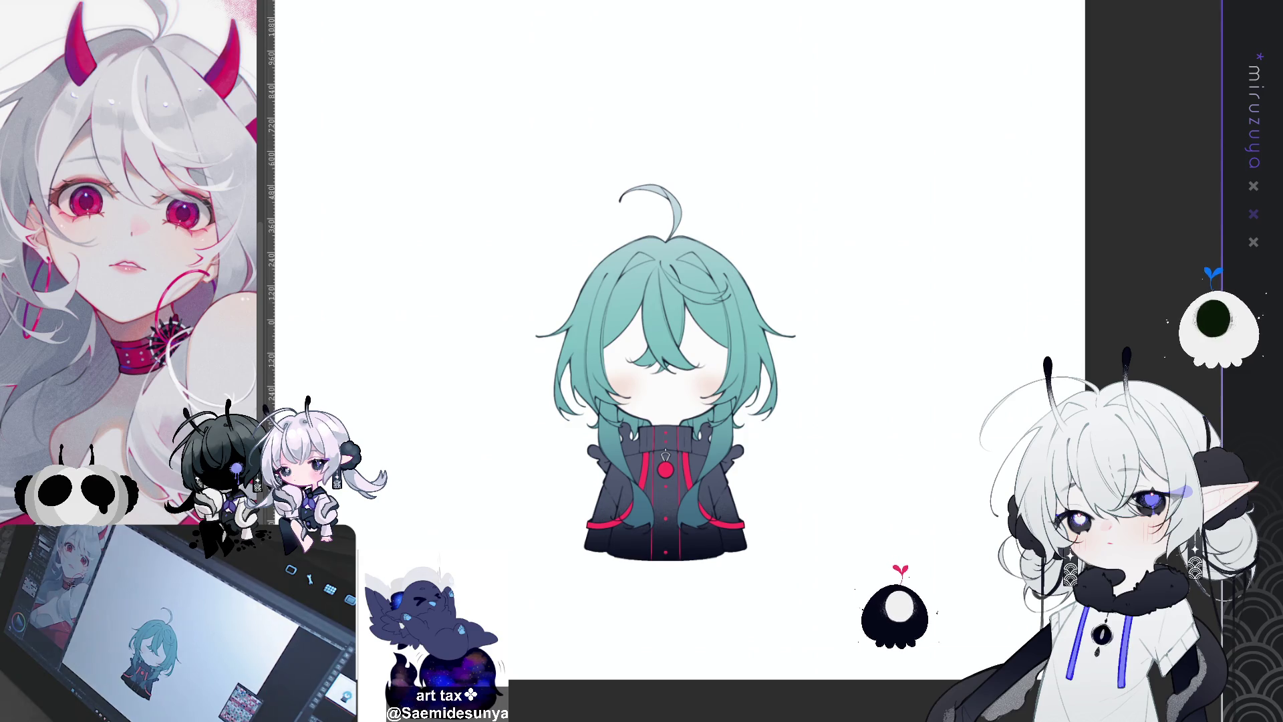
key("ctrl+plus")
key("ctrl+plus")
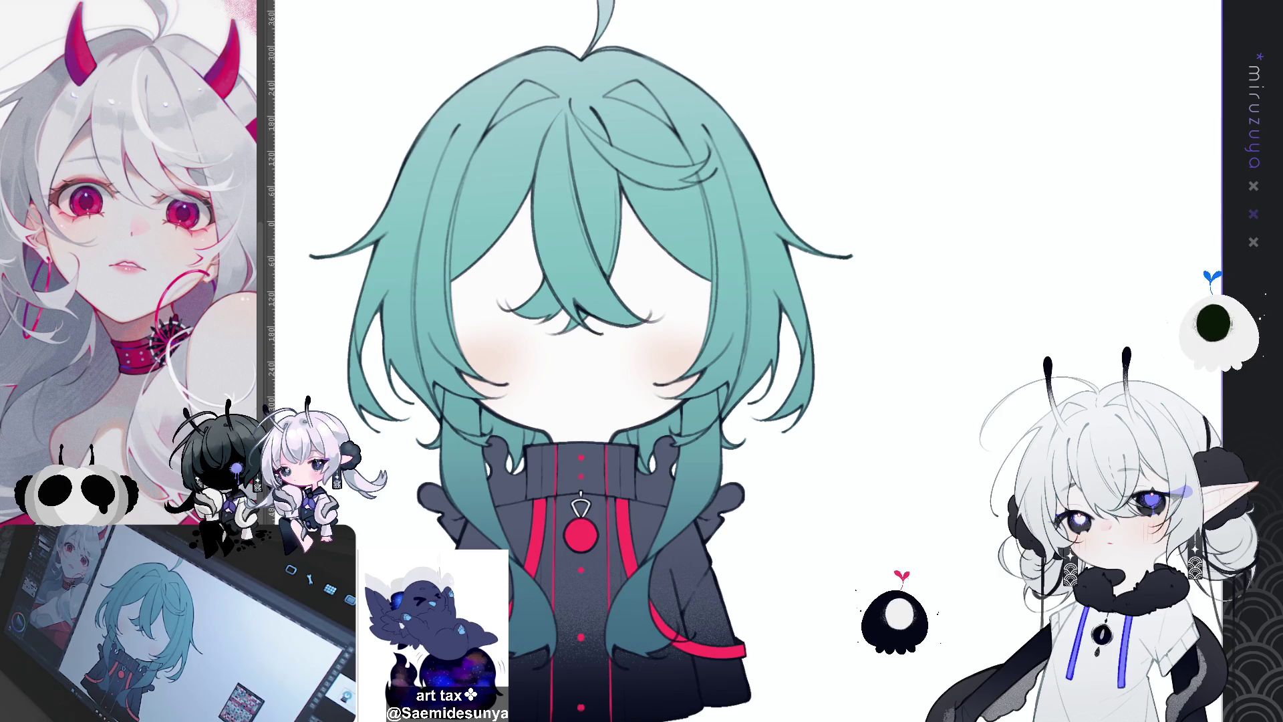
left_click_drag(580, 368, 591, 579)
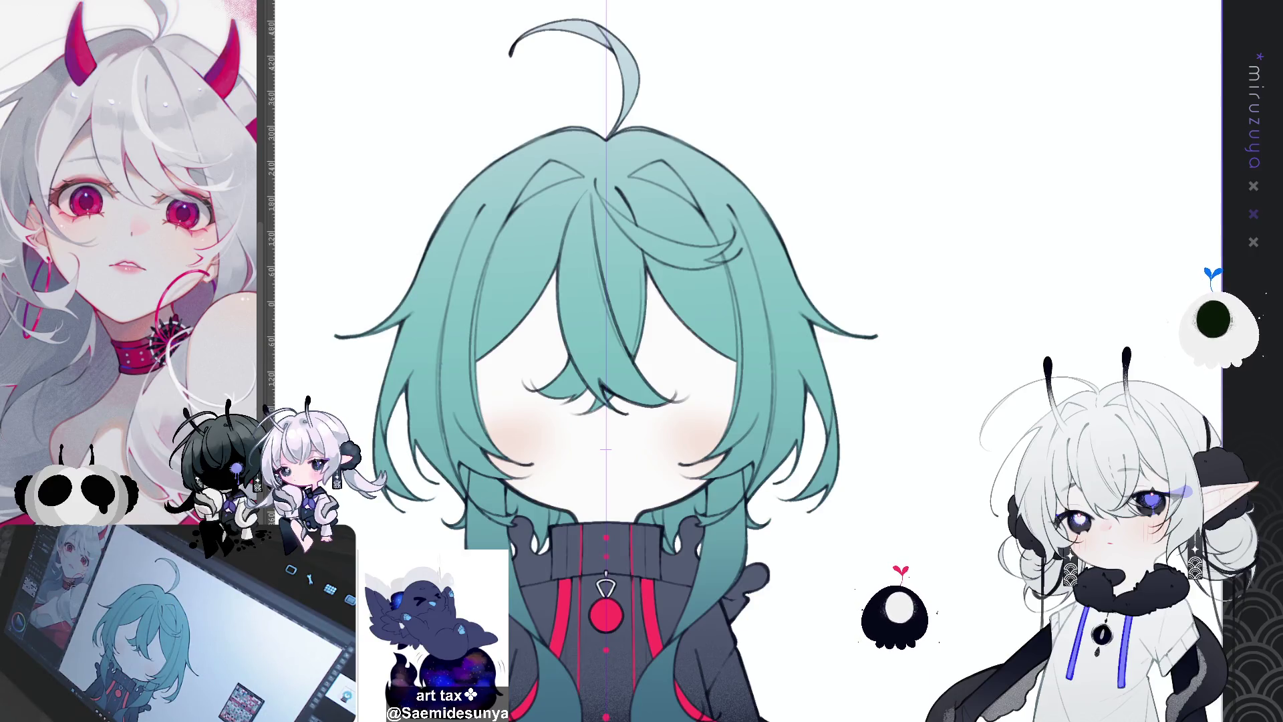
key("ctrl+z")
mouse_move(606, 414)
left_mouse_down()
mouse_move(613, 314)
mouse_move(647, 314)
left_mouse_up()
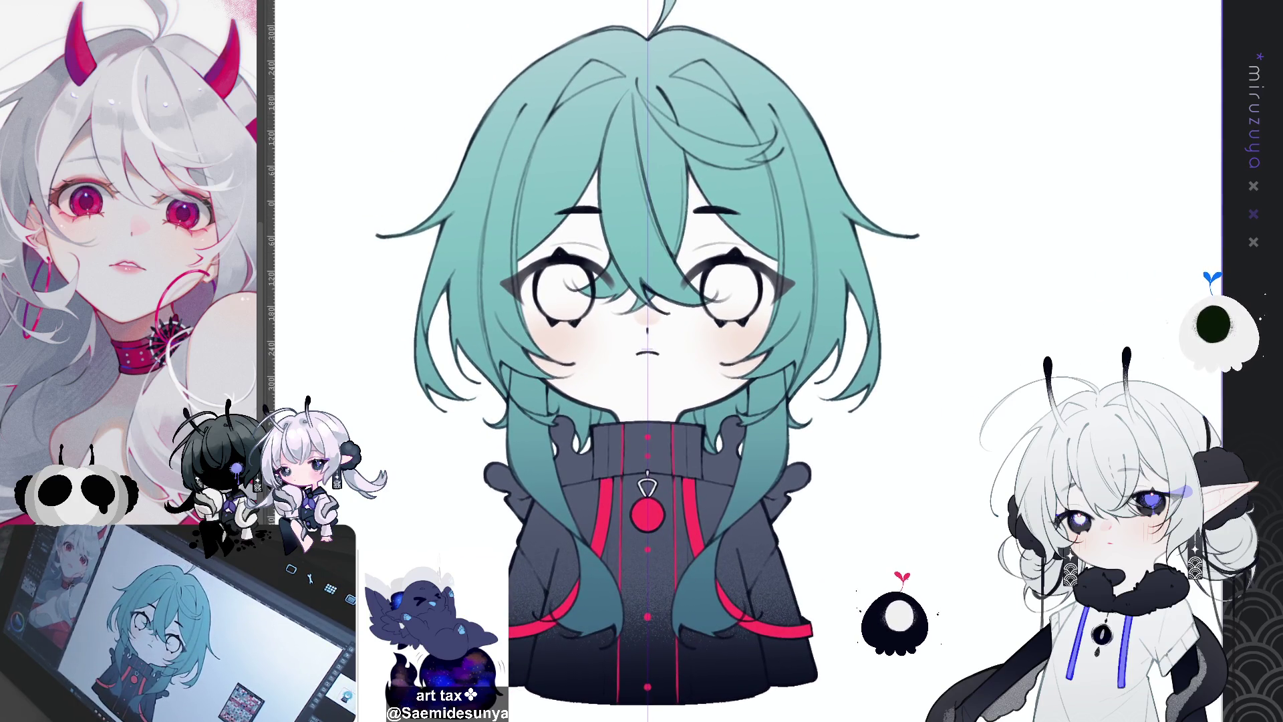
Hide the centre guide and draw a dark streak down the bangs, past the eye and across the face
key("ctrl+semicolon")
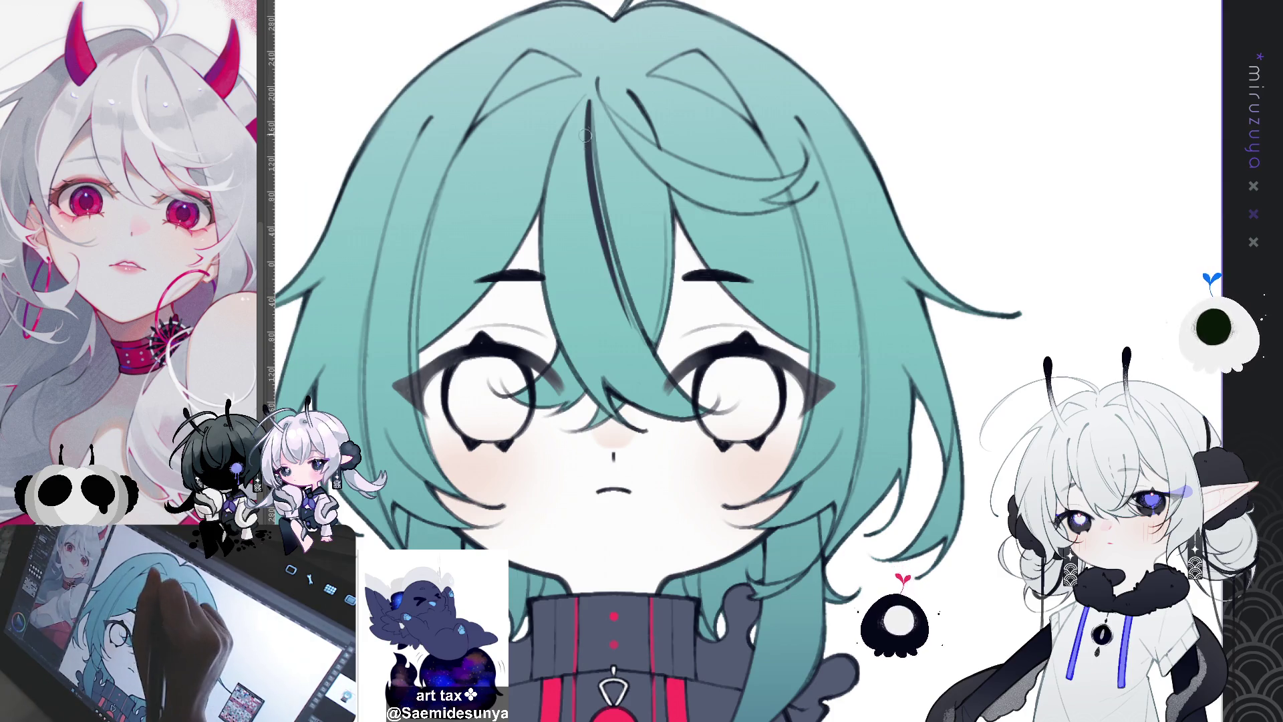
mouse_move(588, 99)
left_mouse_down()
mouse_move(612, 254)
mouse_move(650, 361)
left_mouse_up()
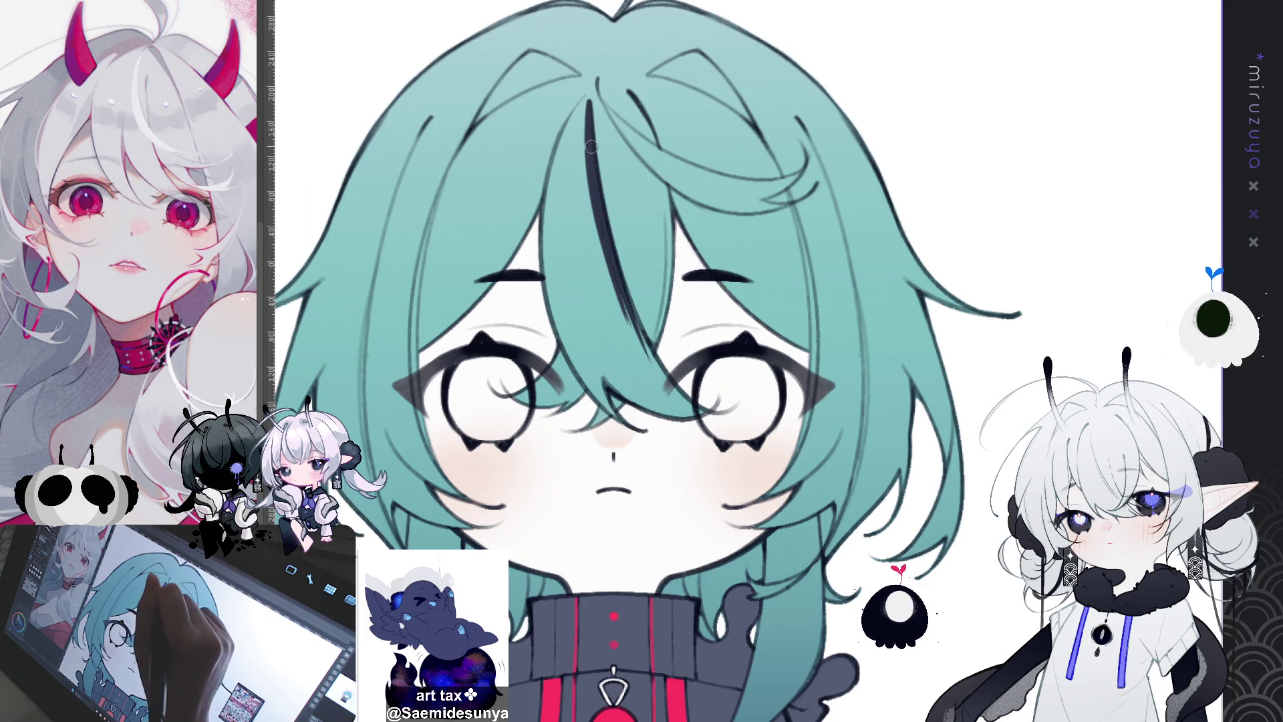
left_click_drag(612, 262, 691, 411)
mouse_move(606, 227)
left_mouse_down()
mouse_move(688, 401)
mouse_move(708, 414)
mouse_move(601, 379)
mouse_move(660, 407)
left_mouse_up()
left_click_drag(583, 370, 619, 409)
left_click_drag(543, 258, 601, 404)
mouse_move(554, 338)
left_mouse_down()
mouse_move(608, 404)
mouse_move(591, 364)
mouse_move(603, 387)
left_mouse_up()
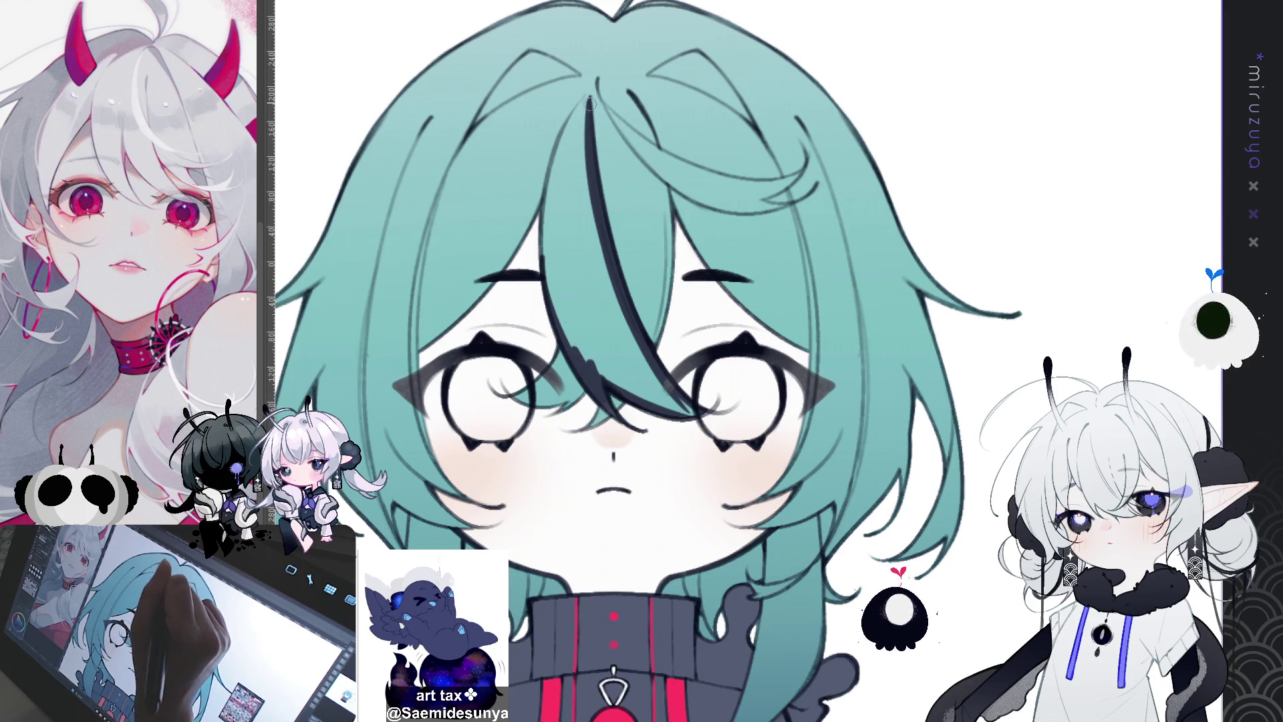
Redraw the streak's forehead edge, close its outline and fill it with dark navy
left_click_drag(588, 94, 571, 154)
key("ctrl+z")
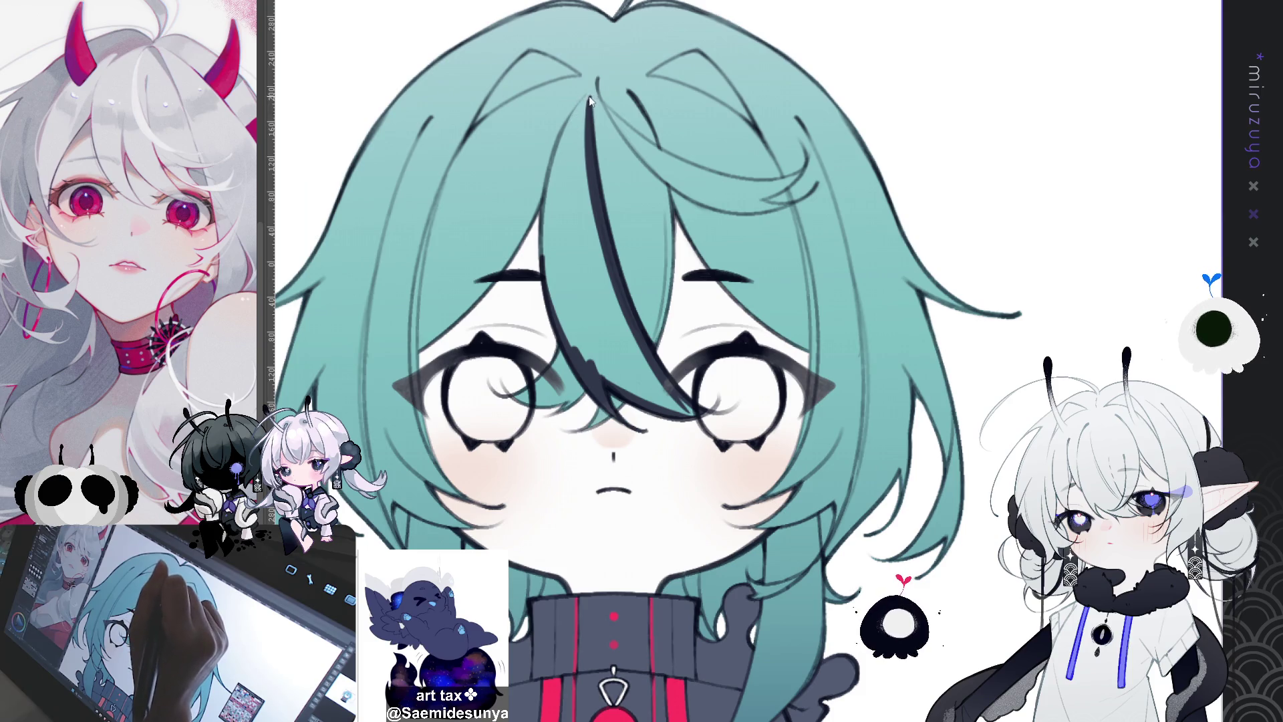
mouse_move(589, 92)
left_mouse_down()
mouse_move(555, 180)
mouse_move(558, 163)
mouse_move(545, 261)
left_mouse_up()
mouse_move(560, 143)
left_mouse_down()
mouse_move(544, 201)
mouse_move(549, 324)
left_mouse_up()
left_click_drag(549, 254, 550, 301)
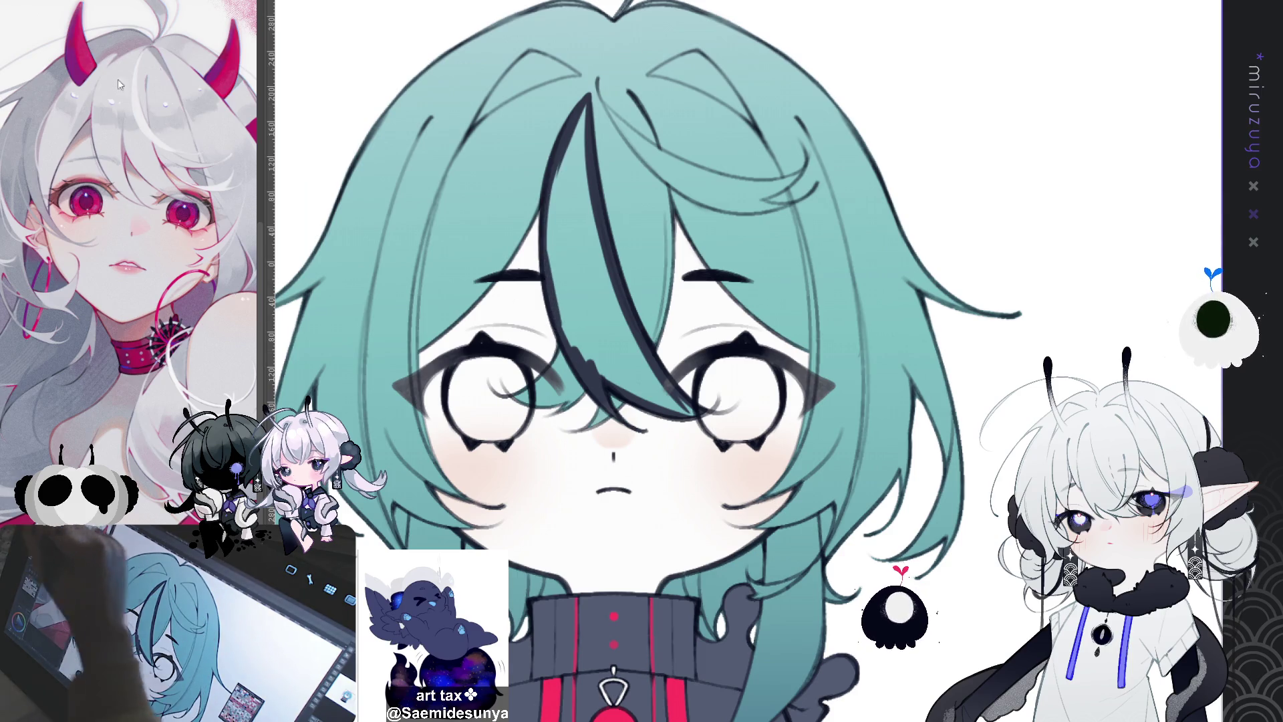
left_click(599, 263)
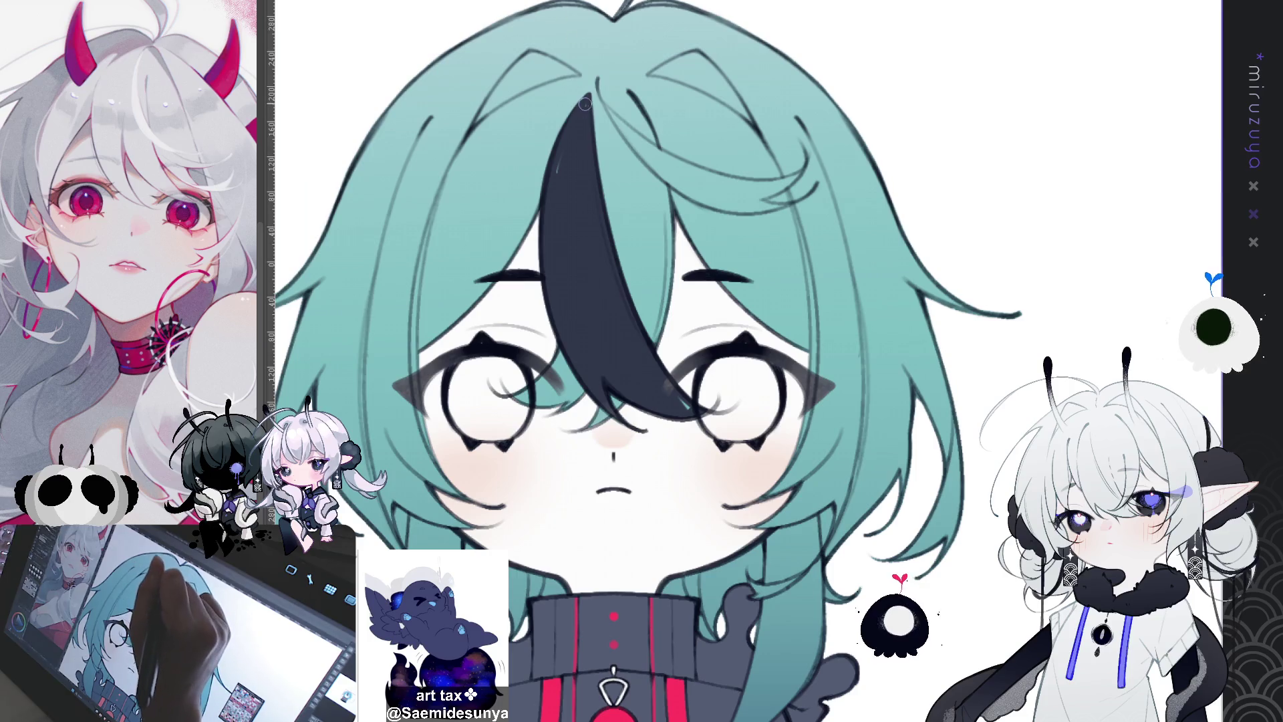
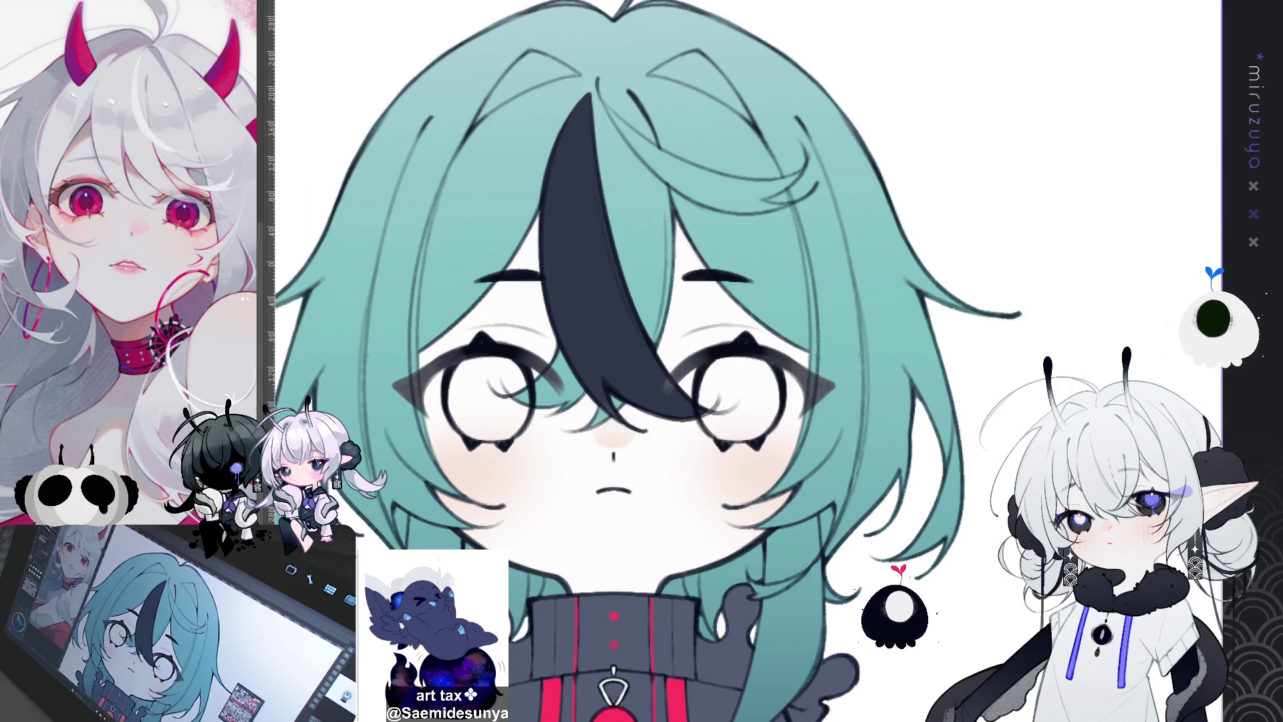
Draw six thin dark strand lines down the teal hair from two rotated view angles
left_click_drag(641, 361, 735, 267)
mouse_move(1033, 222)
left_mouse_down()
mouse_move(922, 228)
mouse_move(774, 265)
left_mouse_up()
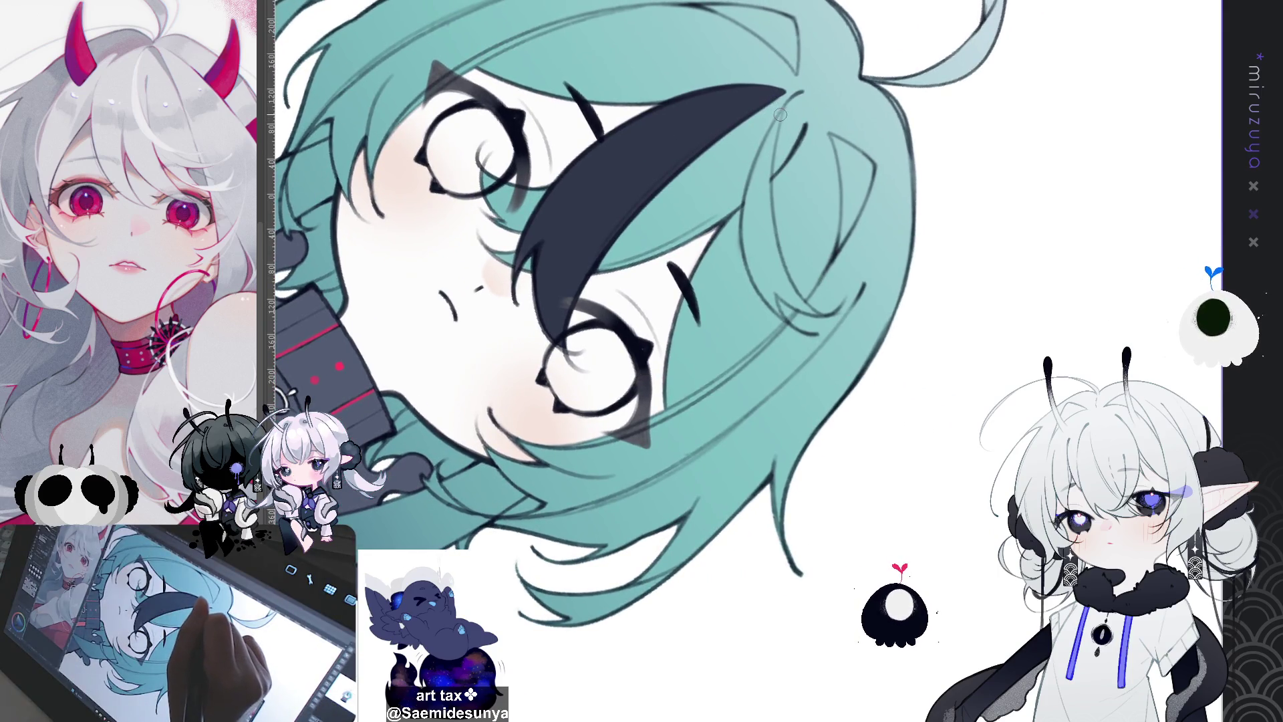
left_click_drag(778, 137, 765, 284)
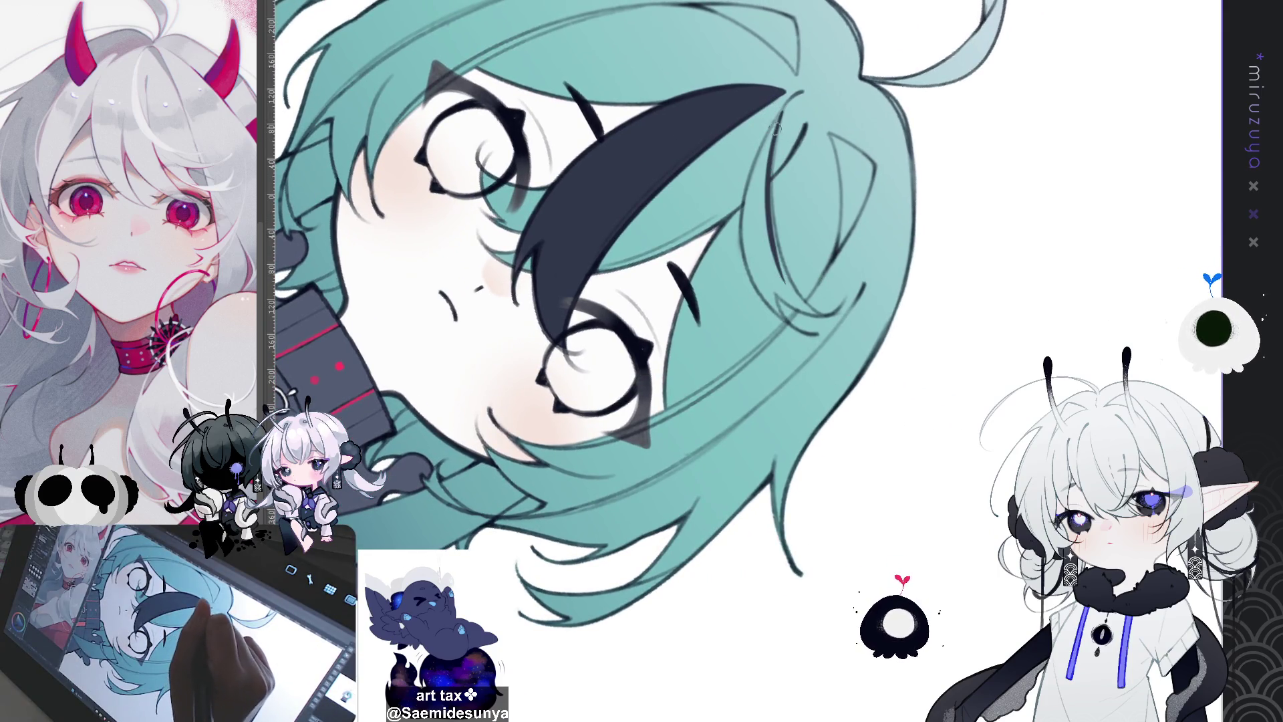
left_click_drag(775, 137, 767, 291)
mouse_move(779, 107)
left_mouse_down()
mouse_move(783, 273)
mouse_move(780, 252)
mouse_move(840, 366)
left_mouse_up()
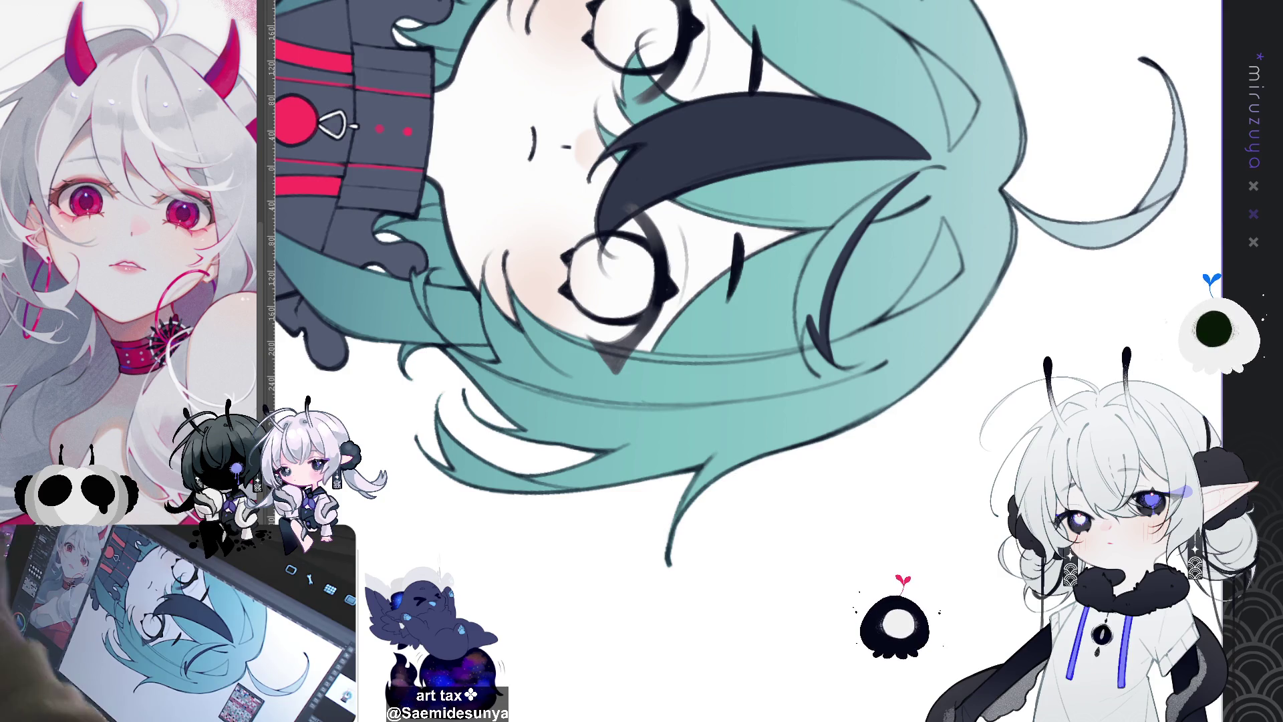
mouse_move(668, 267)
left_mouse_down()
mouse_move(762, 139)
mouse_move(745, 224)
left_mouse_up()
left_click_drag(768, 107, 735, 260)
mouse_move(748, 147)
left_mouse_down()
mouse_move(730, 217)
mouse_move(779, 313)
mouse_move(743, 175)
mouse_move(745, 248)
left_mouse_up()
mouse_move(762, 292)
left_mouse_down()
mouse_move(755, 253)
mouse_move(787, 294)
mouse_move(745, 165)
mouse_move(752, 224)
left_mouse_up()
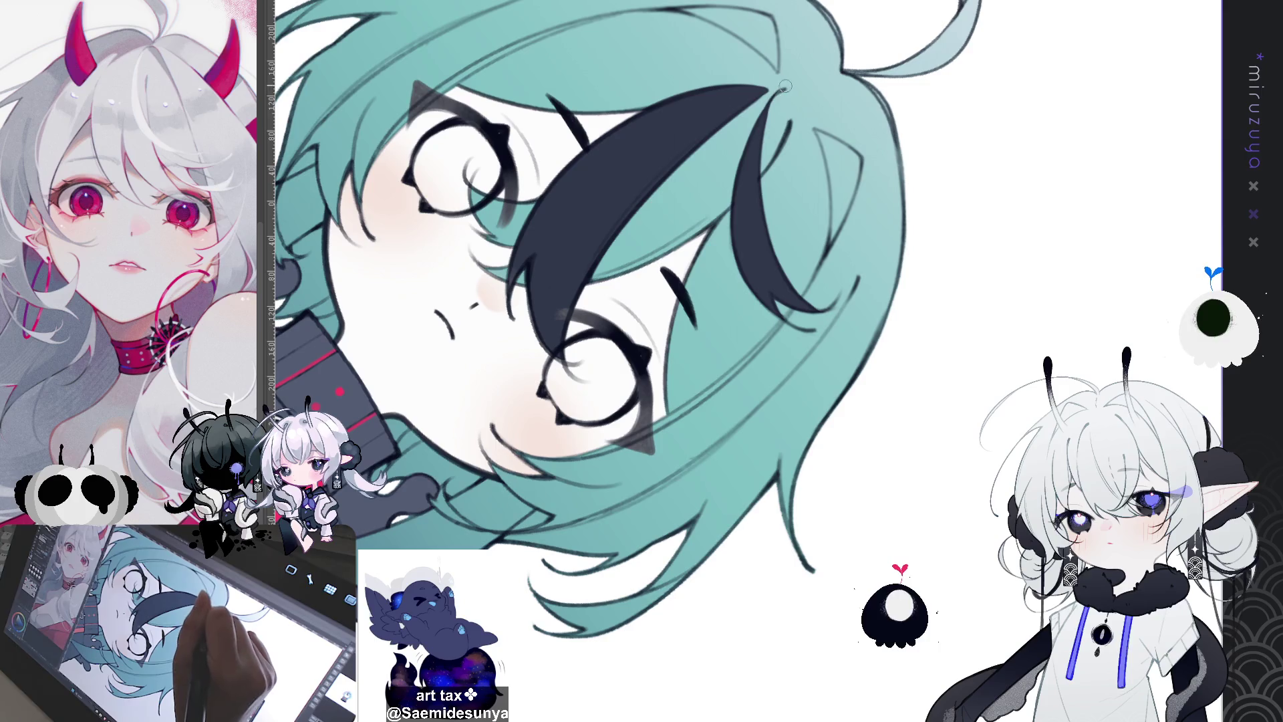
key("ctrl+0")
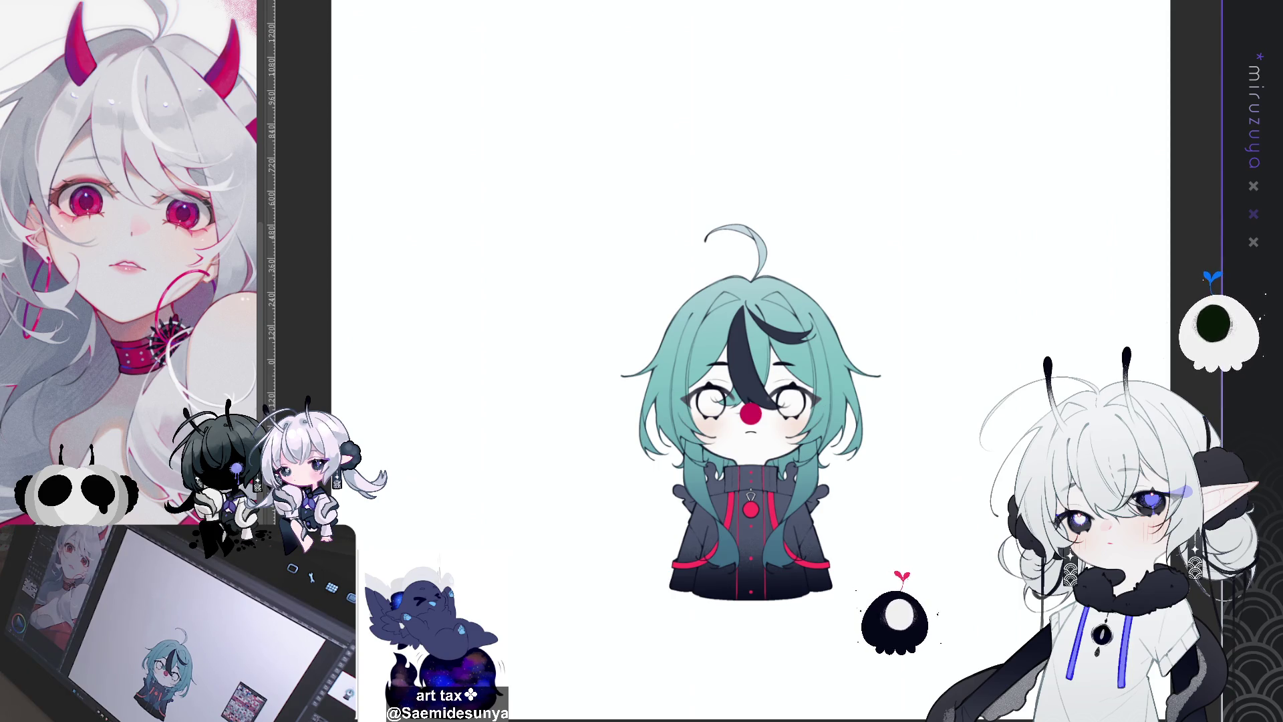
Add a Gradient Map correction layer preset, turning the background mint-green and the character red-toned
mouse_move(735, 415)
left_mouse_down()
mouse_move(714, 360)
mouse_move(737, 353)
left_mouse_up()
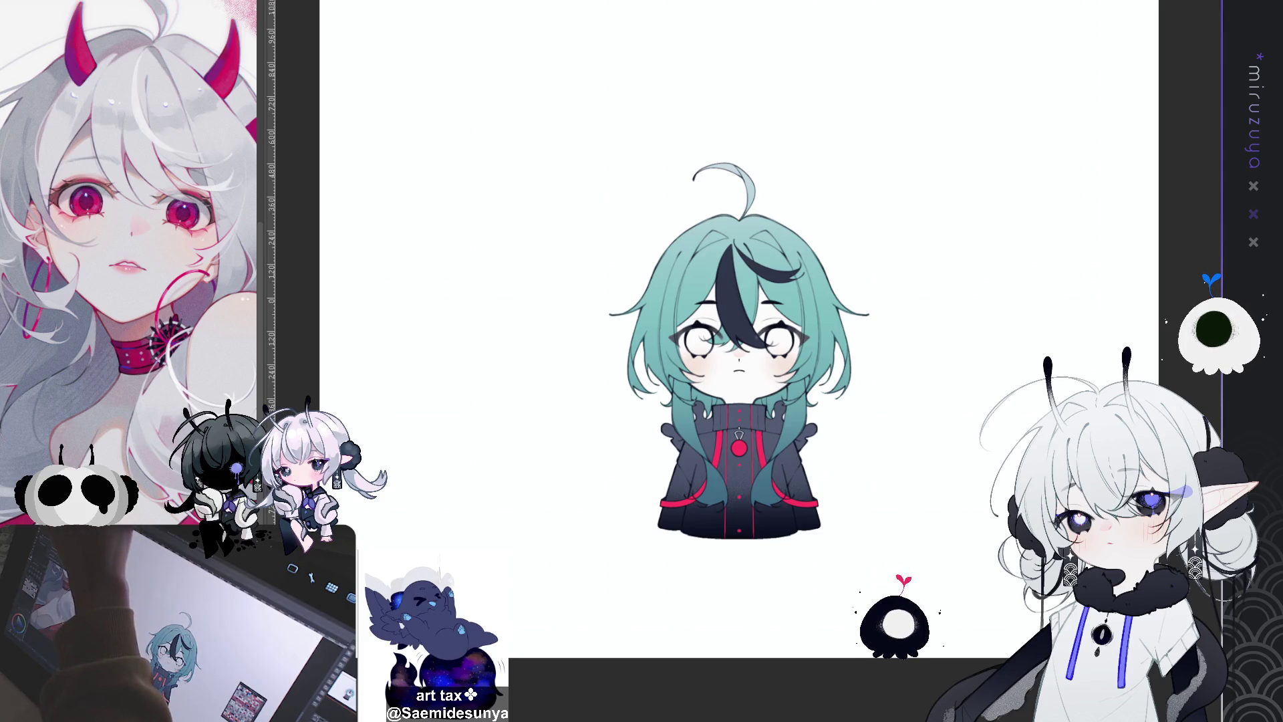
left_click(974, 158)
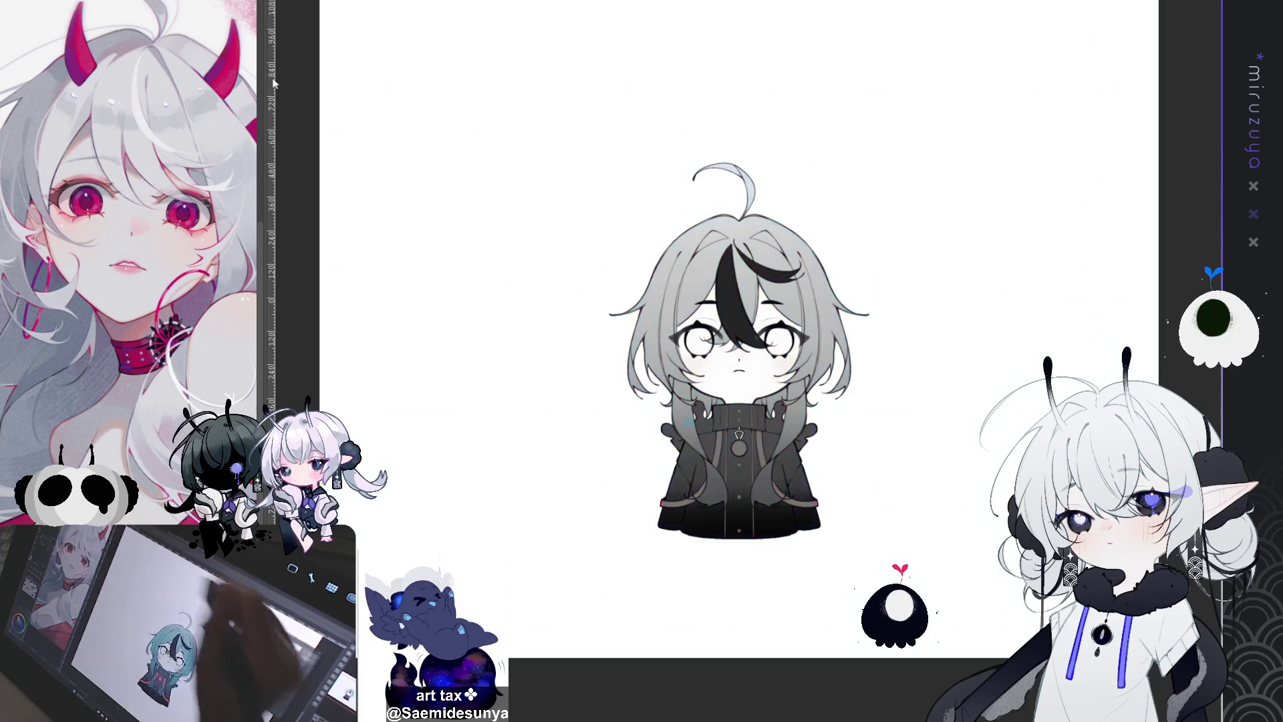
left_click(979, 214)
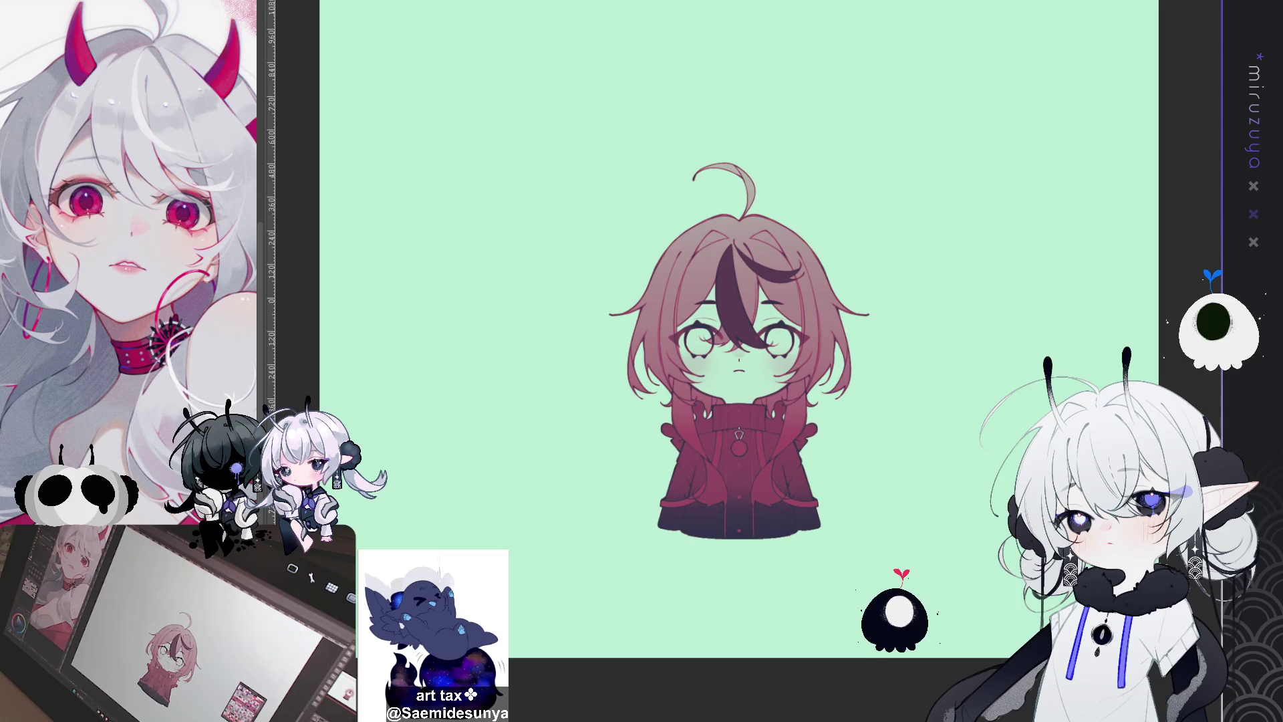
key("ctrl+z")
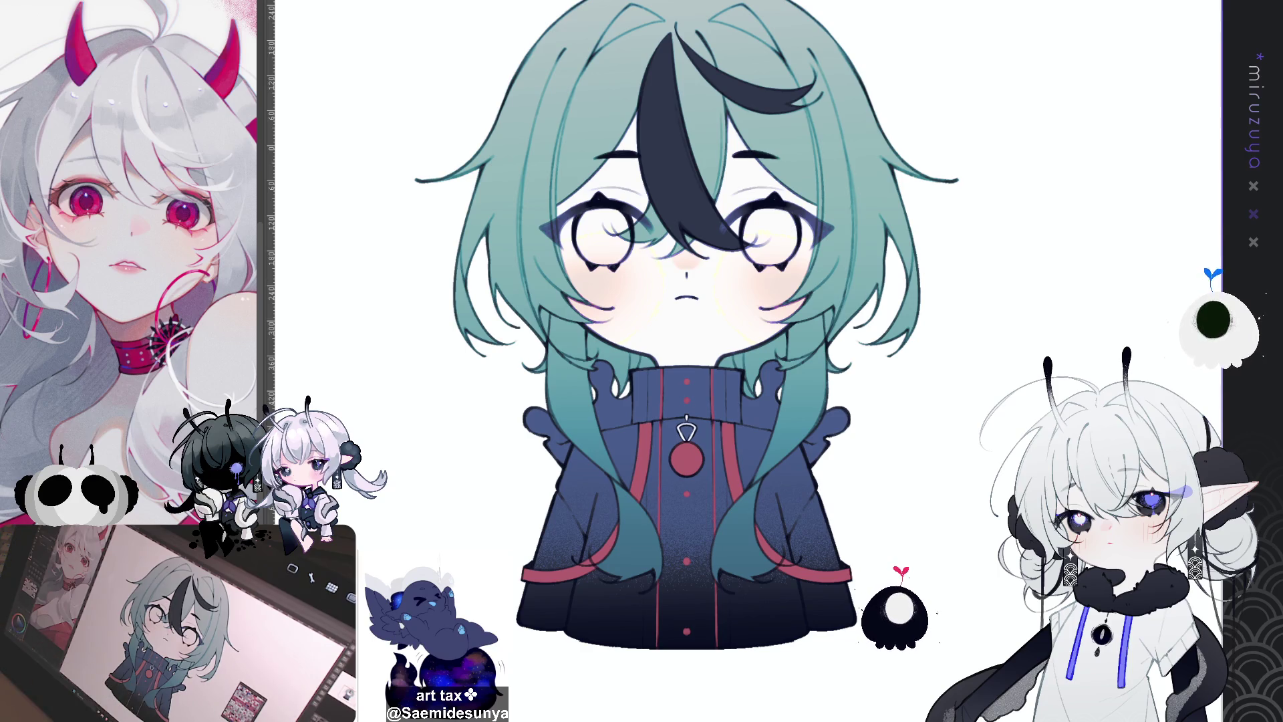
Frame the whole coat and briefly hide and restore the coat colour and red strap bands
mouse_move(695, 328)
left_mouse_down()
mouse_move(713, 336)
mouse_move(653, 453)
mouse_move(642, 298)
mouse_move(653, 235)
left_mouse_up()
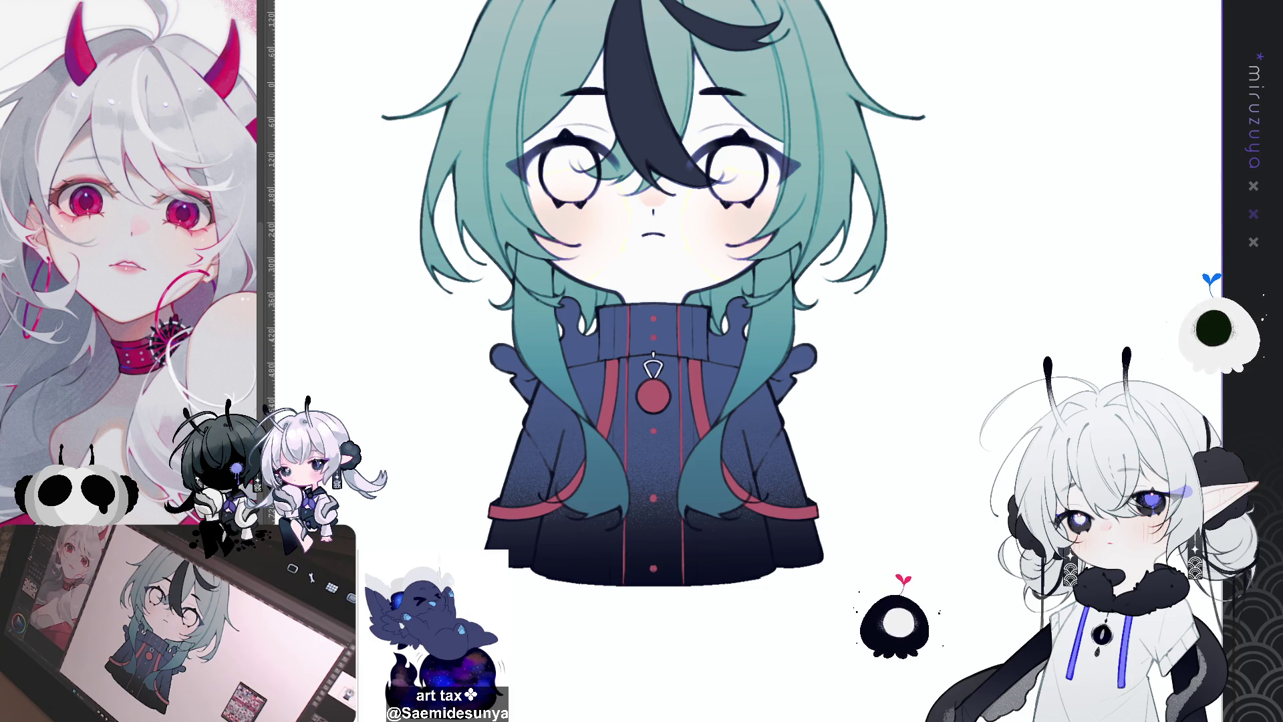
scroll(748, 361, "up", 2)
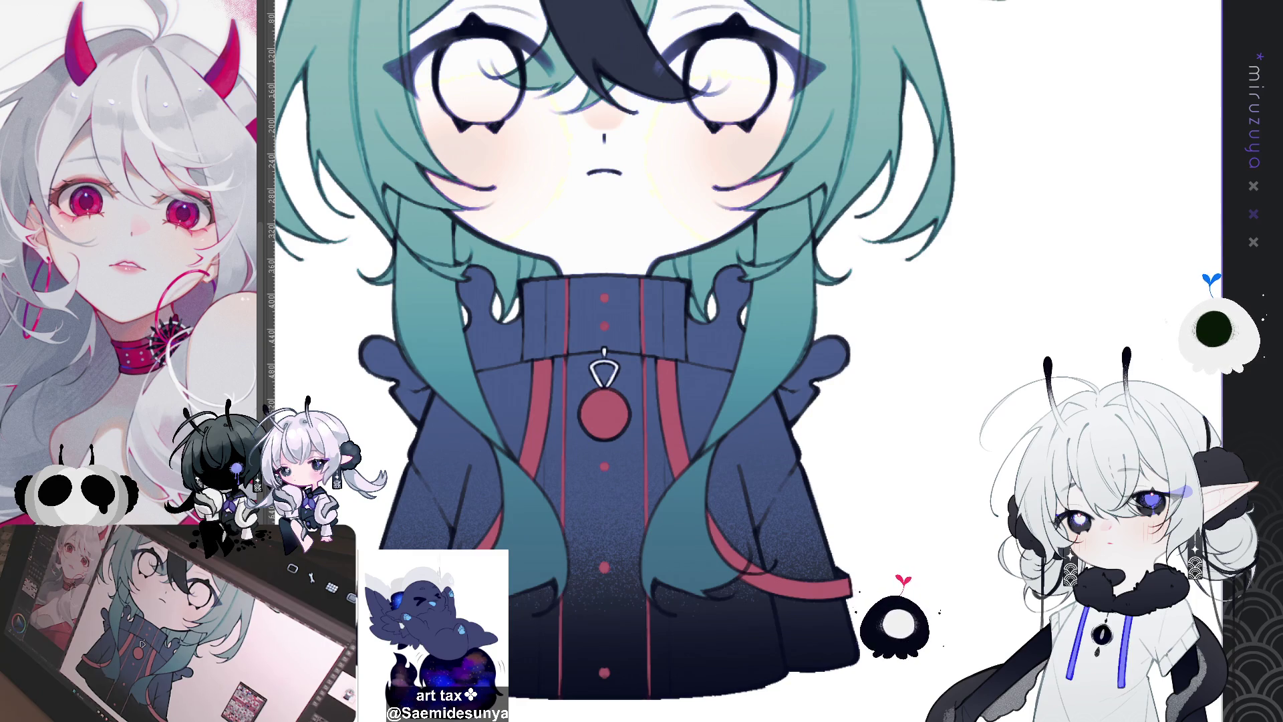
left_click_drag(641, 401, 643, 297)
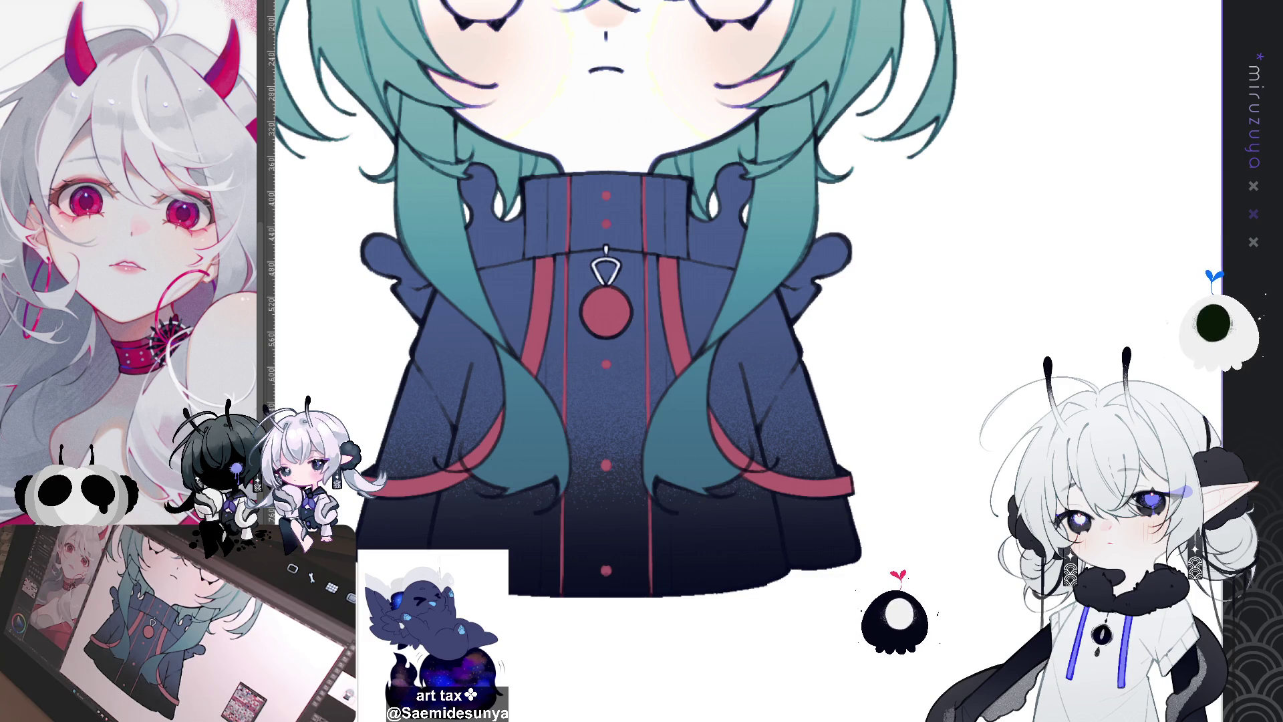
key("ctrl+z")
key("ctrl+y")
key("ctrl+z")
key("ctrl+y")
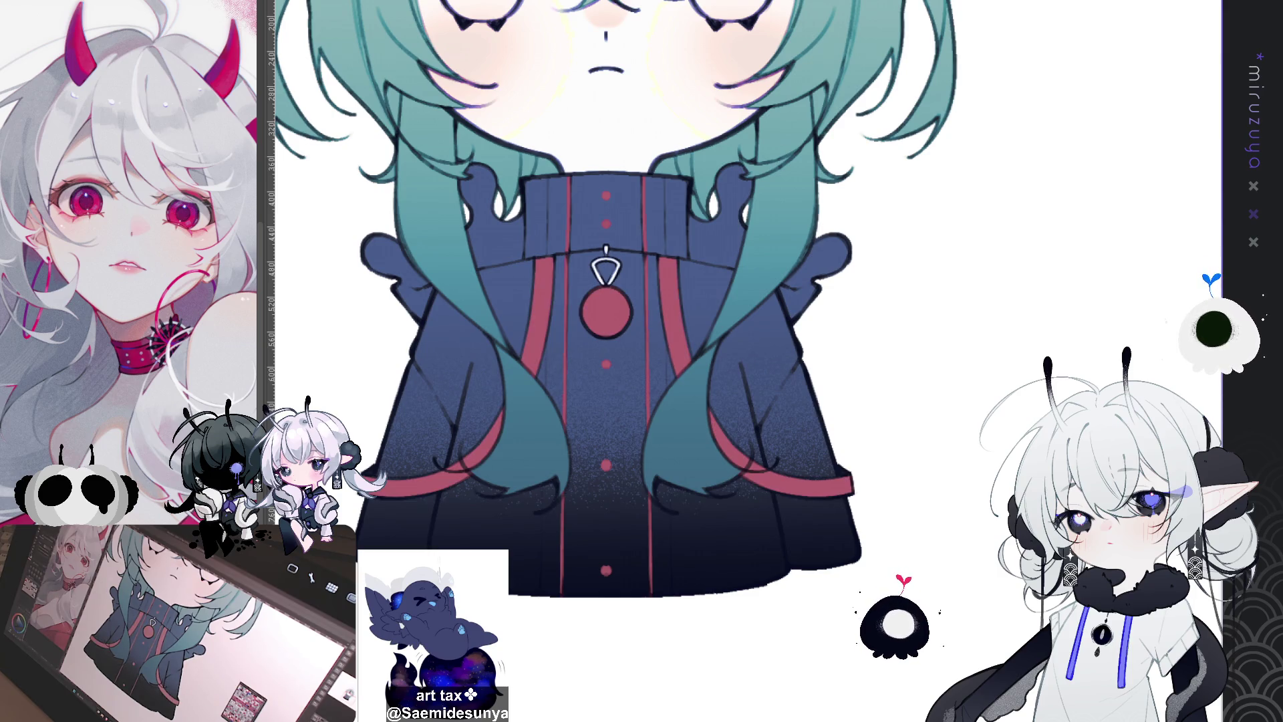
key("ctrl+z")
key("ctrl+y")
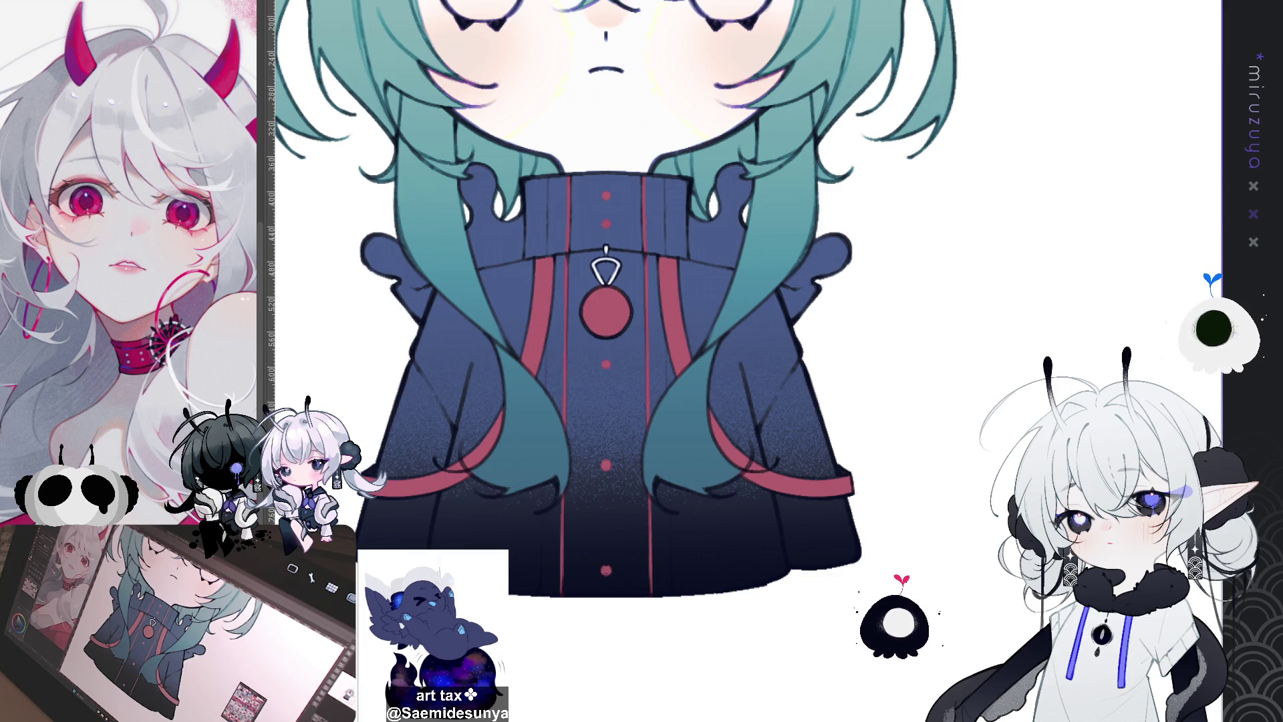
Brighten the red strap artwork and place it above the teal hair strands
key("ctrl+a")
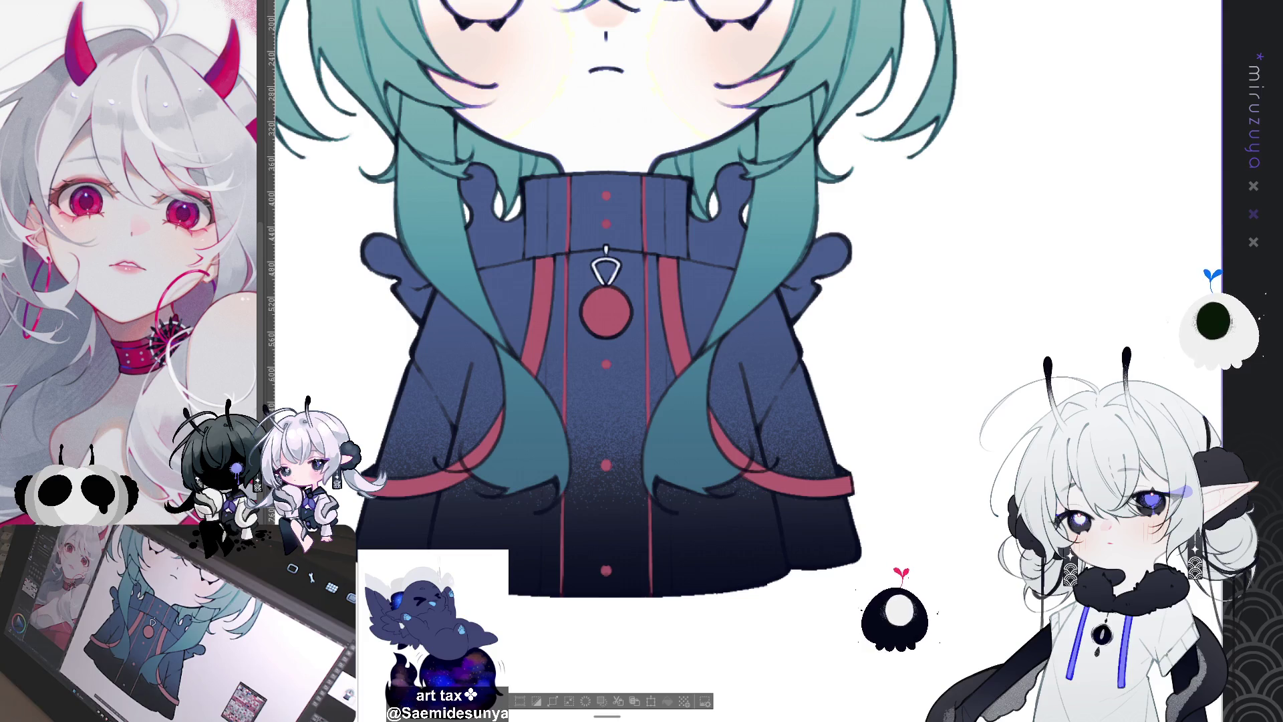
key("ctrl+v")
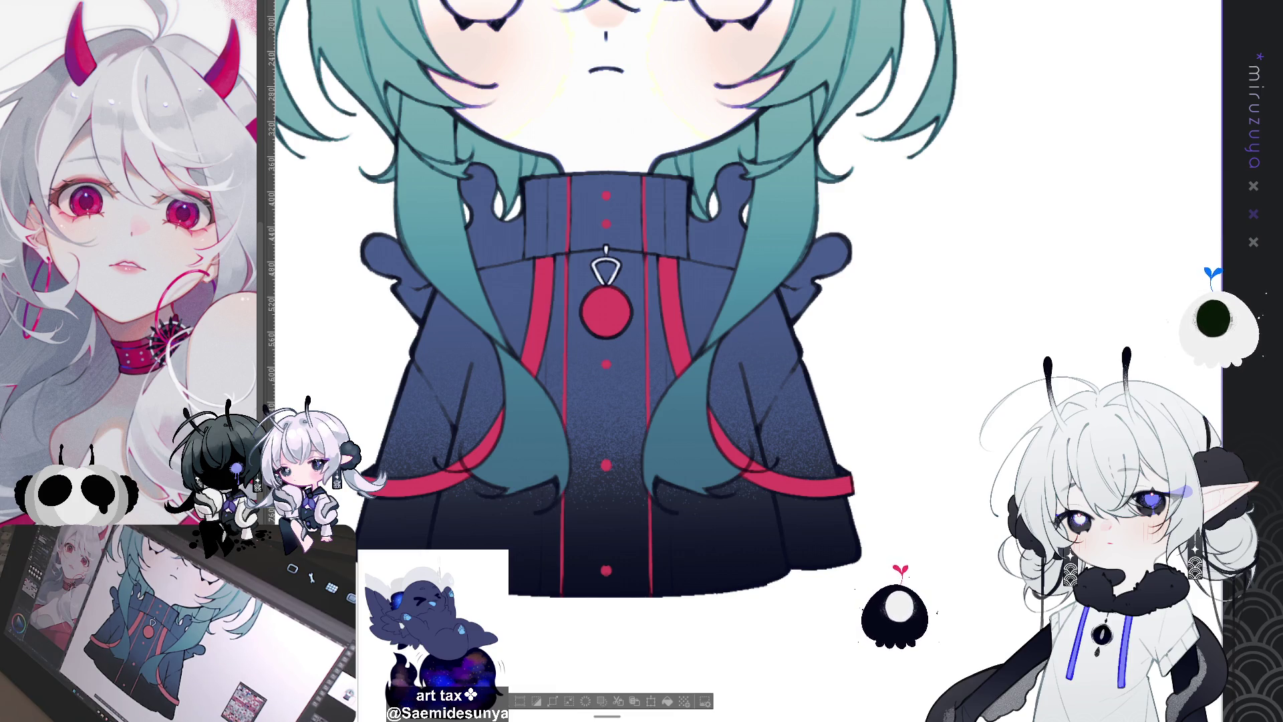
key("ctrl+0")
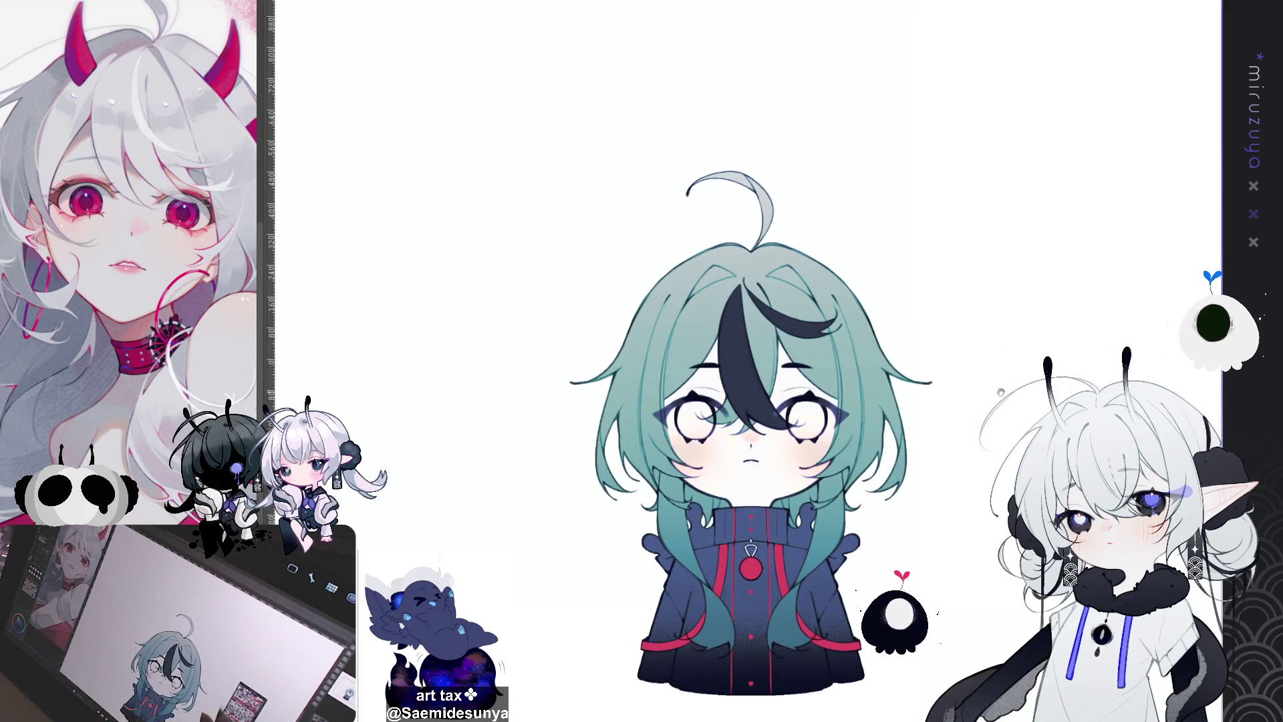
key("ctrl+plus")
key("ctrl+plus")
key("ctrl+plus")
key("ctrl+plus")
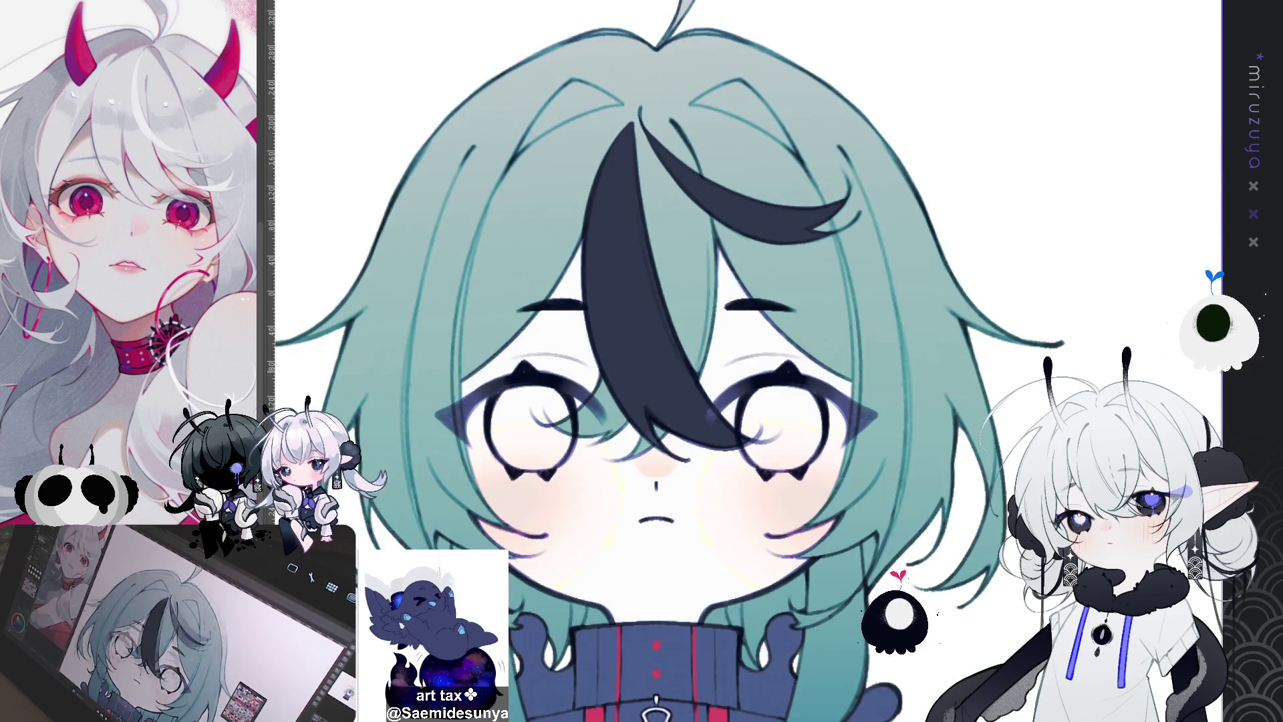
key("ctrl+minus")
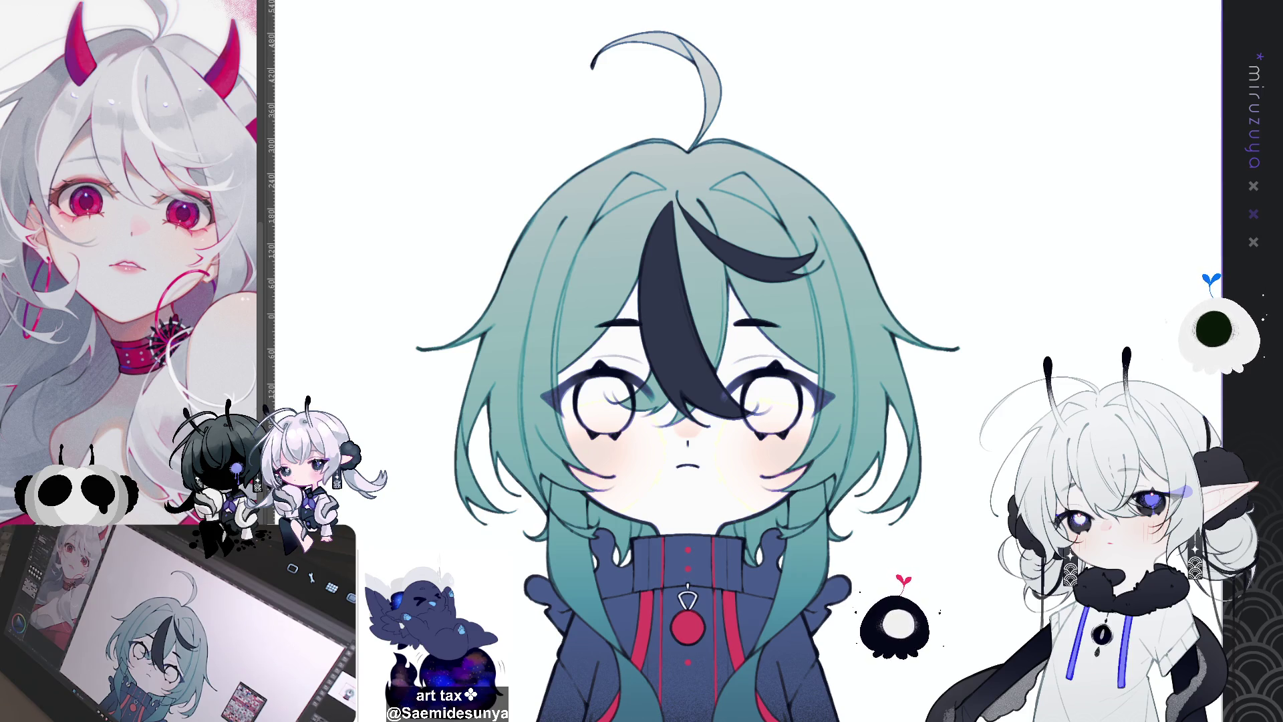
left_click_drag(688, 361, 612, 391)
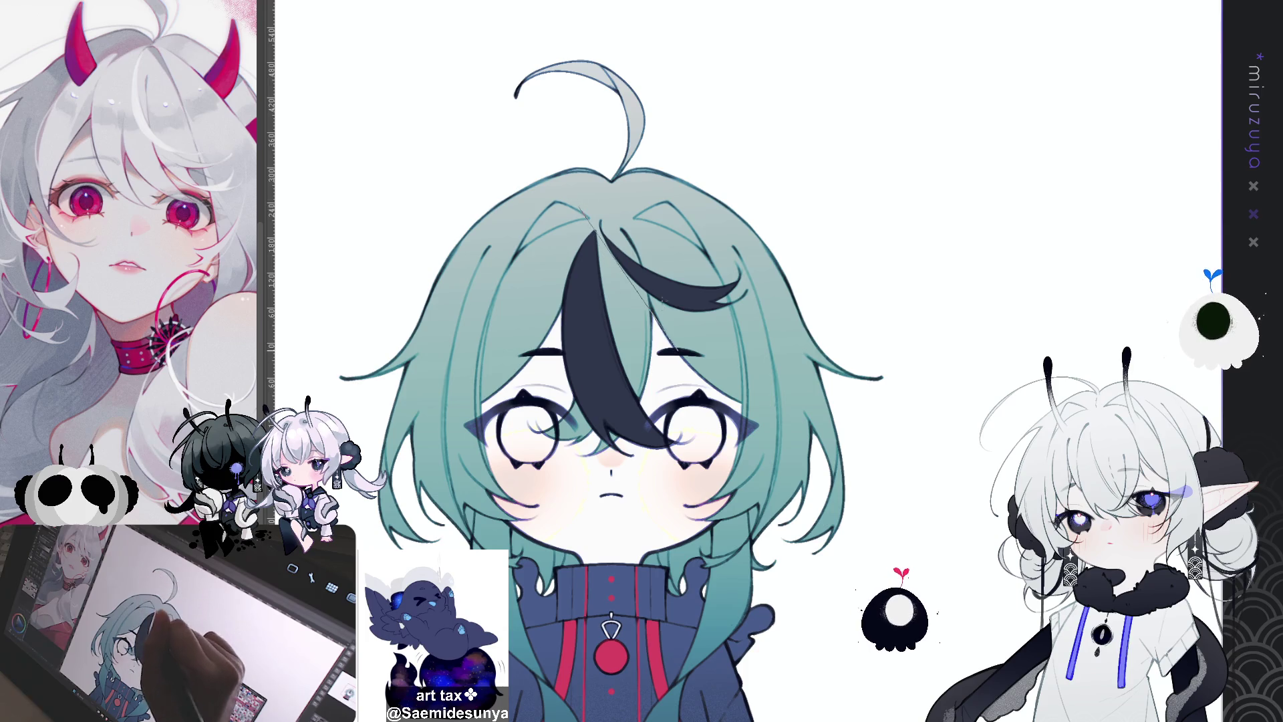
left_click_drag(590, 179, 612, 267)
key("ctrl+z")
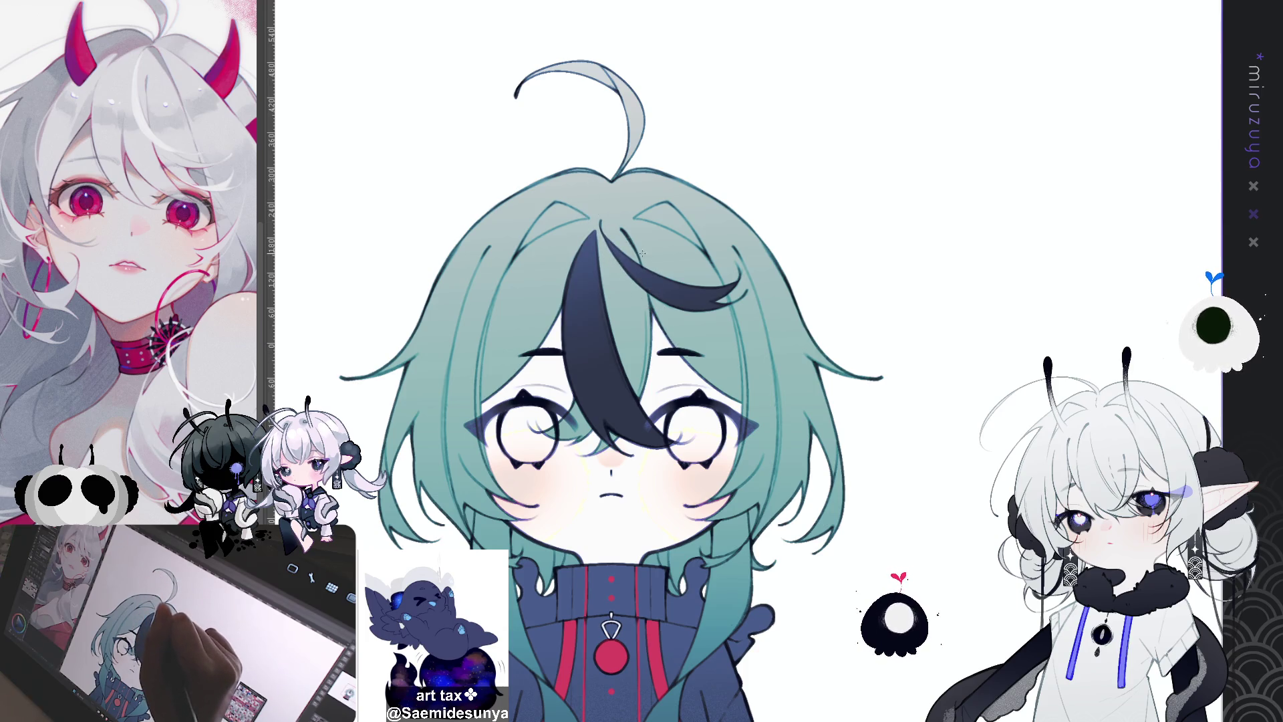
scroll(666, 289, "down", 3)
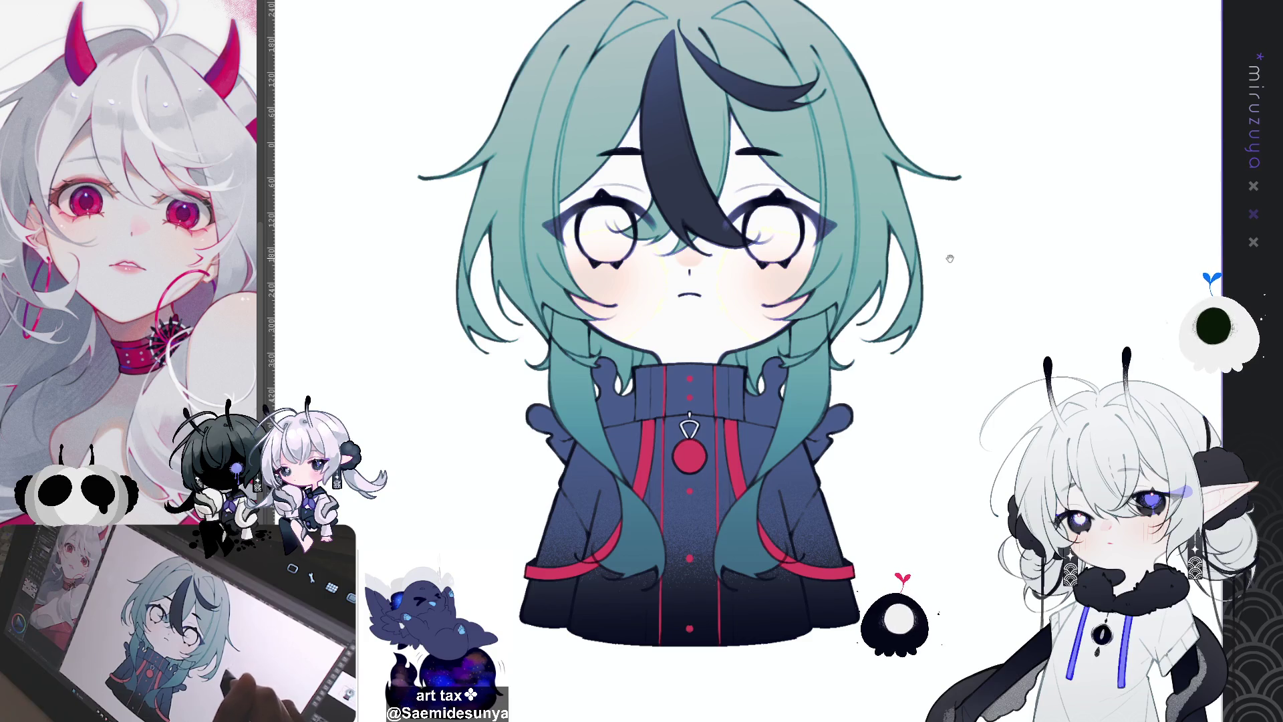
scroll(666, 289, "up", 3)
scroll(726, 371, "up", 2)
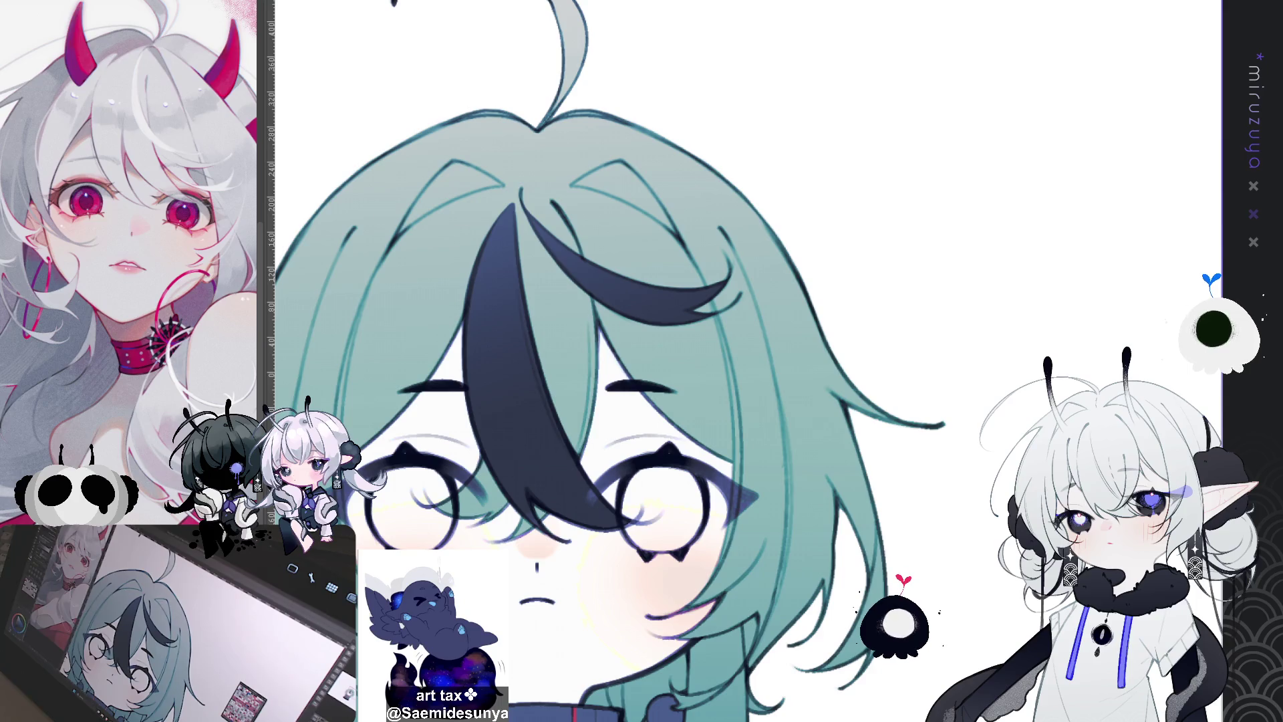
scroll(668, 361, "down", 3)
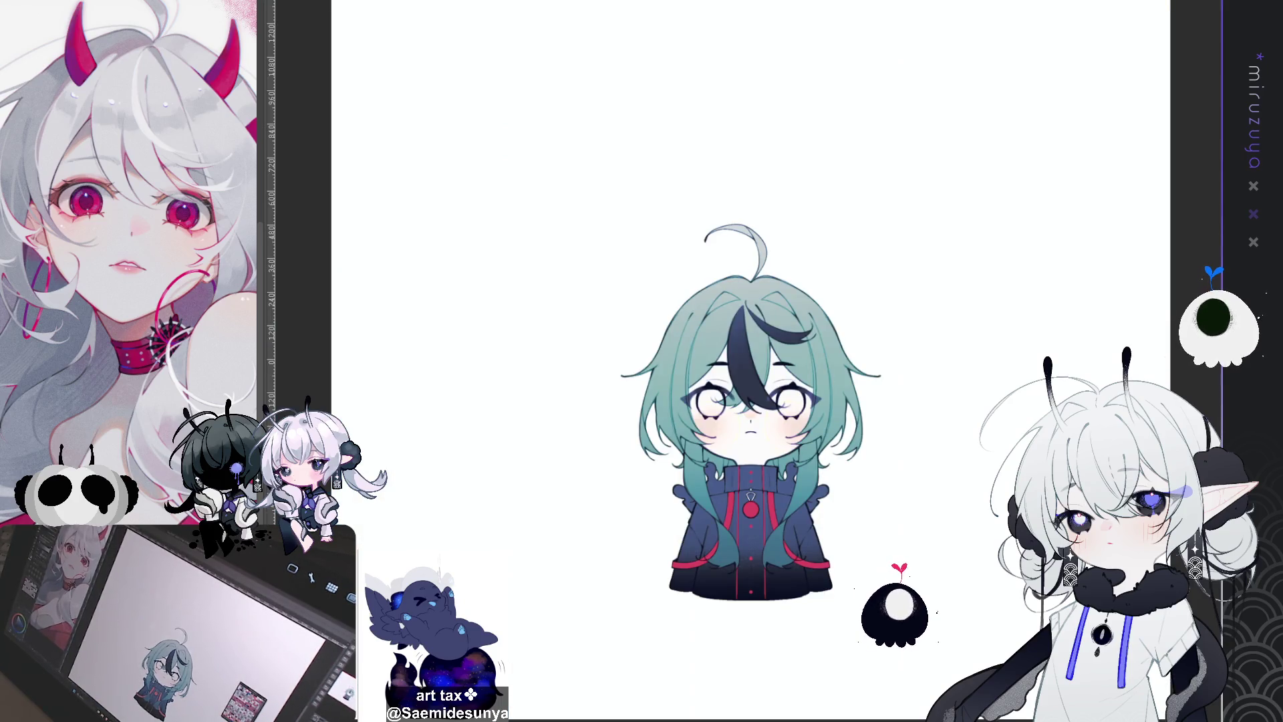
key("ctrl+z")
key("ctrl+y")
key("ctrl+z")
key("ctrl+y")
key("ctrl+z")
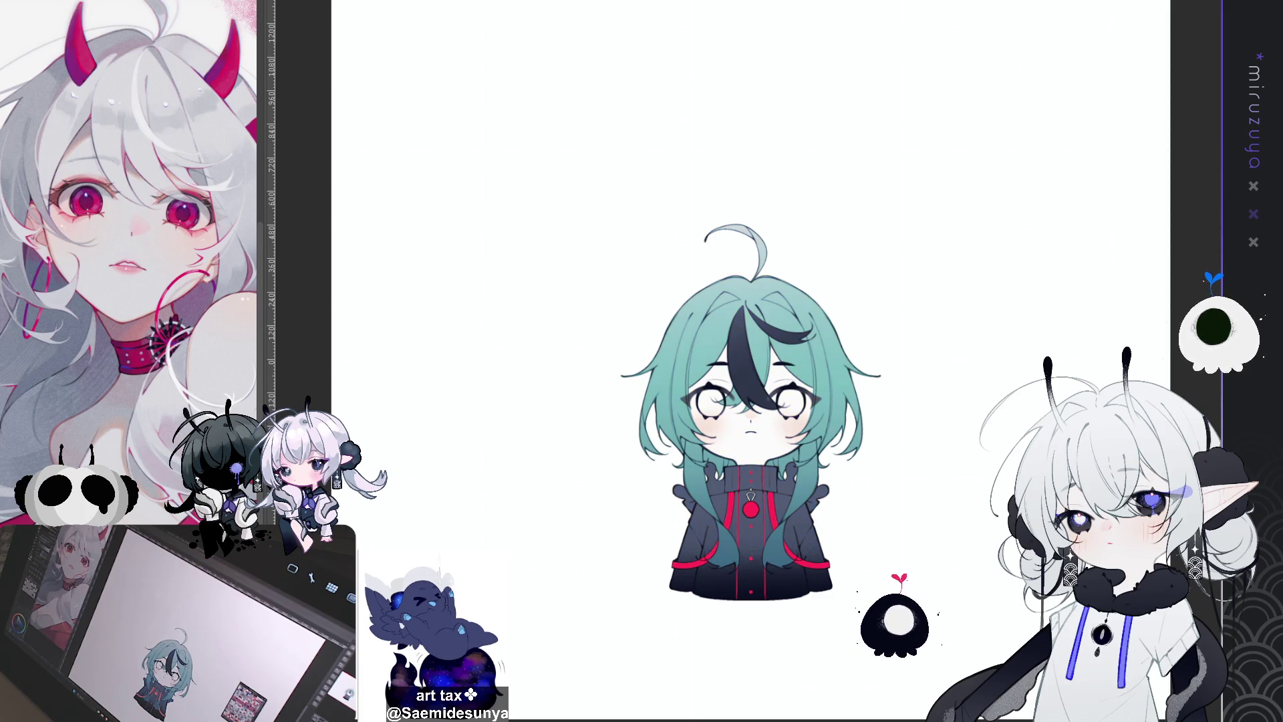
key("ctrl+y")
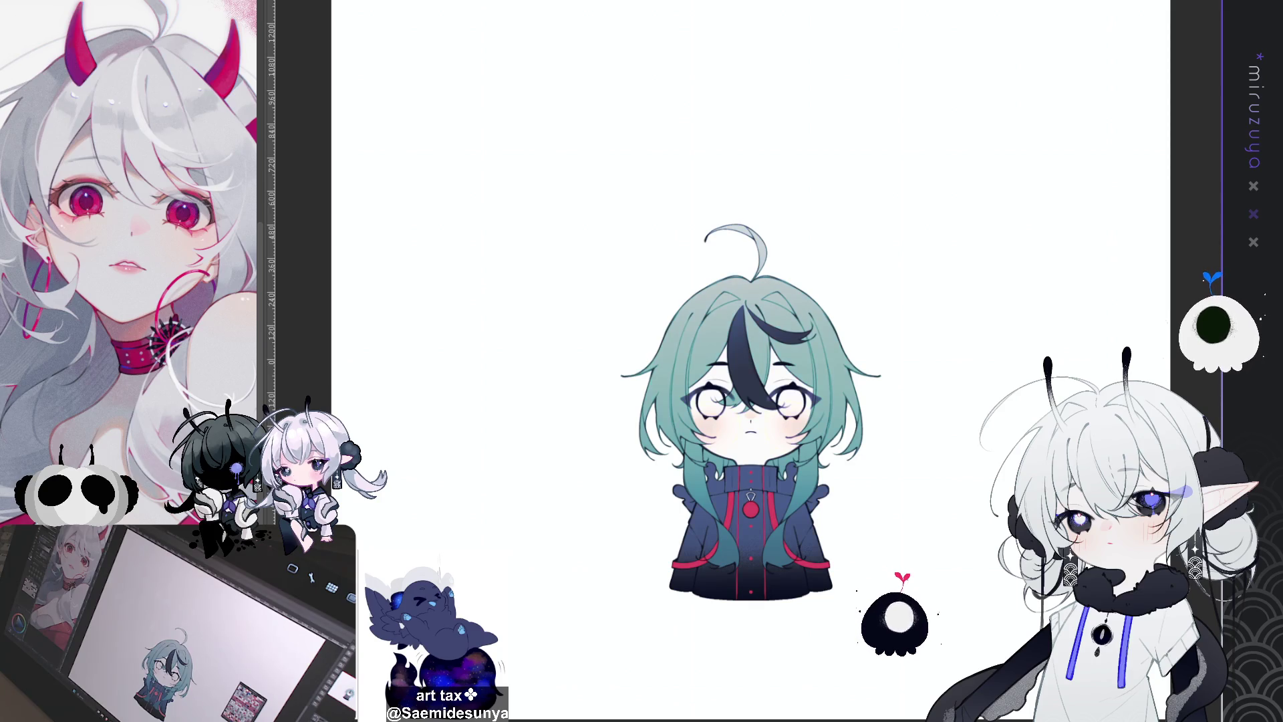
key("ctrl+z")
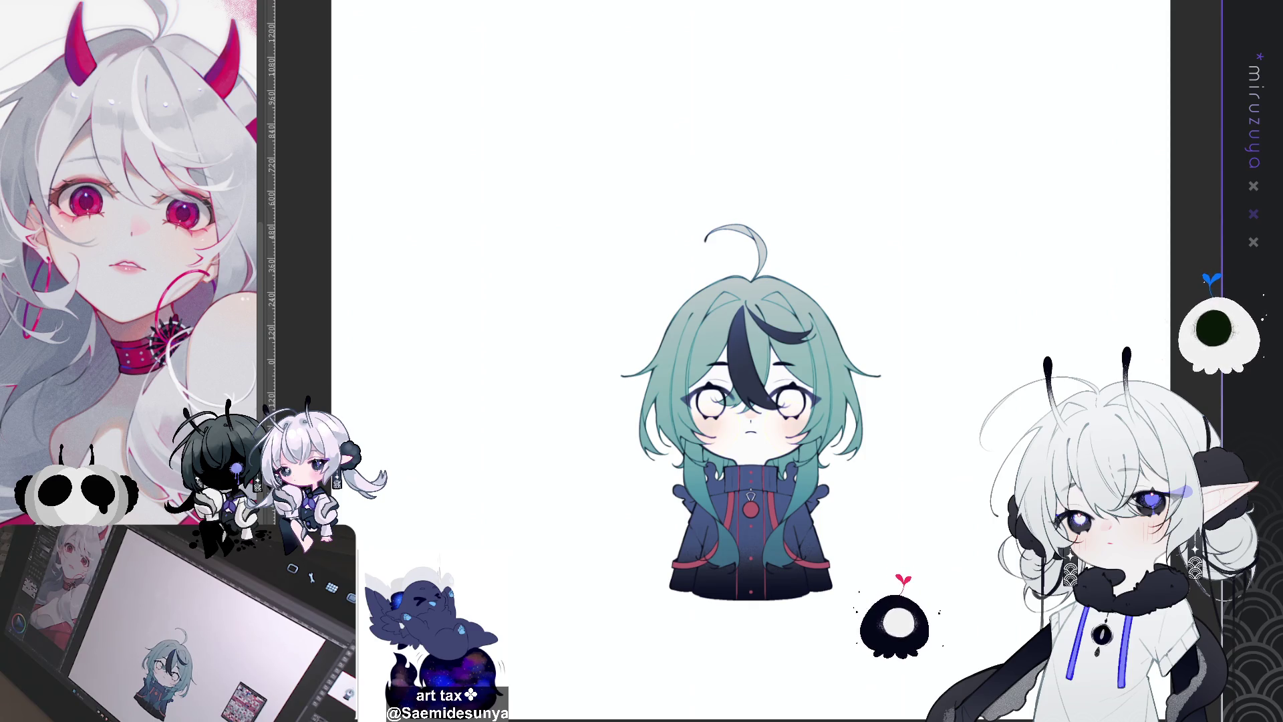
key("ctrl+z")
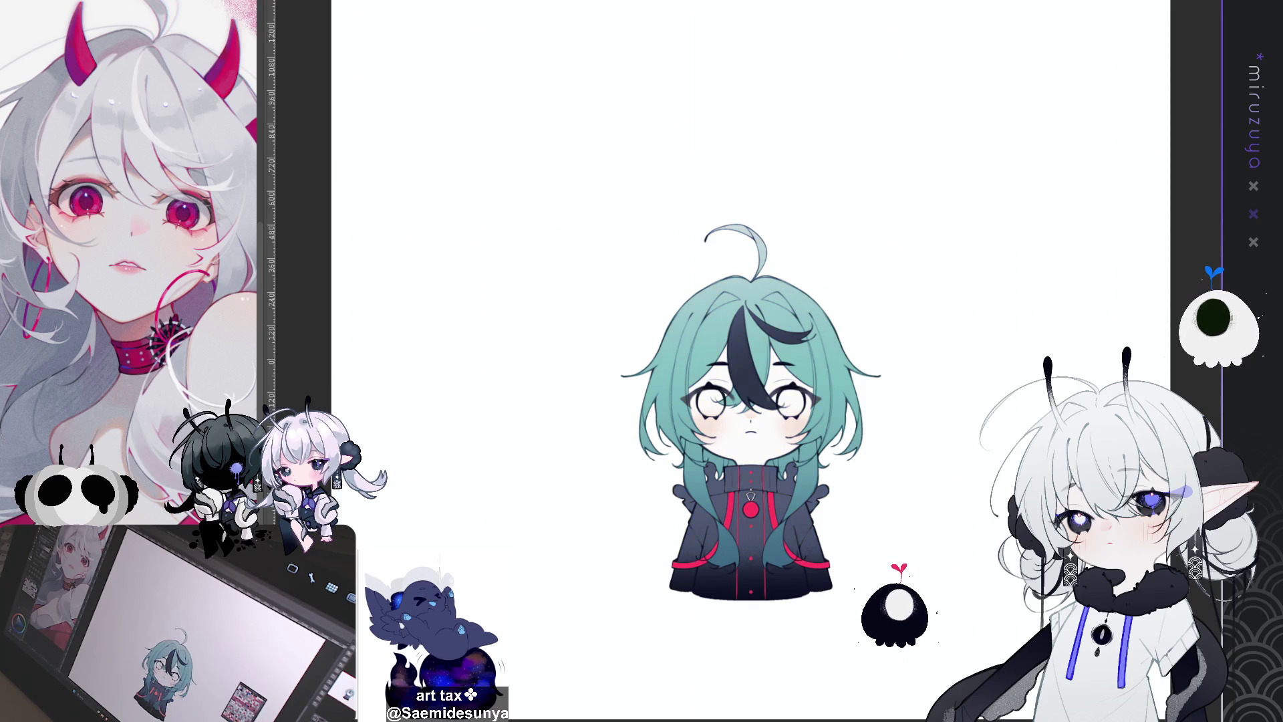
key("ctrl+y")
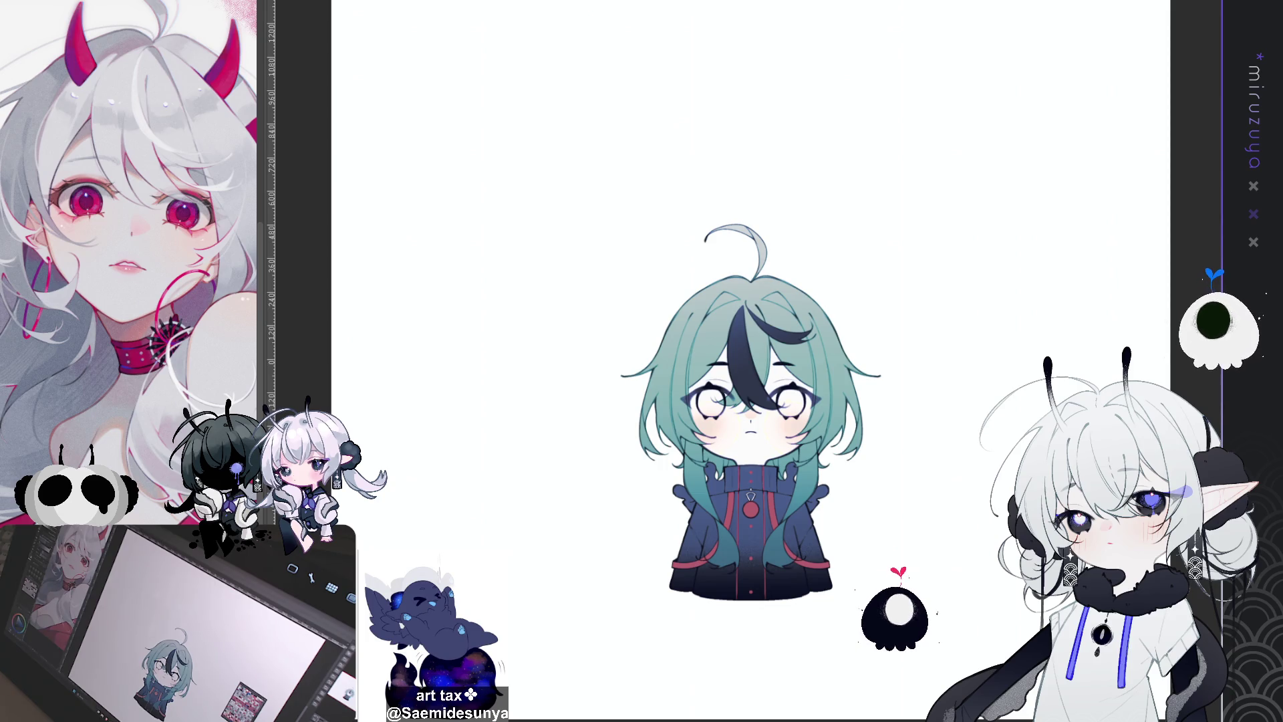
scroll(748, 414, "up", 5)
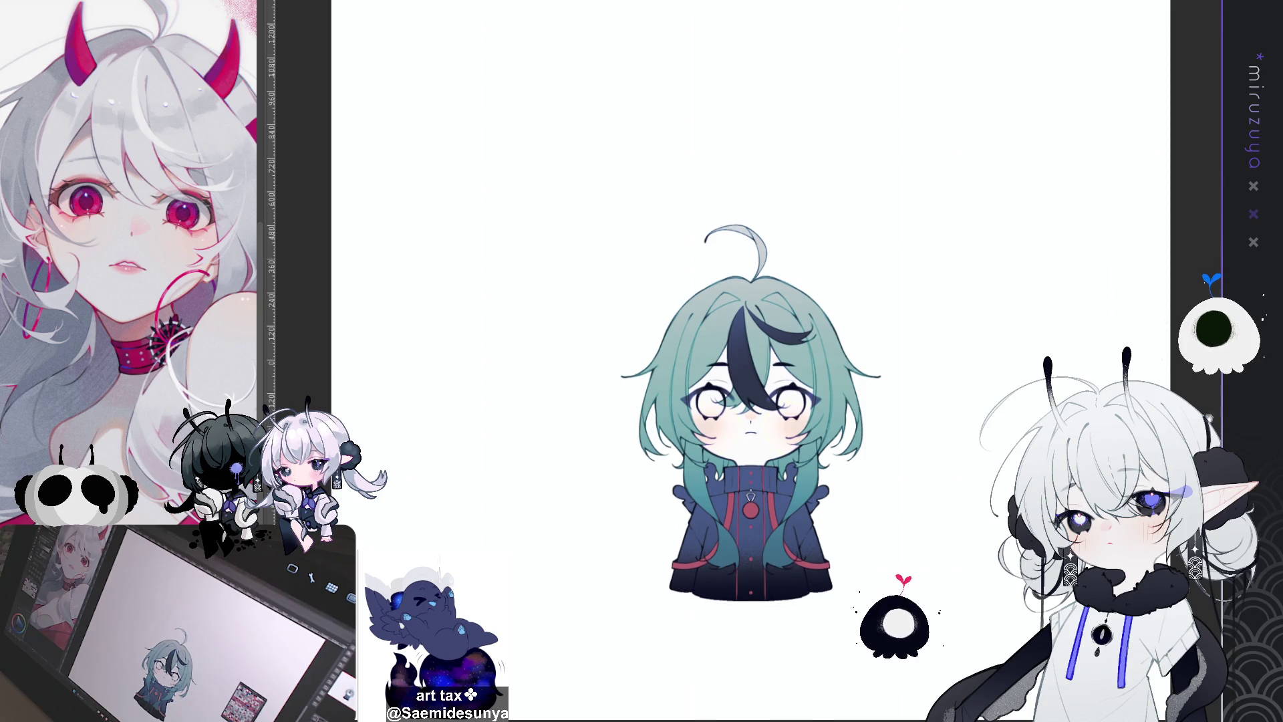
left_click_drag(1124, 339, 1013, 480)
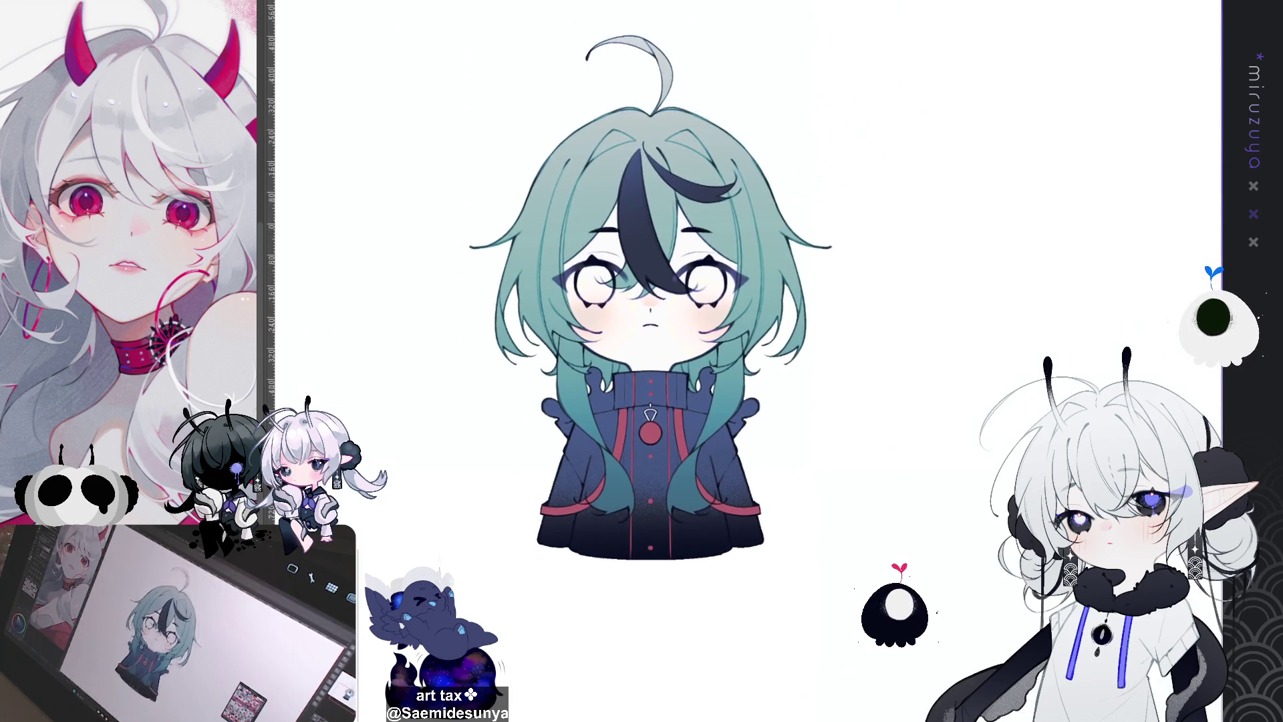
Frame the face lower right in view and deselect everything with Ctrl+D
scroll(977, 389, "up", 3)
left_click_drag(978, 388, 1061, 452)
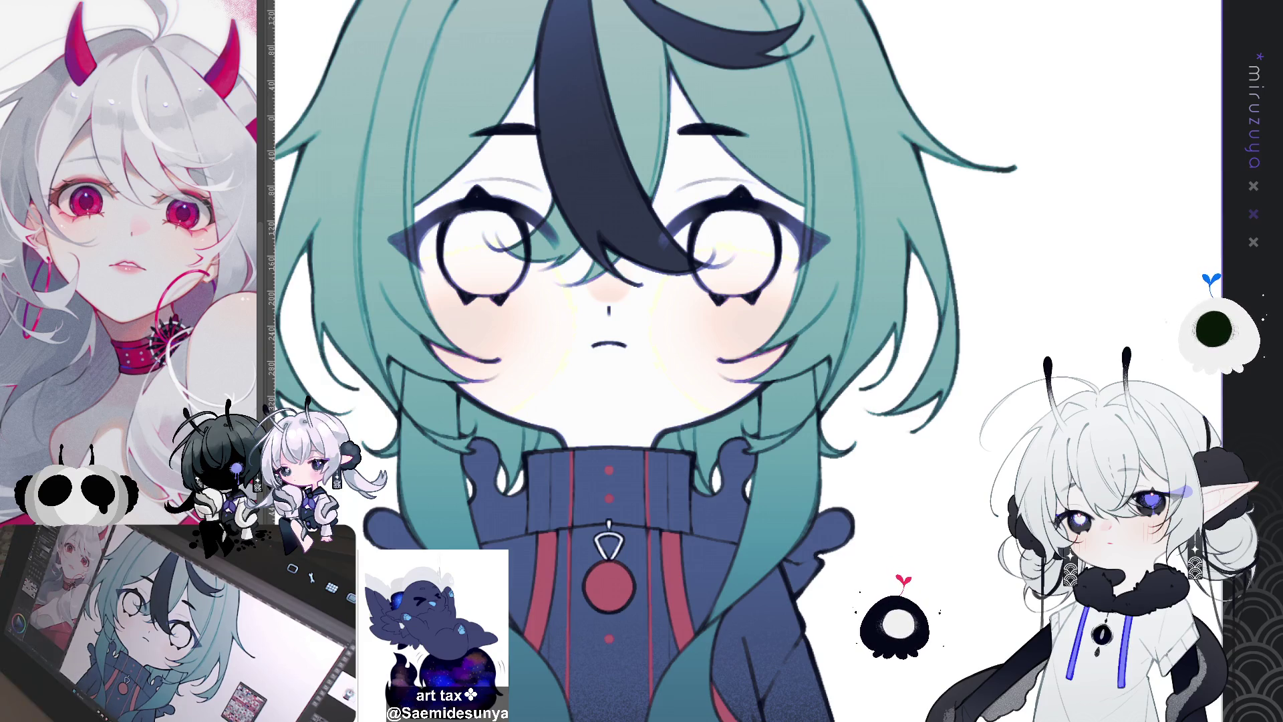
scroll(676, 361, "left", 2)
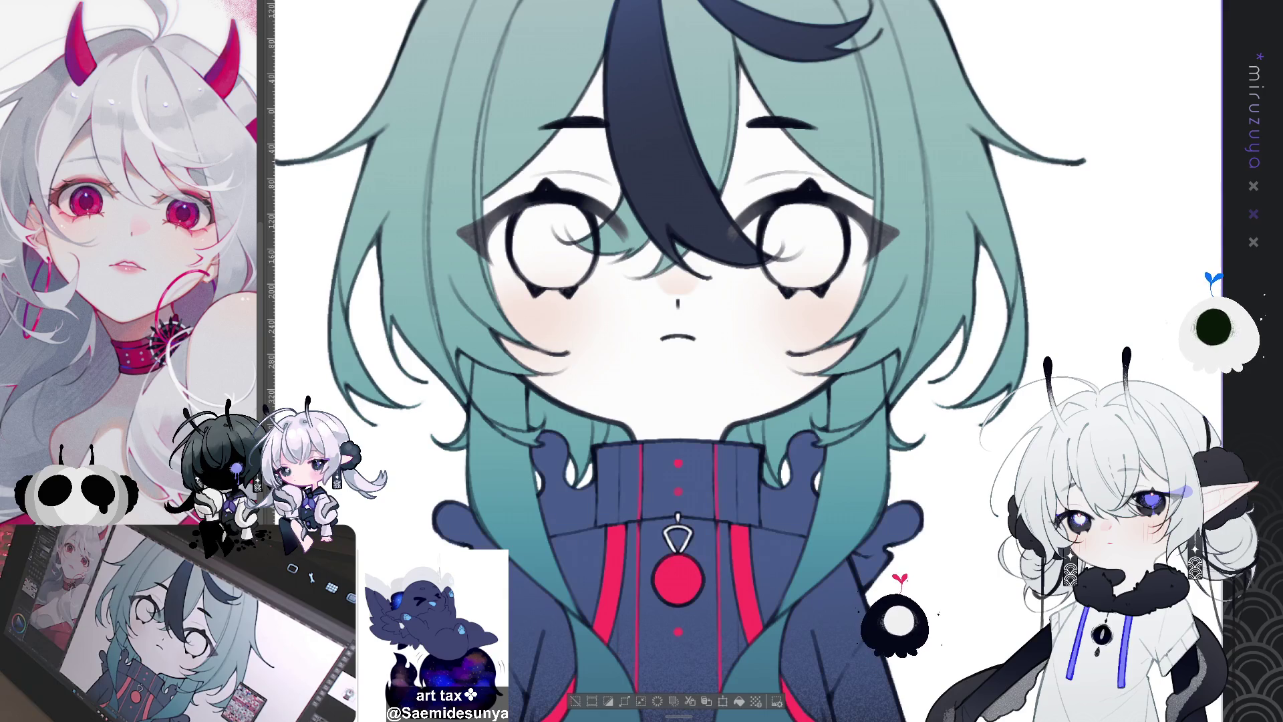
key("ctrl+d")
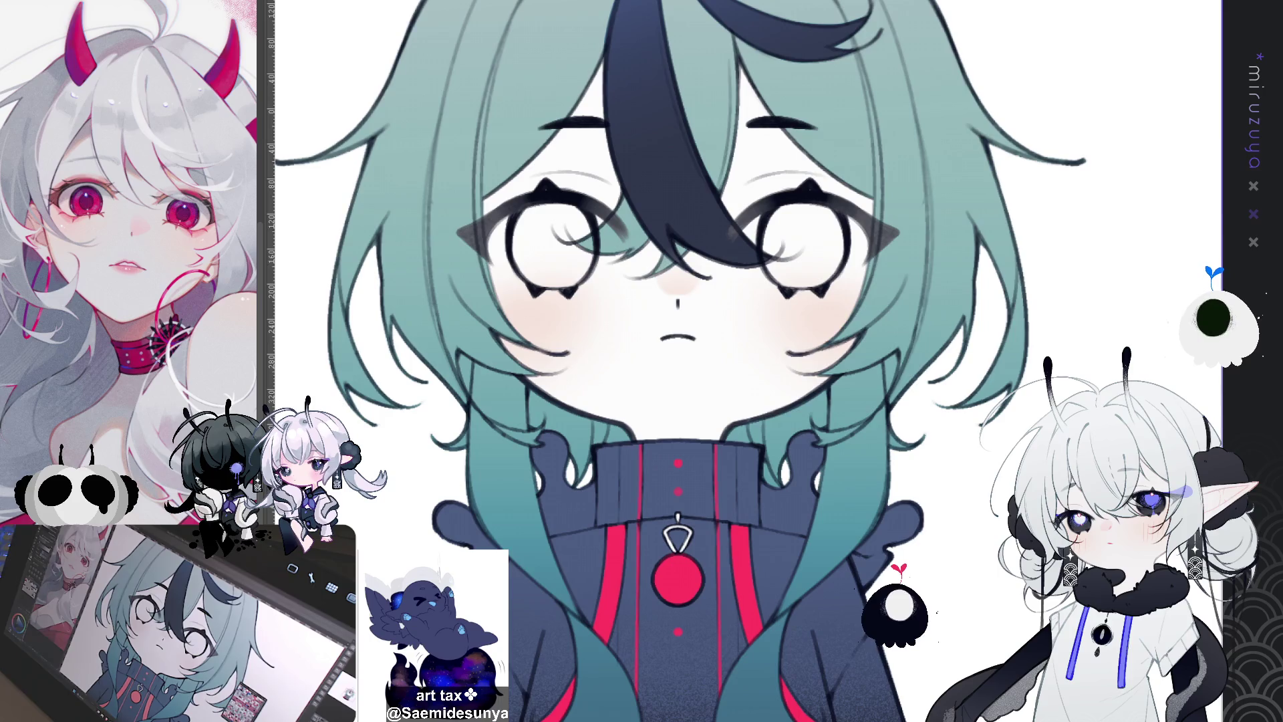
scroll(679, 361, "up", 5)
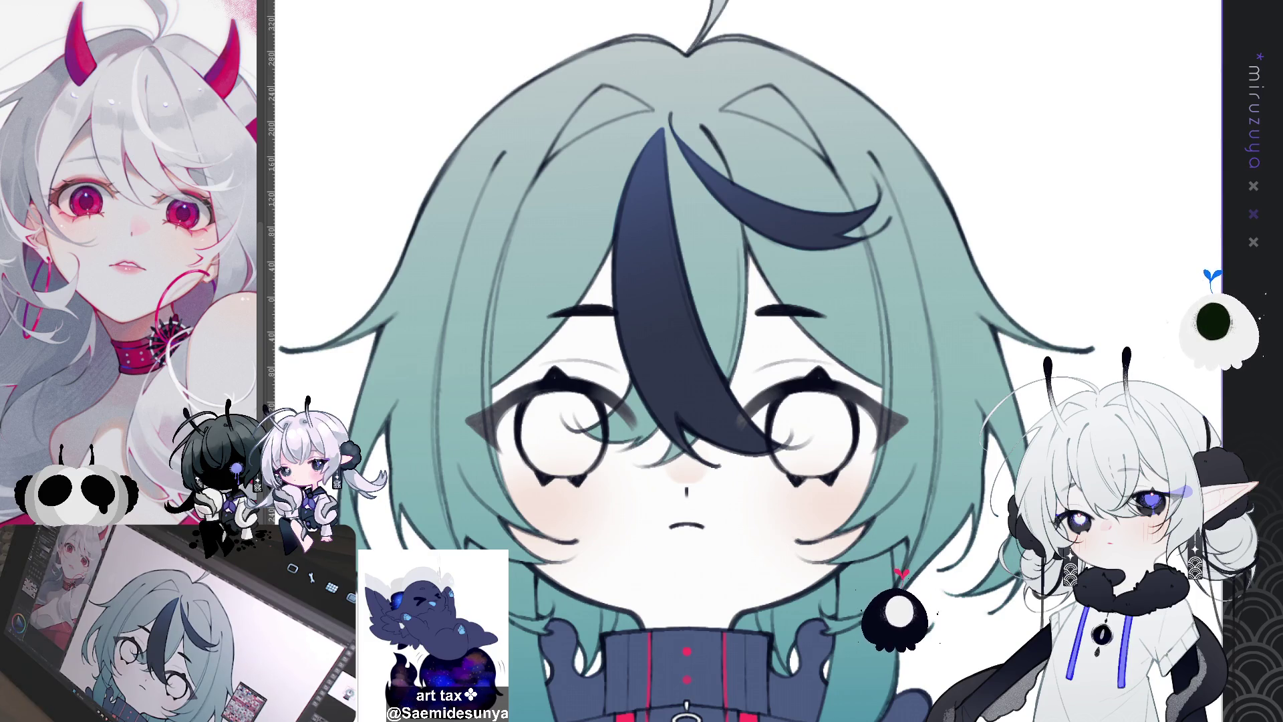
Remove the trial purple accent strokes from the hair and set a vertical symmetry line through the face centre
key("ctrl+z")
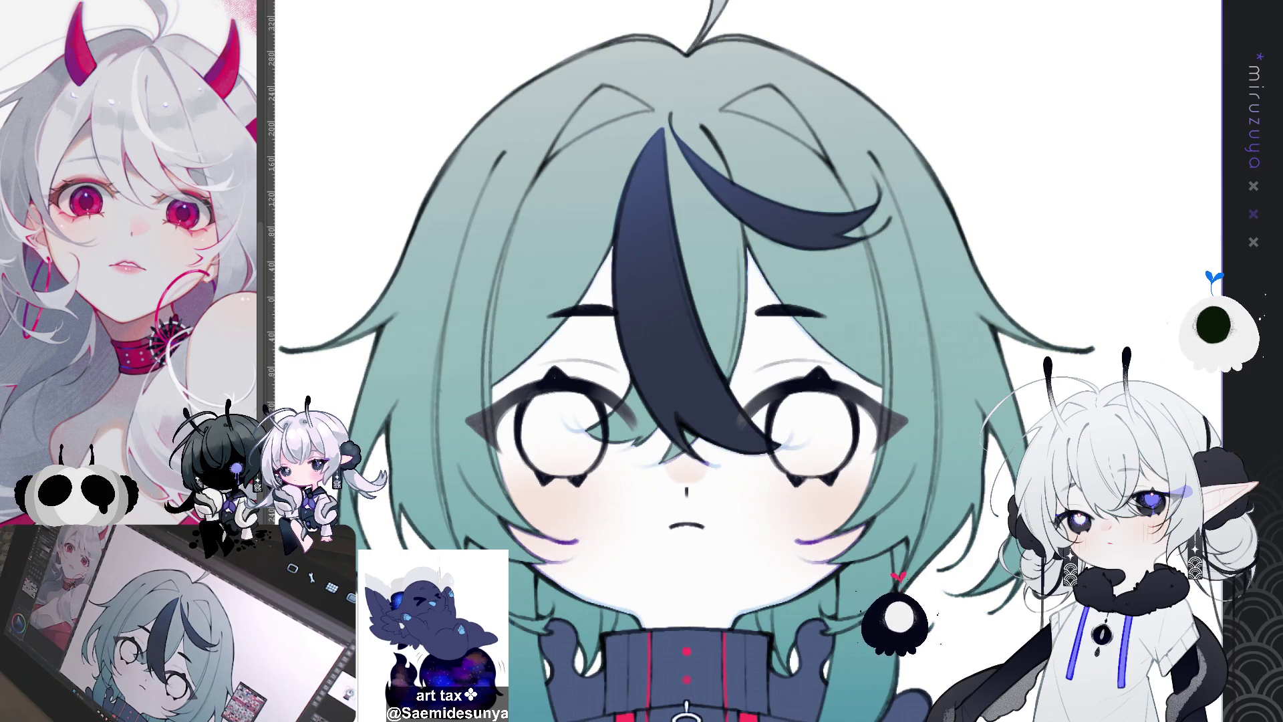
key("ctrl+y")
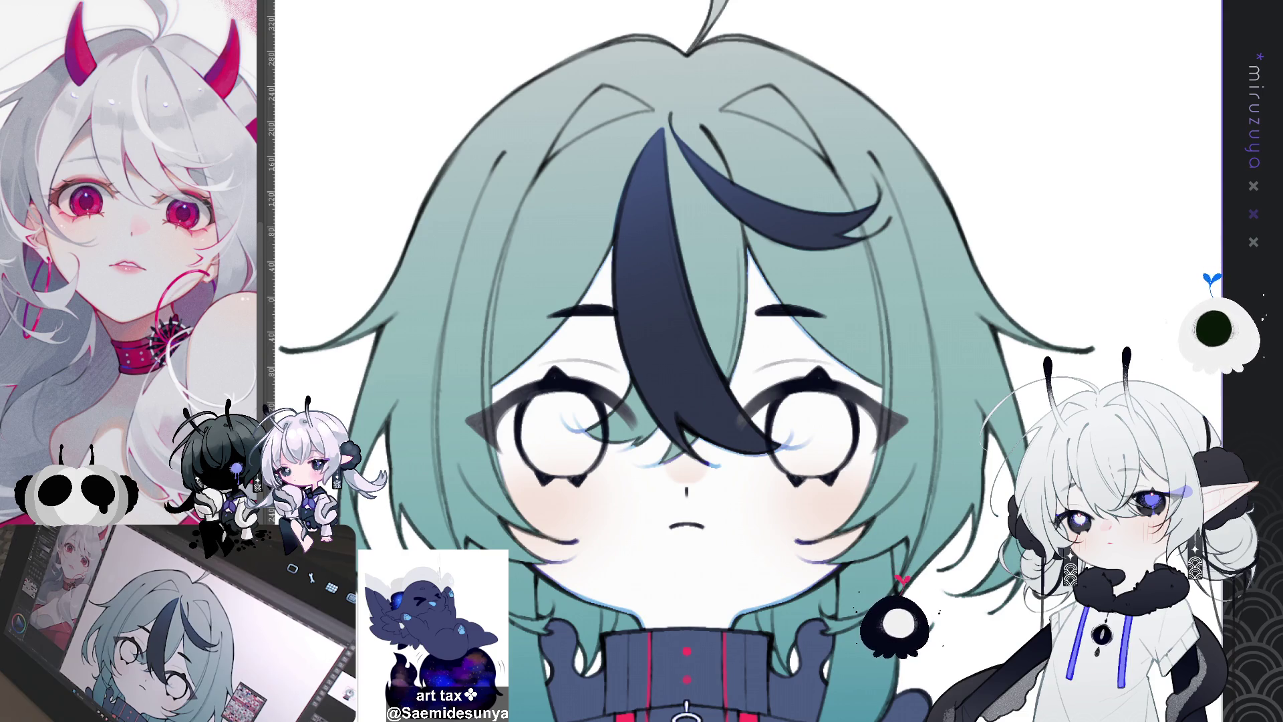
scroll(720, 421, "down", 2)
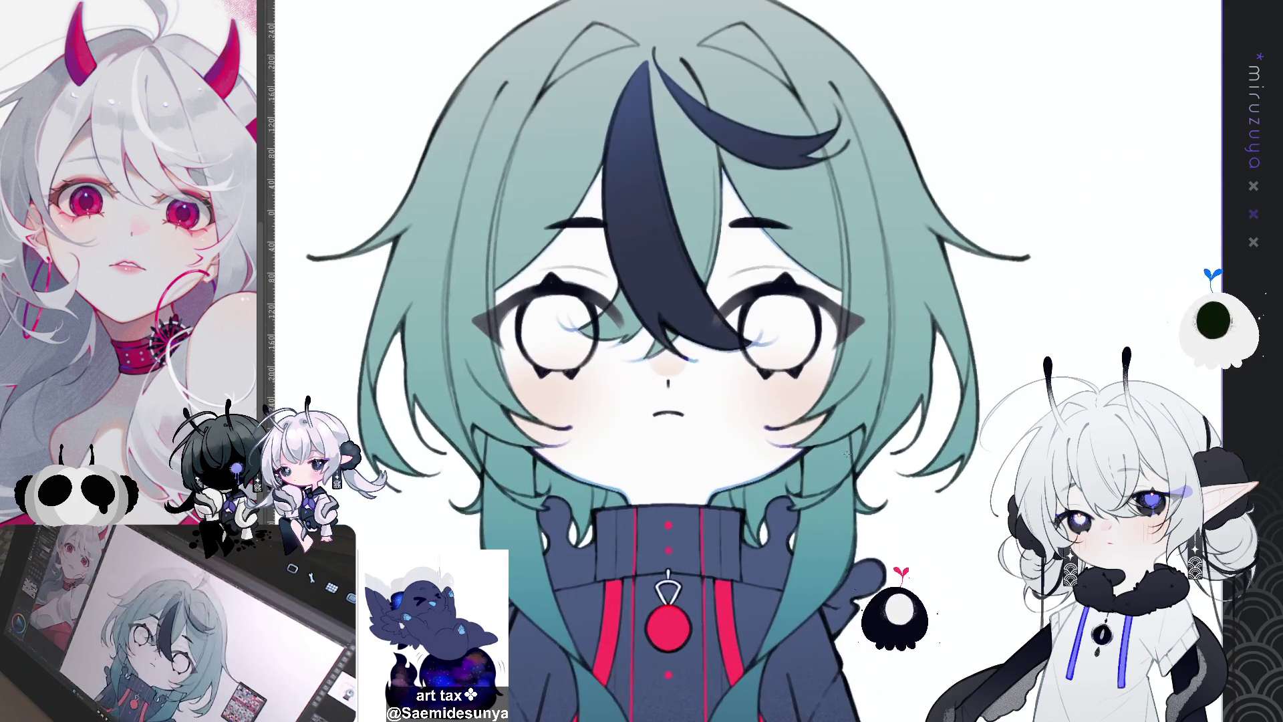
scroll(720, 421, "up", 1)
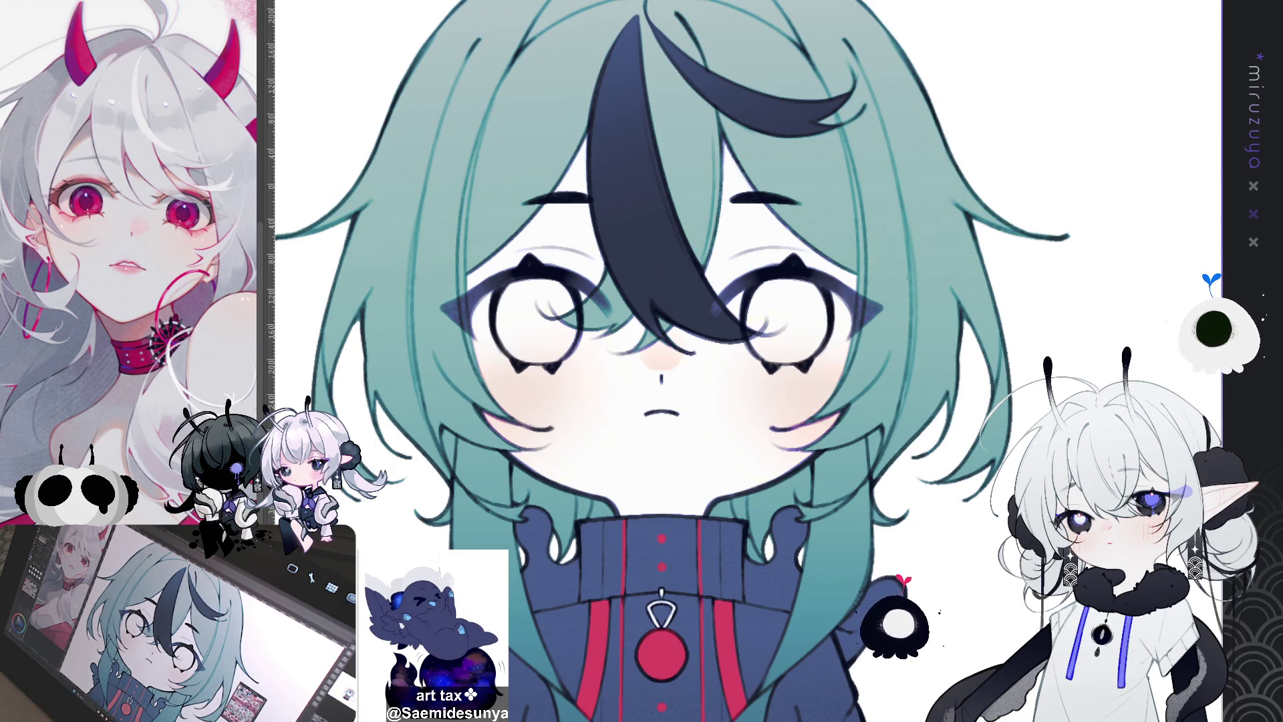
scroll(661, 361, "down", 3)
scroll(662, 361, "up", 3)
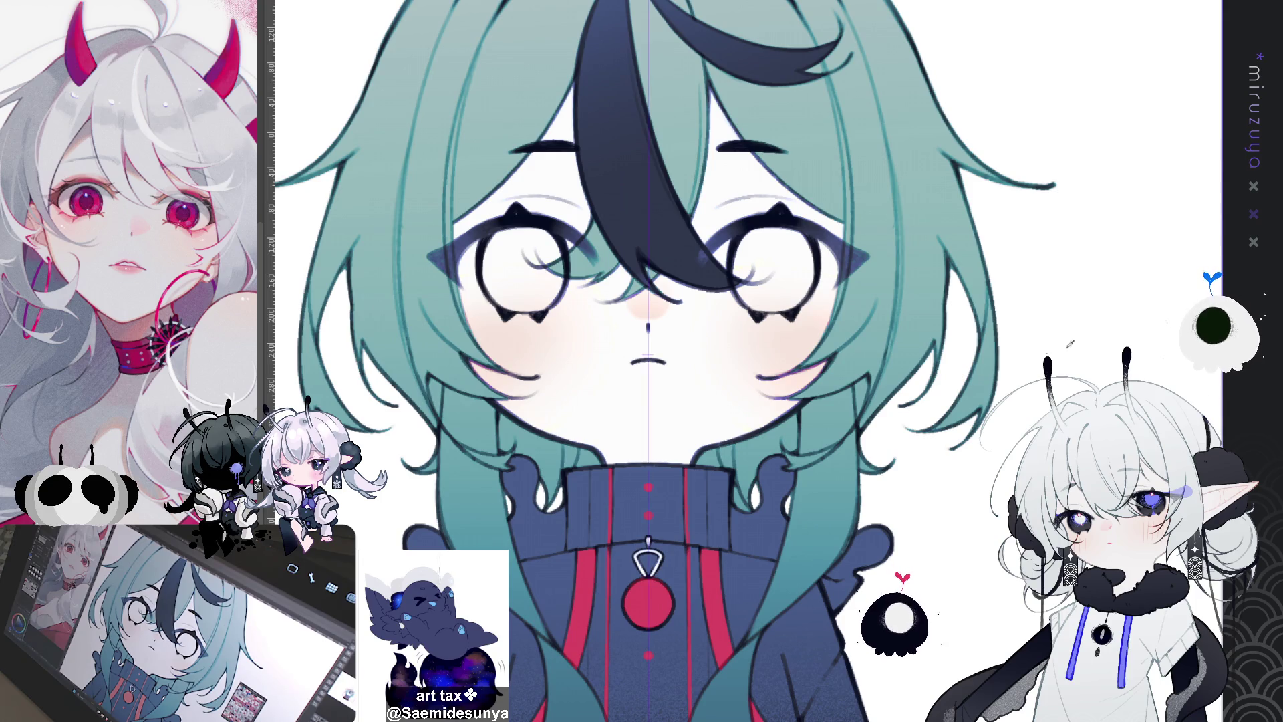
scroll(668, 361, "up", 5)
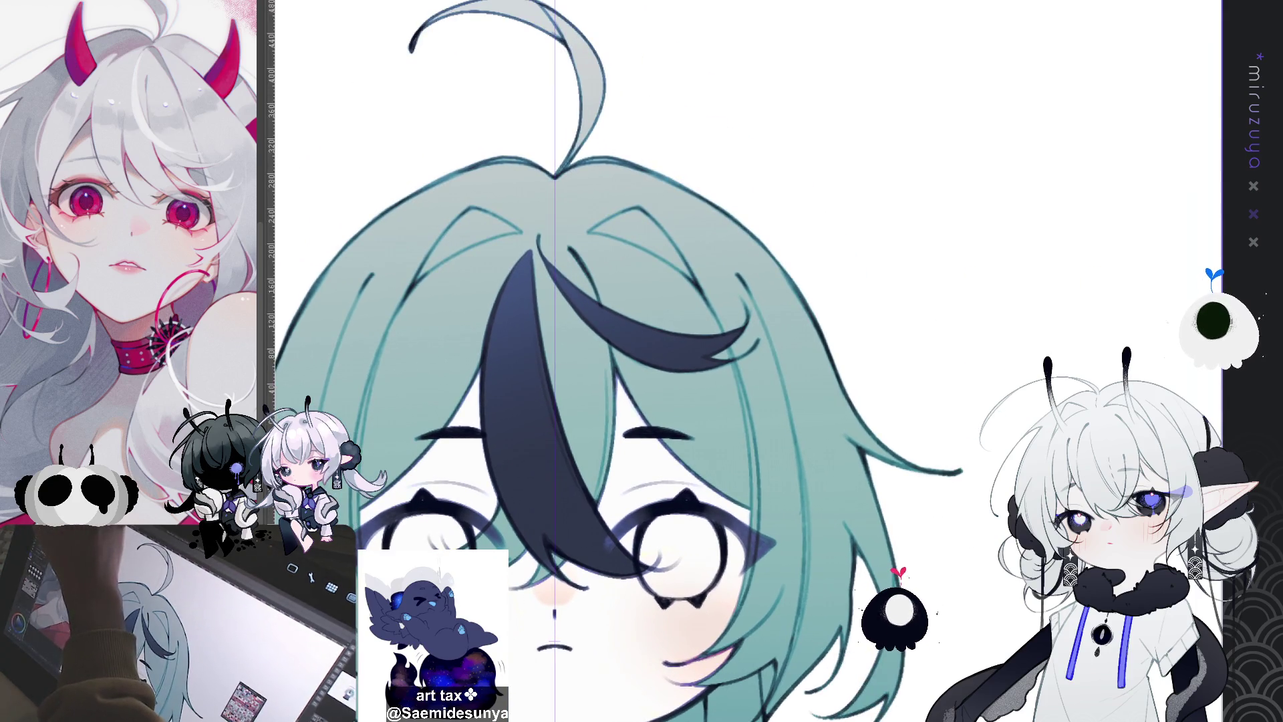
On a rotated canvas, brush purple shading over the top and side of the teal hair
mouse_move(669, 334)
left_mouse_down()
mouse_move(810, 175)
mouse_move(817, 244)
left_mouse_up()
left_click_drag(769, 81, 701, 24)
left_click_drag(815, 240, 796, 280)
left_click_drag(829, 207, 798, 274)
left_click_drag(756, 44, 768, 77)
mouse_move(808, 167)
left_mouse_down()
mouse_move(828, 186)
mouse_move(816, 242)
left_mouse_up()
left_click_drag(776, 60, 739, 30)
left_click_drag(835, 173, 819, 241)
mouse_move(802, 157)
left_mouse_down()
mouse_move(835, 191)
mouse_move(822, 187)
left_mouse_up()
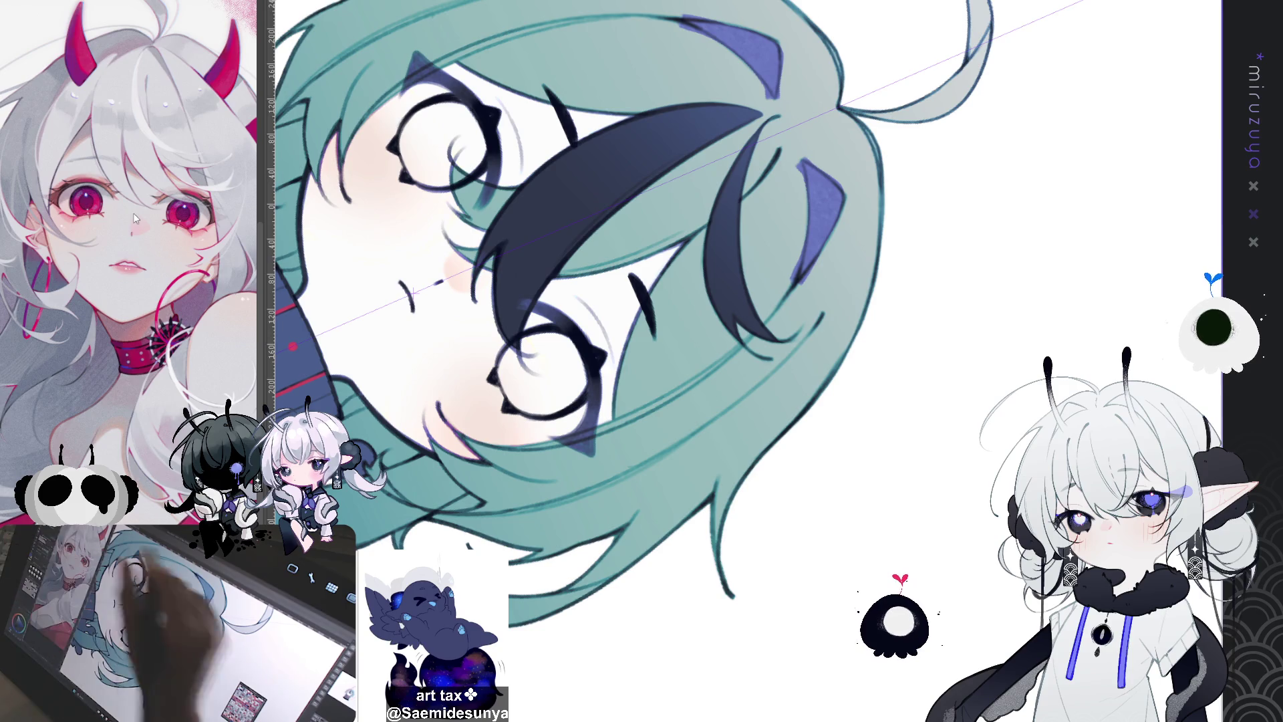
Erase the stray purple shading tips and return the canvas upright on the face and collar
left_click_drag(794, 257, 806, 285)
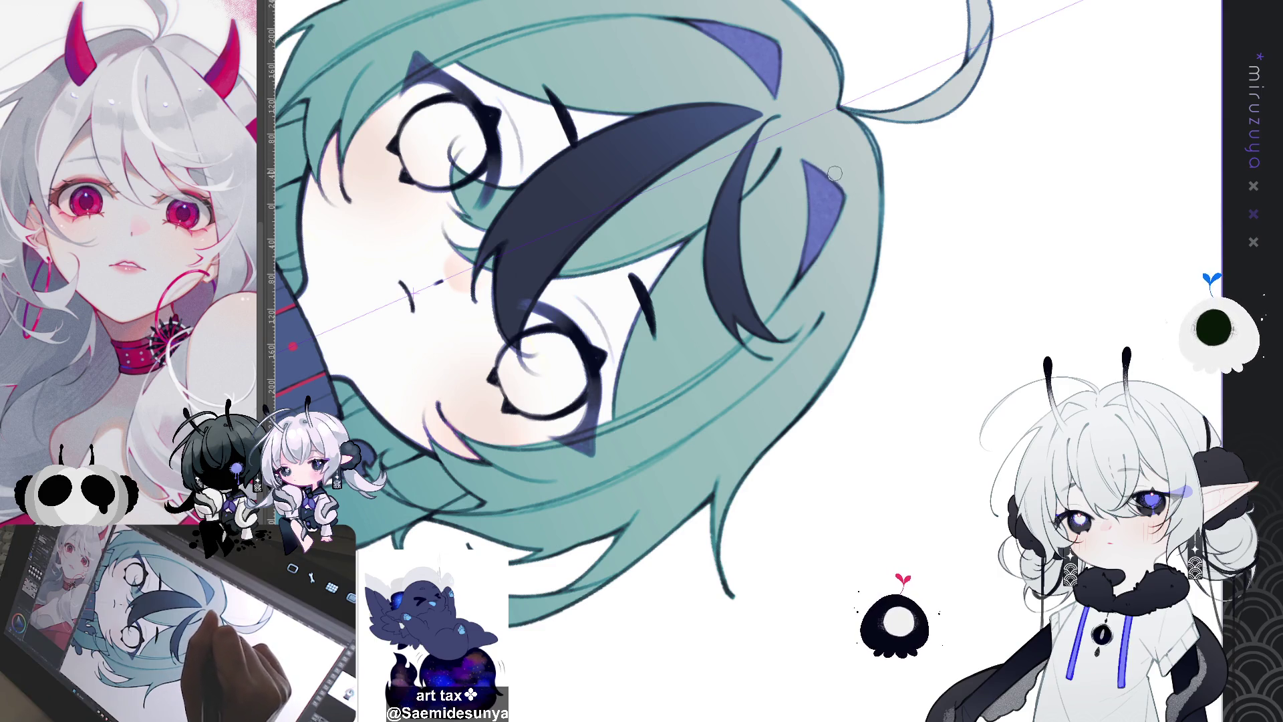
key("ctrl+0")
left_click_drag(890, 518, 961, 441)
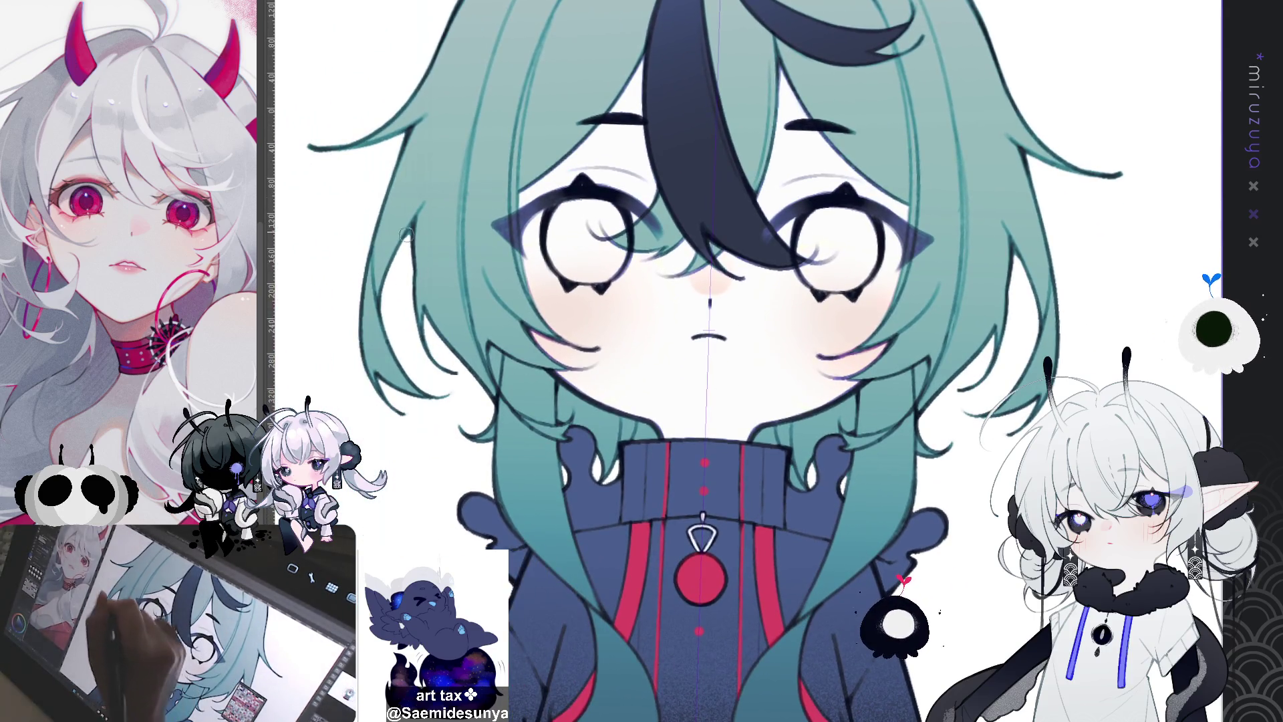
Brush mirrored purple shading along both outer hair edges, redoing it twice, then add blue strokes
left_click_drag(366, 239, 404, 406)
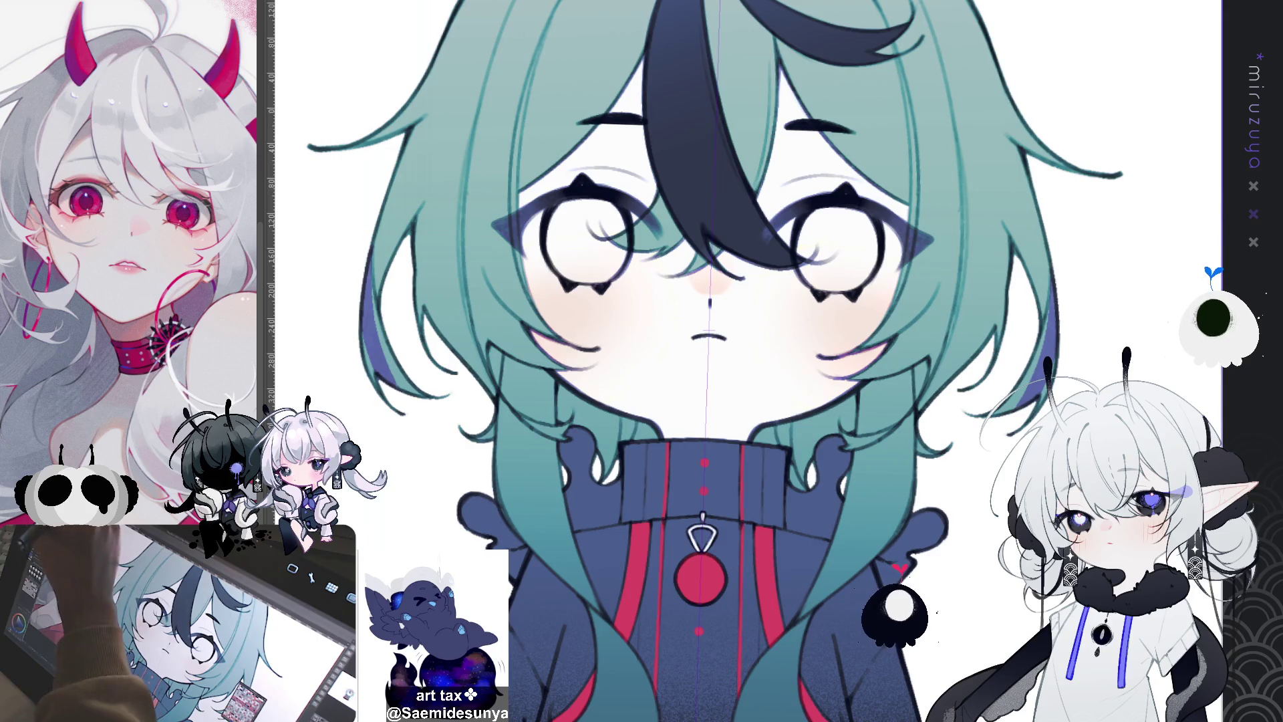
key("ctrl+z")
mouse_move(364, 240)
left_mouse_down()
mouse_move(360, 281)
mouse_move(415, 404)
left_mouse_up()
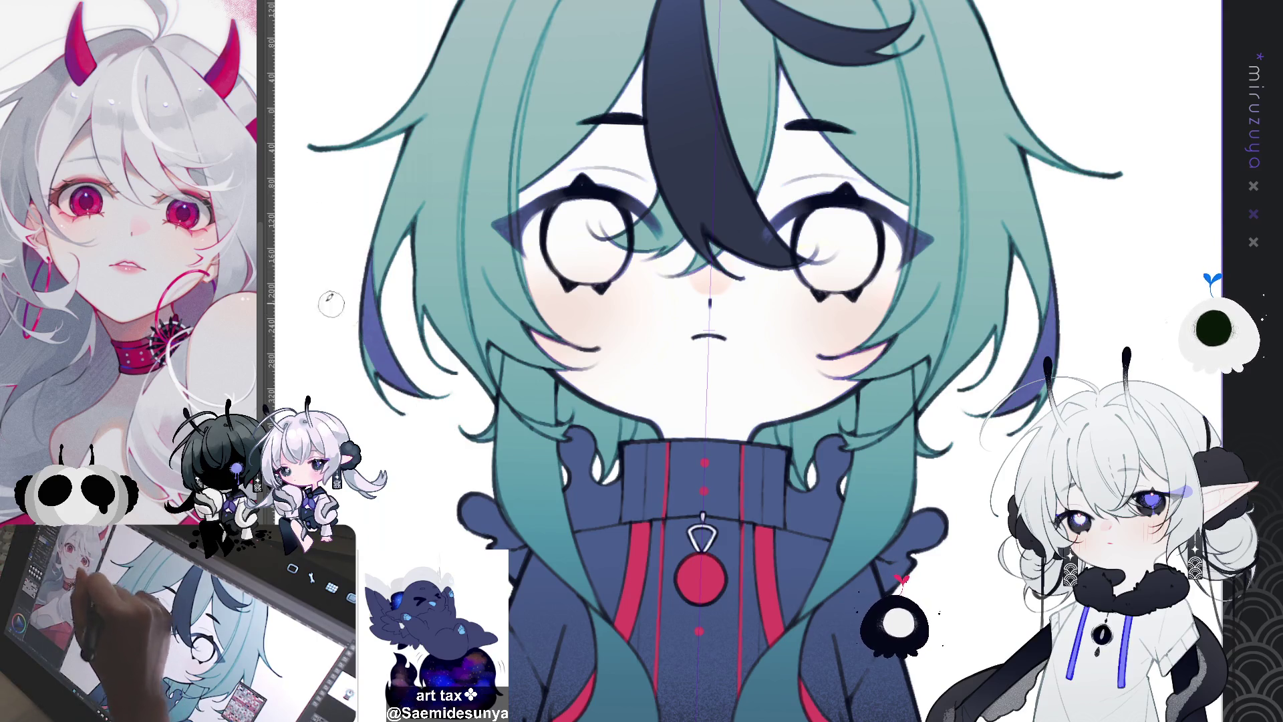
key("ctrl+z")
mouse_move(364, 239)
left_mouse_down()
mouse_move(367, 314)
mouse_move(418, 405)
left_mouse_up()
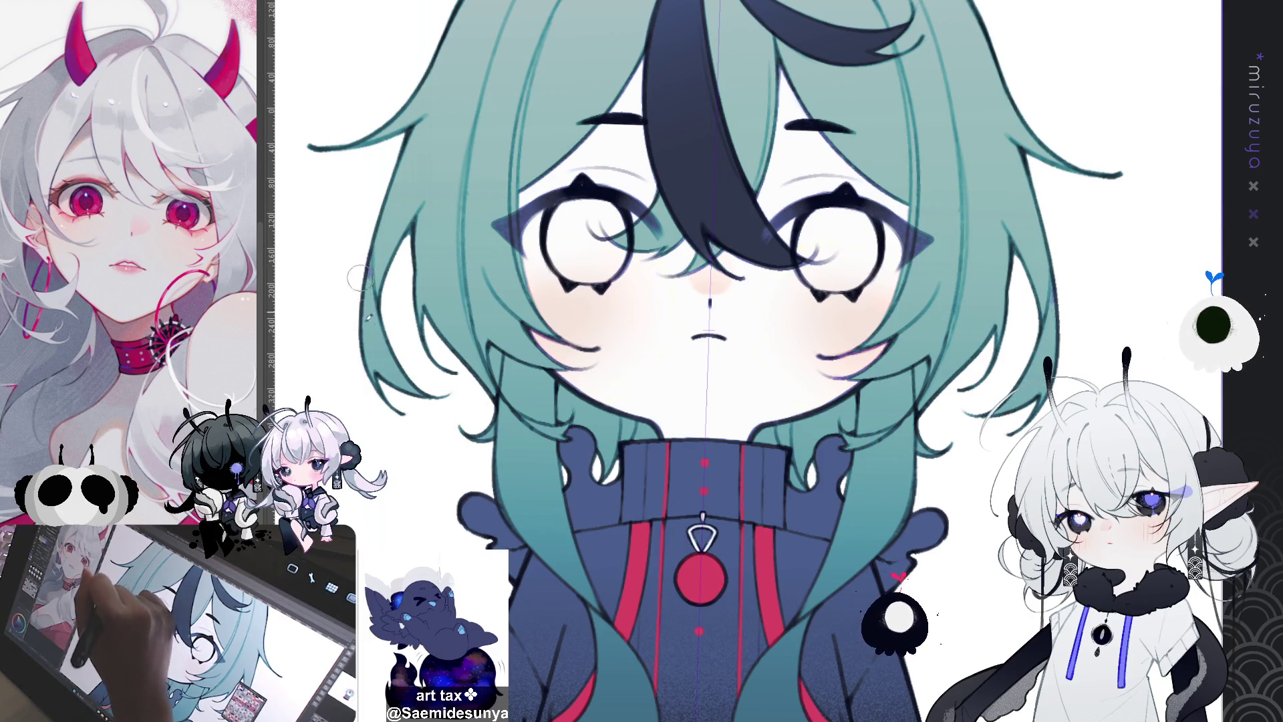
left_click_drag(361, 255, 374, 334)
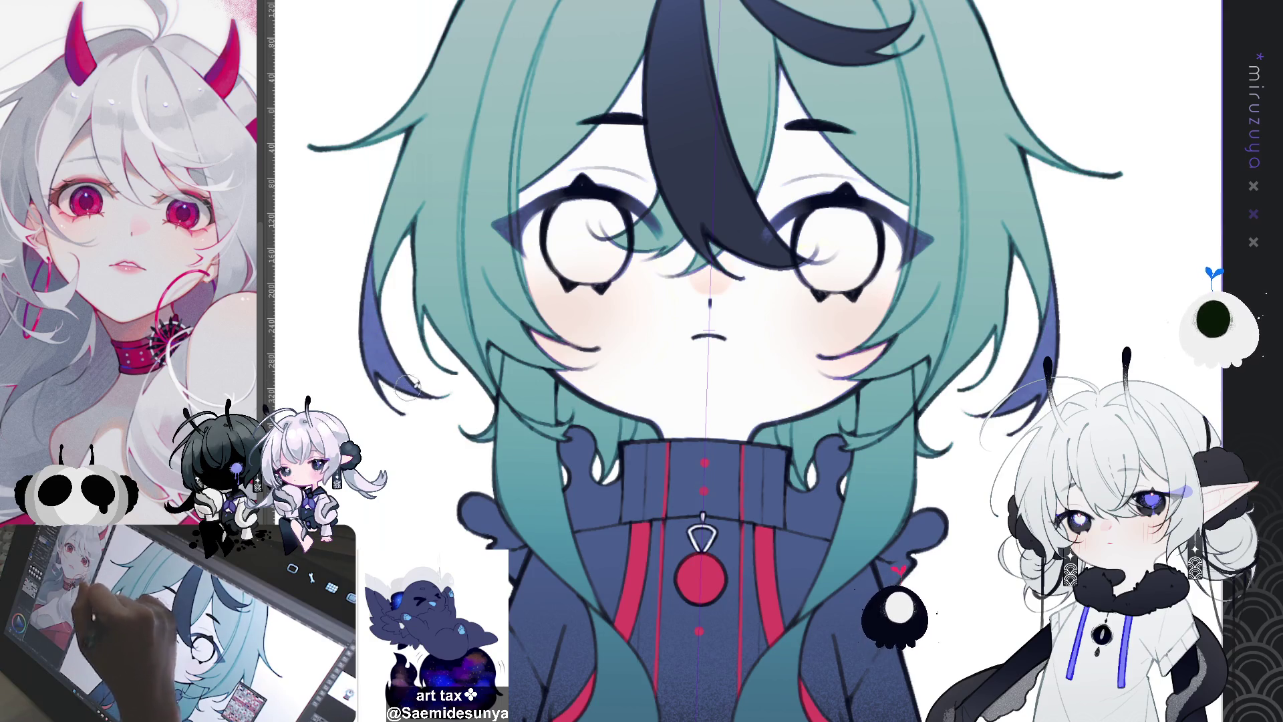
scroll(638, 219, "down", 1)
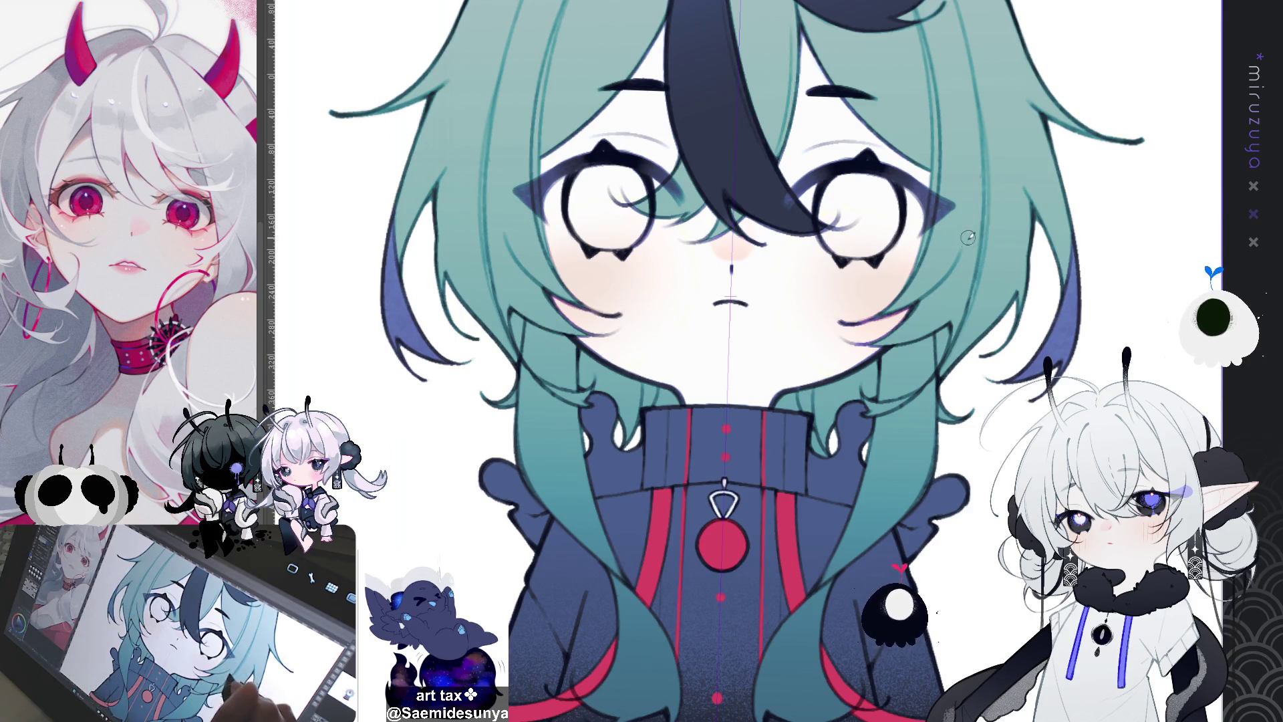
scroll(951, 265, "down", 4)
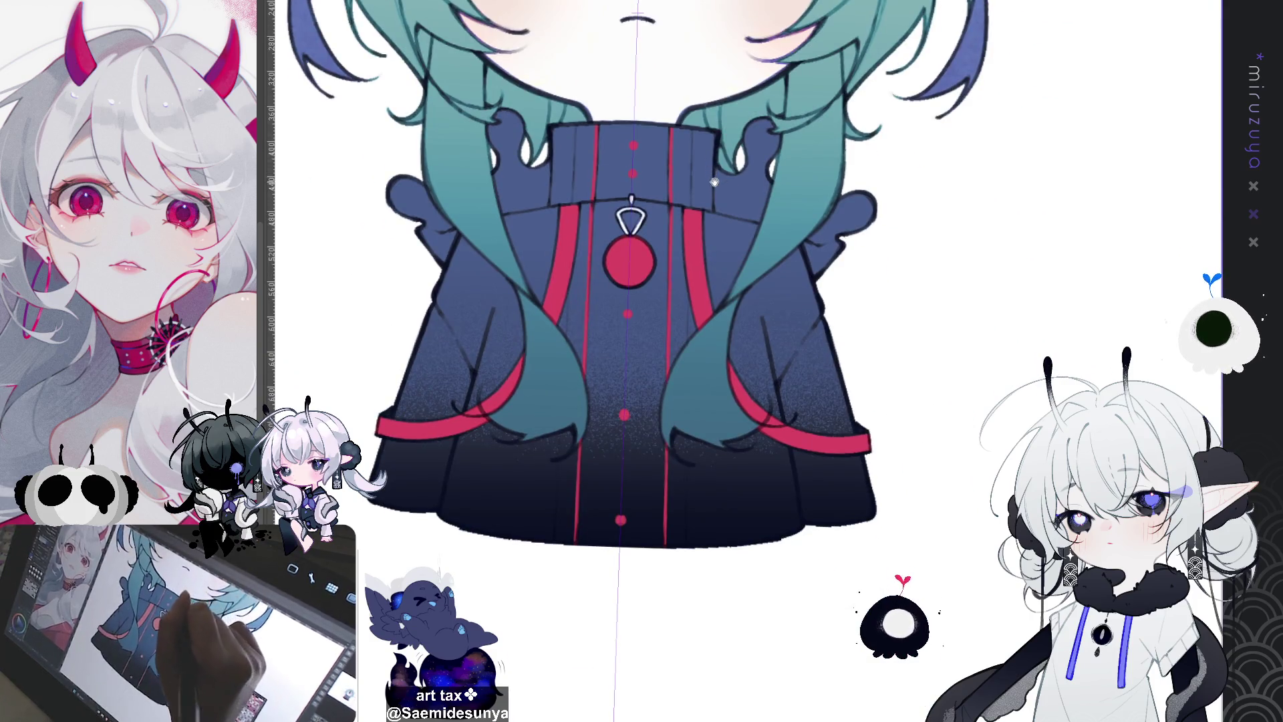
Shade the hair strands beside the collar purple on both sides, dropping the stroke over the coat
mouse_move(750, 315)
left_mouse_down()
mouse_move(688, 361)
mouse_move(696, 458)
left_mouse_up()
left_click_drag(715, 354, 695, 460)
key("ctrl+z")
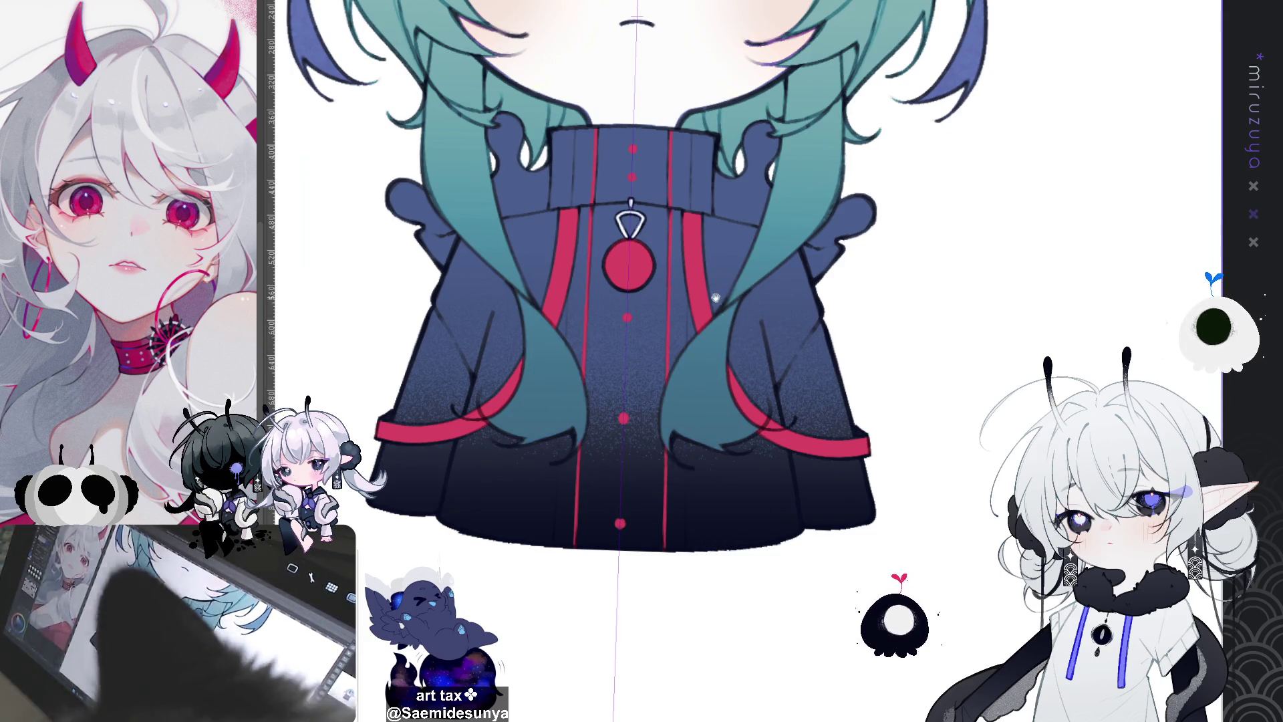
scroll(759, 335, "up", 2)
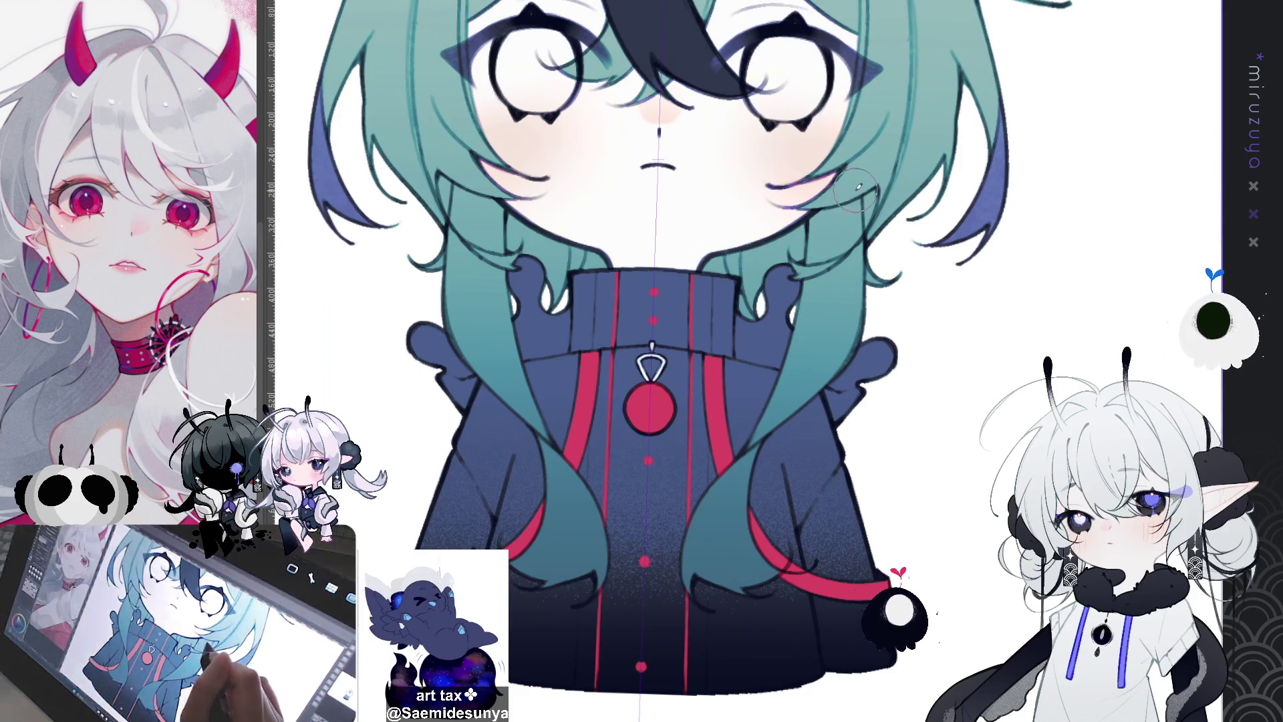
mouse_move(748, 239)
left_mouse_down()
mouse_move(696, 273)
mouse_move(709, 331)
left_mouse_up()
mouse_move(567, 259)
left_mouse_down()
mouse_move(553, 306)
mouse_move(550, 284)
left_mouse_up()
left_click_drag(765, 254, 750, 230)
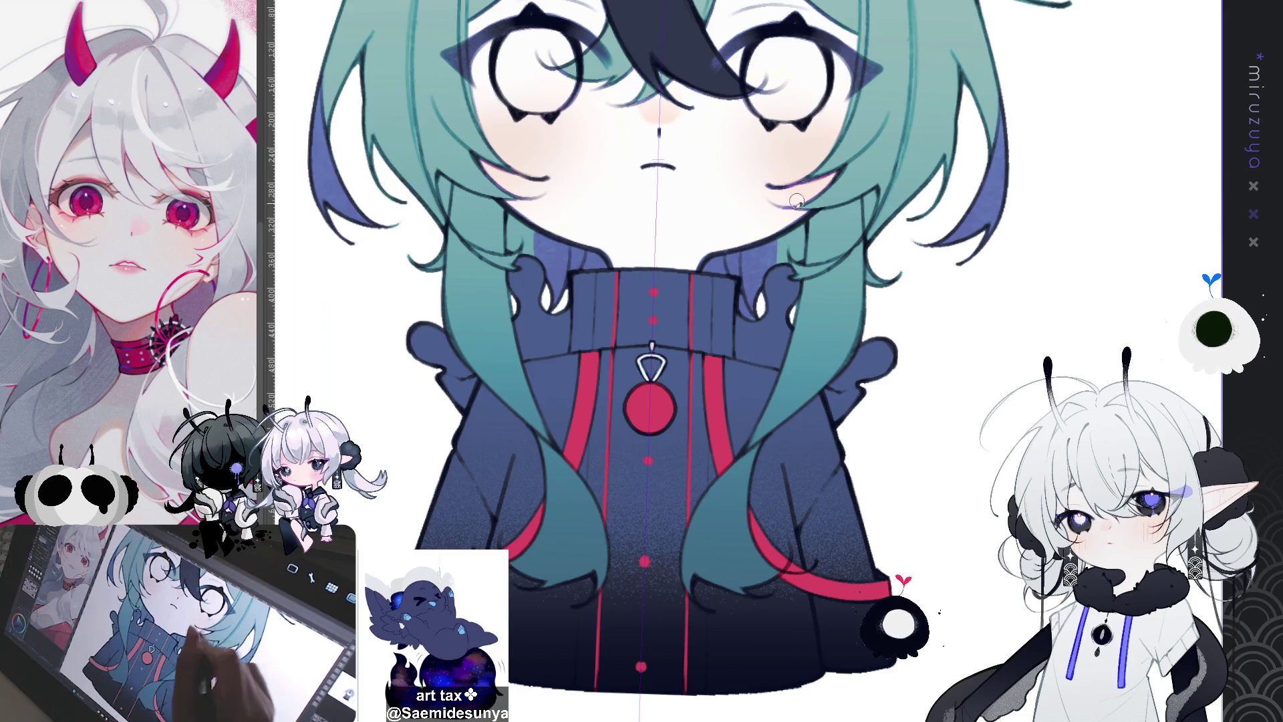
left_click_drag(784, 274, 781, 234)
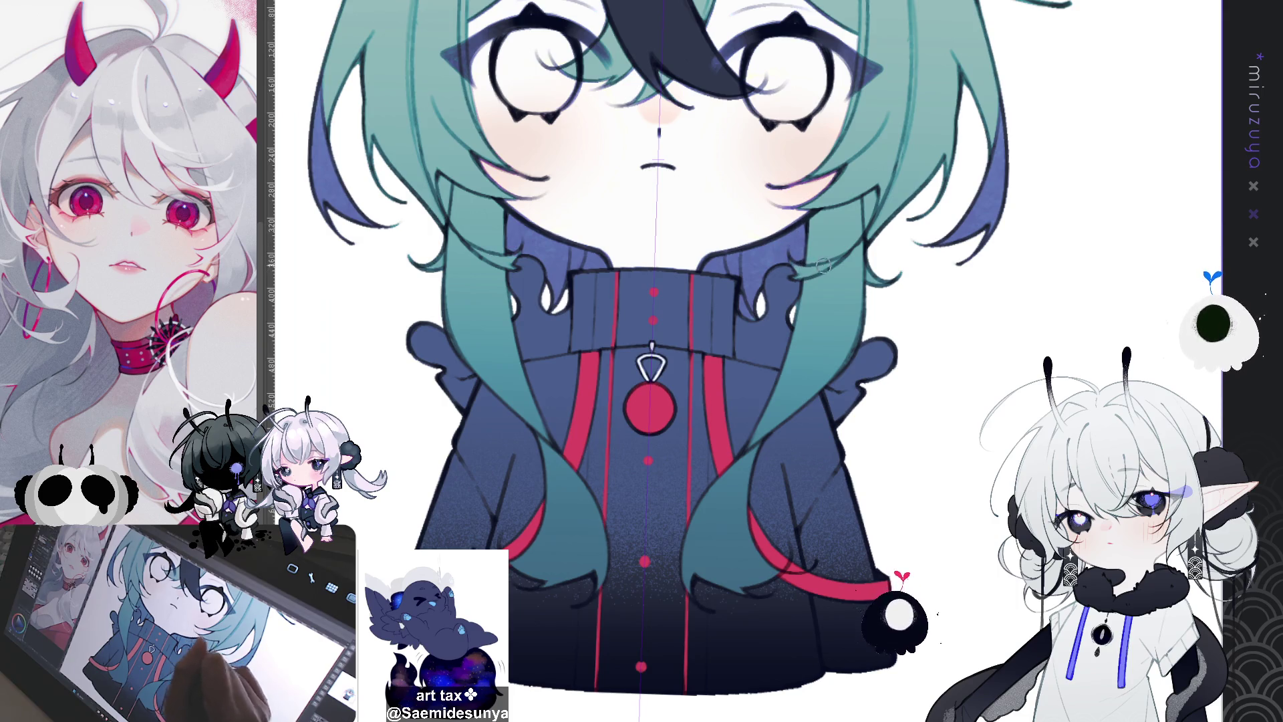
left_click_drag(934, 265, 904, 436)
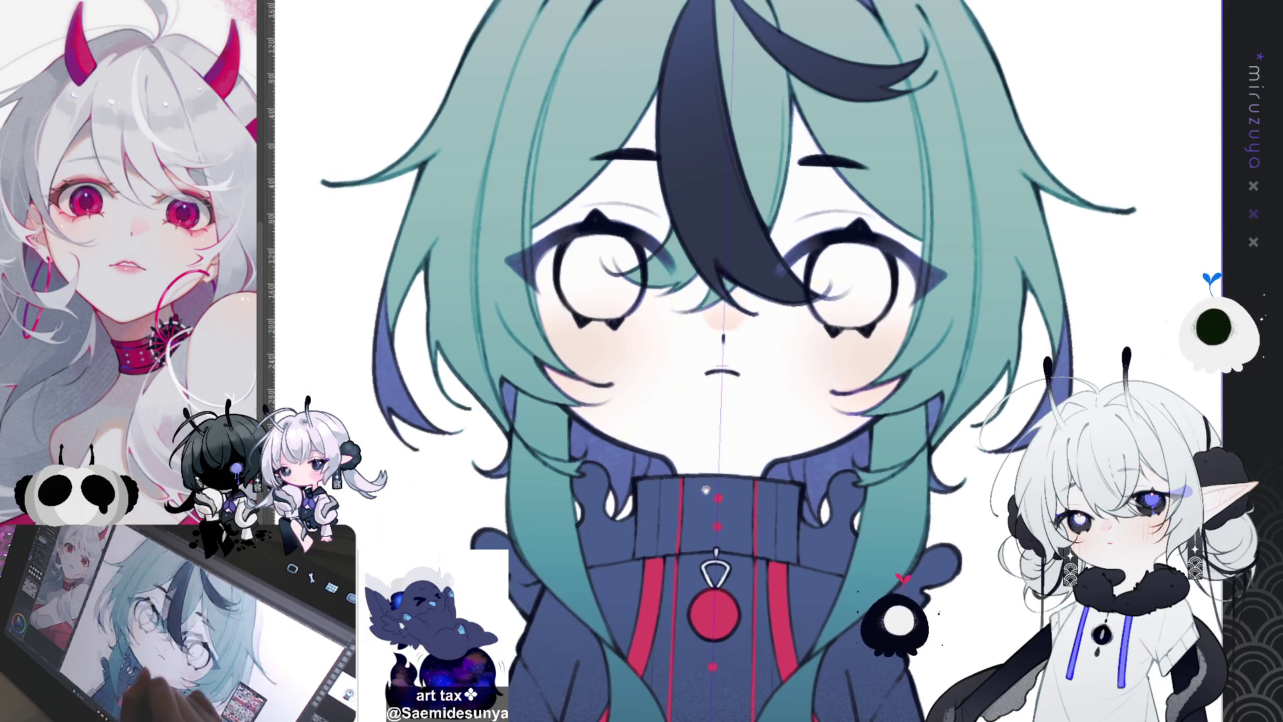
Paint mirrored translucent blue shading down the left hair strands, redoing several strokes
left_click_drag(657, 326, 751, 360)
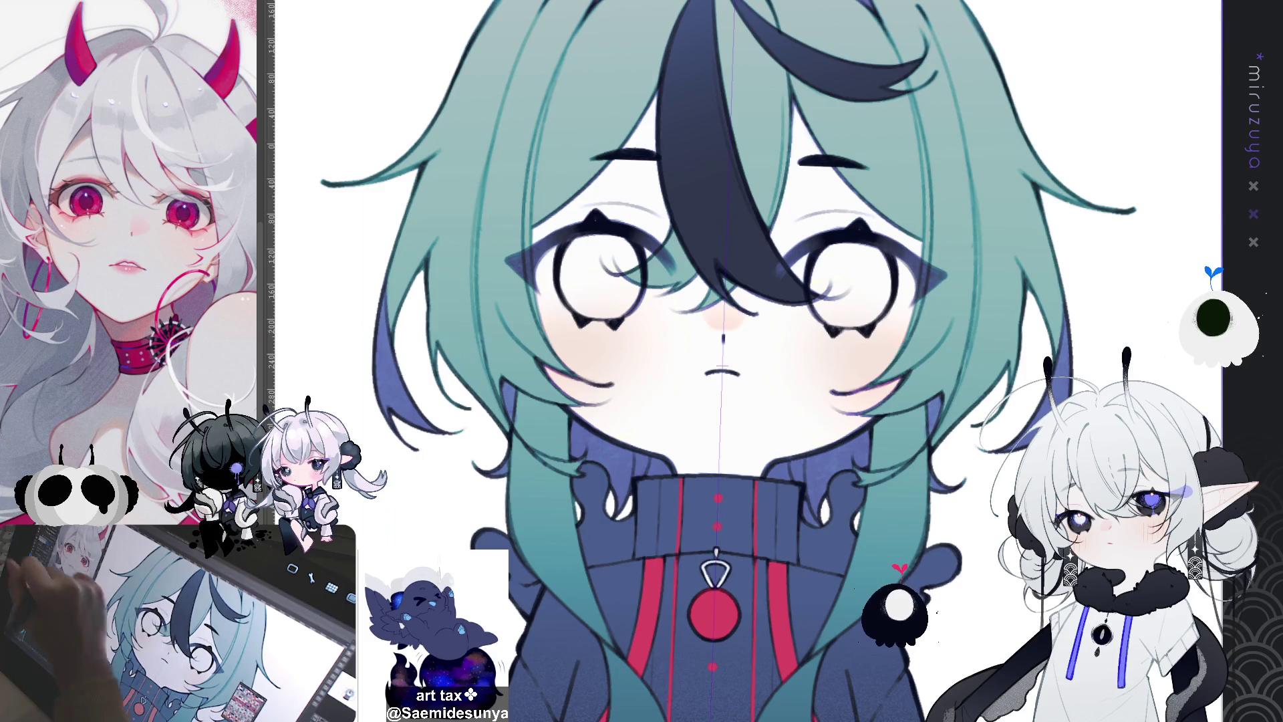
left_click_drag(463, 332, 484, 401)
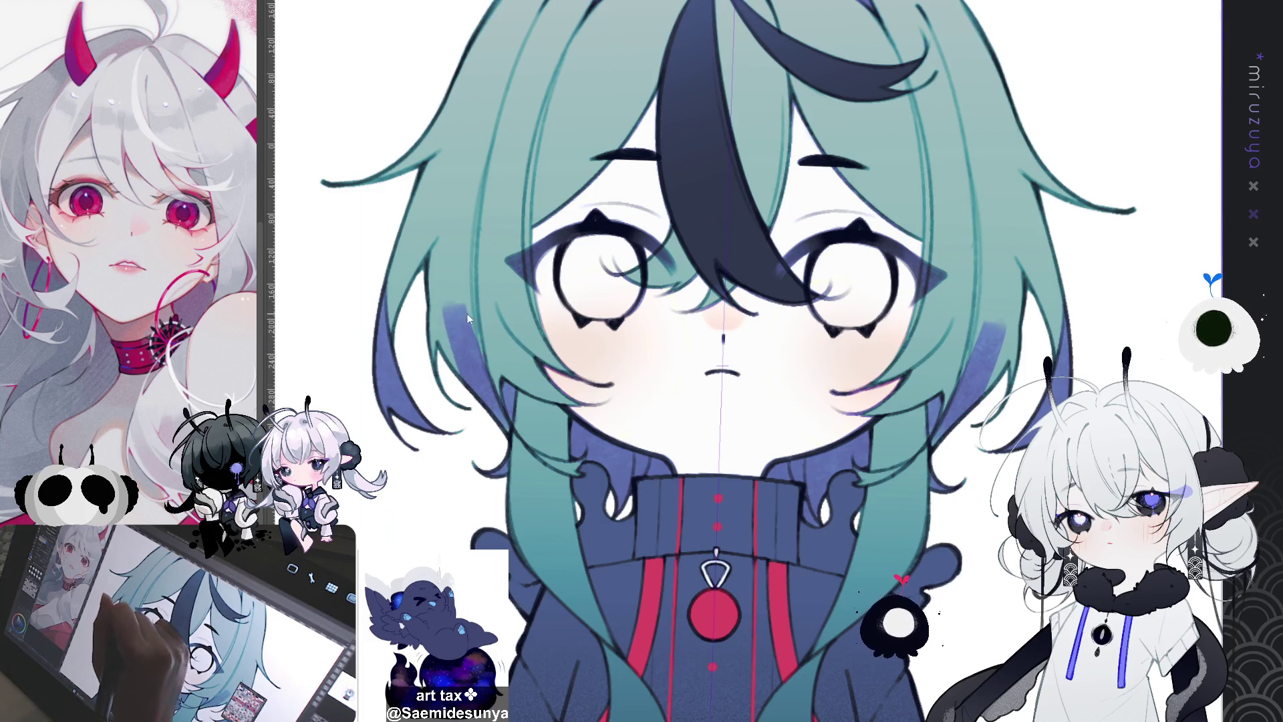
key("ctrl+z")
mouse_move(454, 354)
left_mouse_down()
mouse_move(458, 325)
mouse_move(480, 411)
left_mouse_up()
left_click_drag(468, 321, 508, 448)
key("ctrl+z")
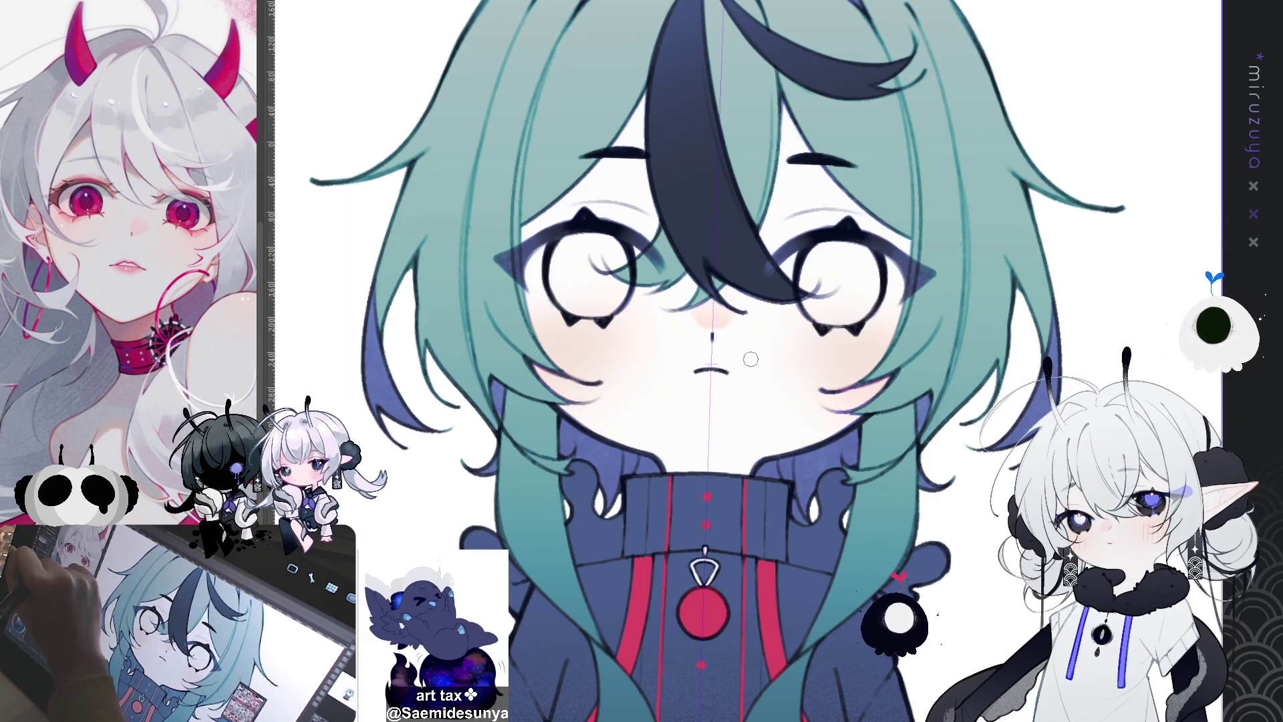
mouse_move(461, 297)
left_mouse_down()
mouse_move(476, 399)
mouse_move(495, 438)
mouse_move(456, 315)
mouse_move(504, 435)
left_mouse_up()
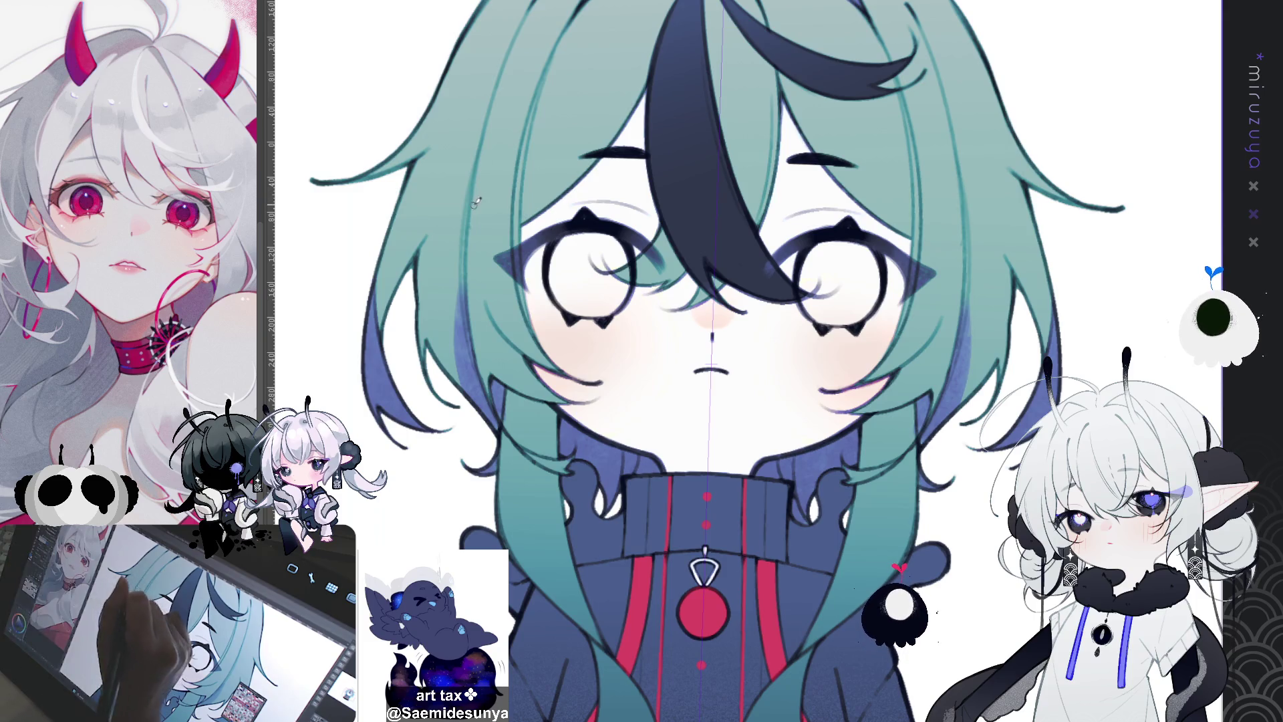
left_click_drag(473, 185, 462, 294)
key("ctrl+z")
left_click_drag(473, 184, 462, 300)
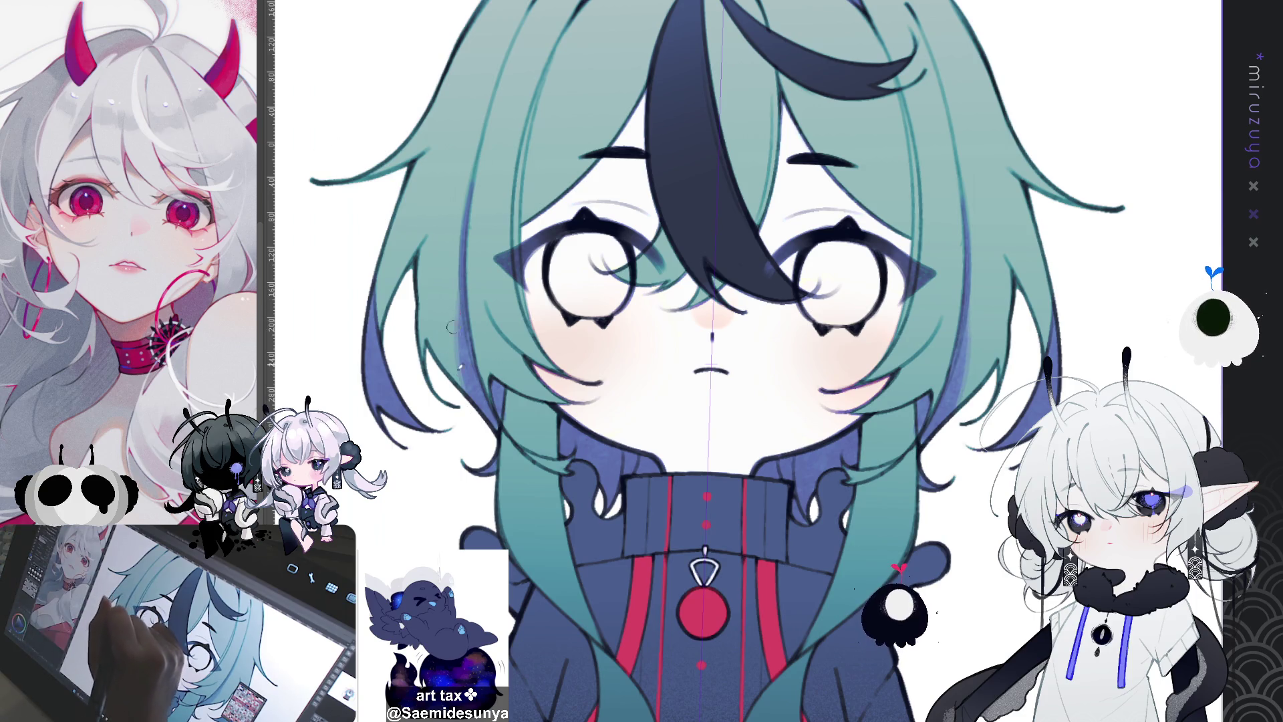
Texture the lower hair strands in light teal on both sides
mouse_move(1007, 582)
left_mouse_down()
mouse_move(970, 597)
mouse_move(960, 704)
mouse_move(864, 689)
left_mouse_up()
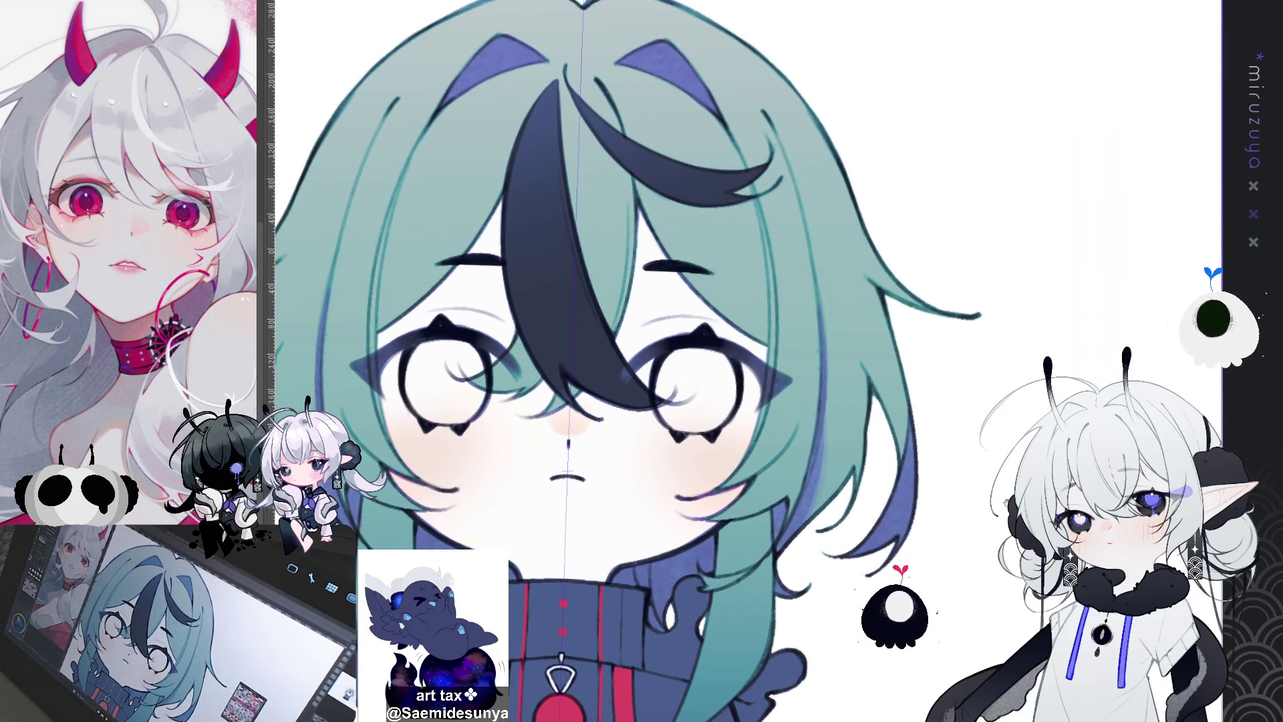
left_click_drag(983, 629, 1020, 396)
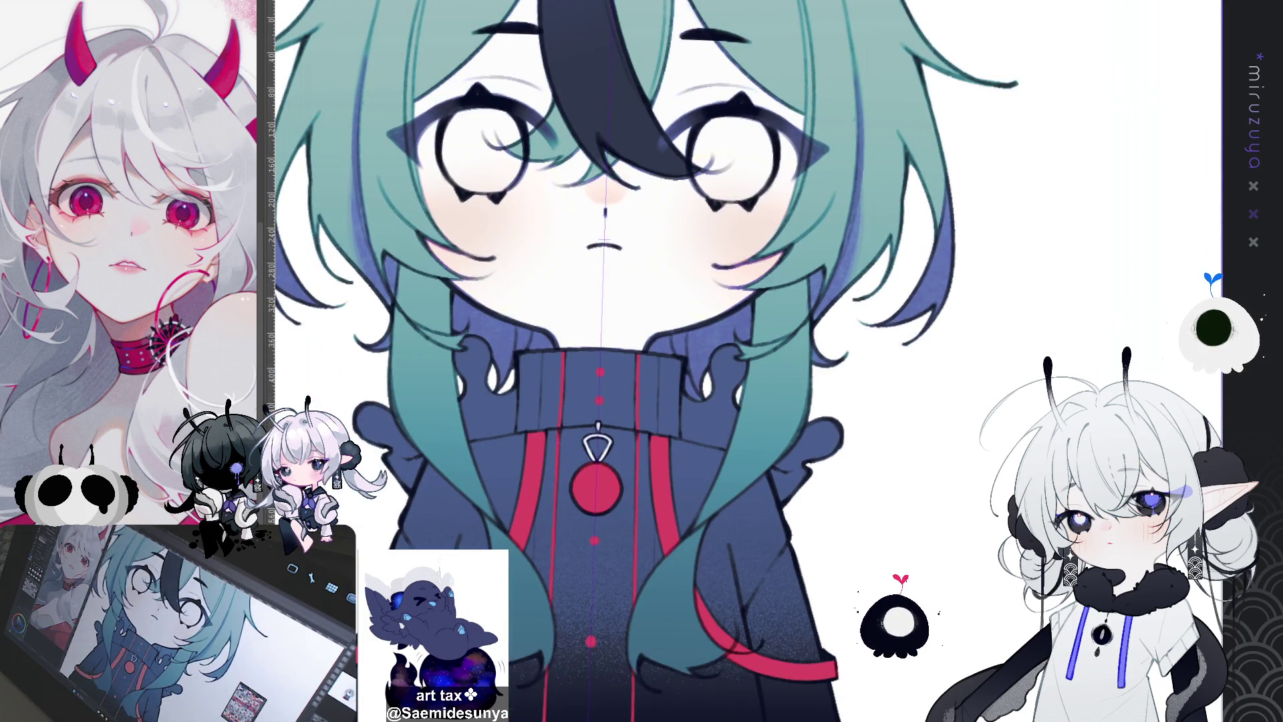
mouse_move(647, 235)
left_mouse_down()
mouse_move(652, 509)
mouse_move(612, 1)
left_mouse_up()
mouse_move(677, 308)
left_mouse_down()
mouse_move(615, 414)
mouse_move(641, 401)
mouse_move(653, 443)
mouse_move(695, 403)
left_mouse_up()
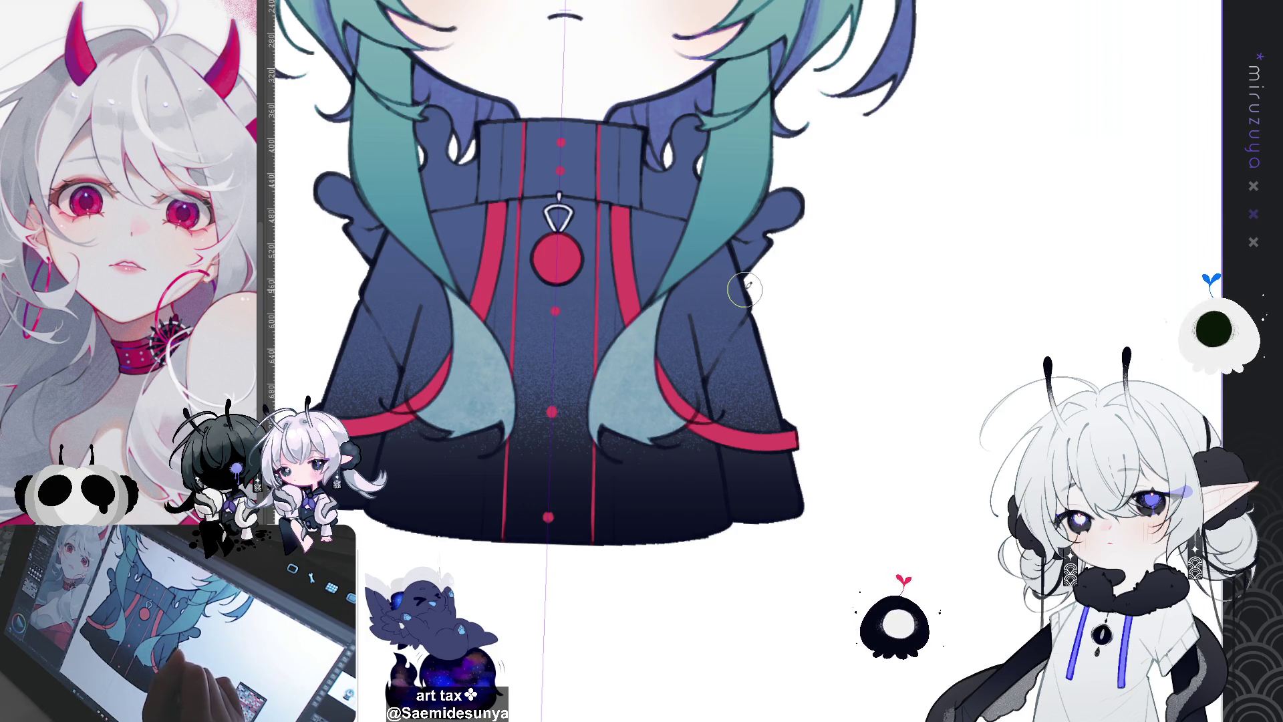
Tint the ahoge tip purple and fit the whole character in view
scroll(746, 296, "up", 10)
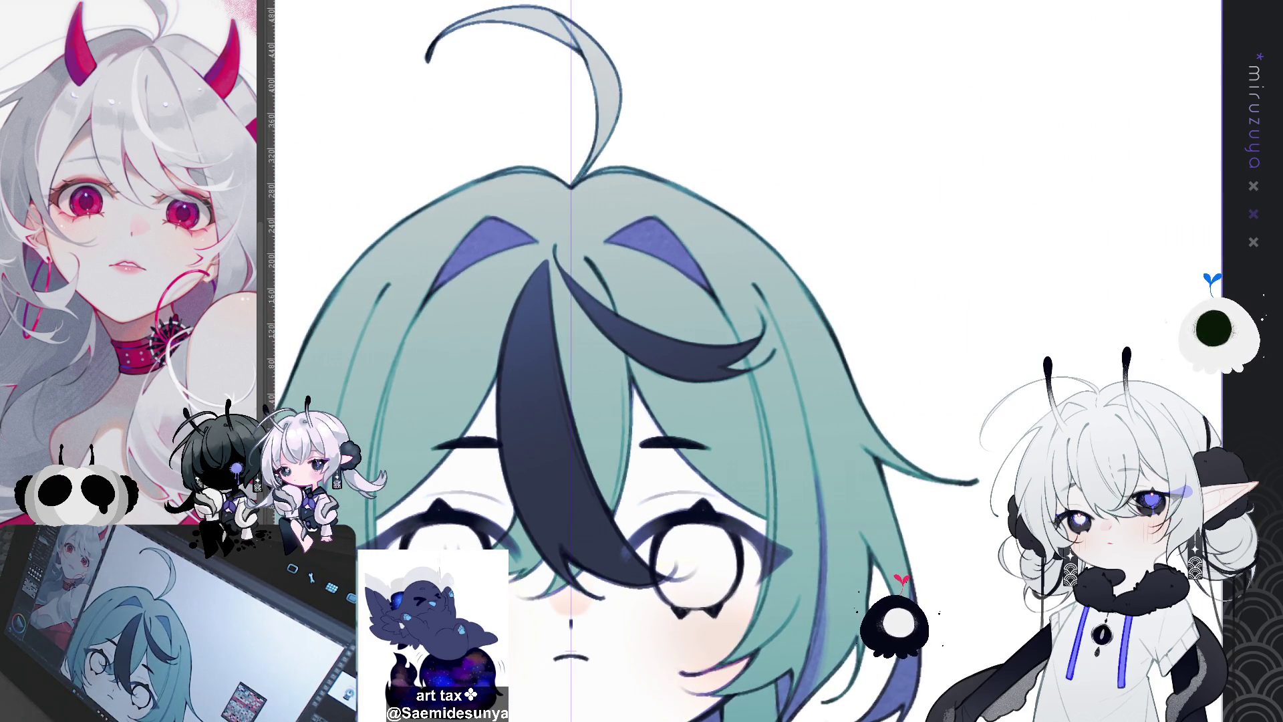
scroll(746, 360, "up", 3)
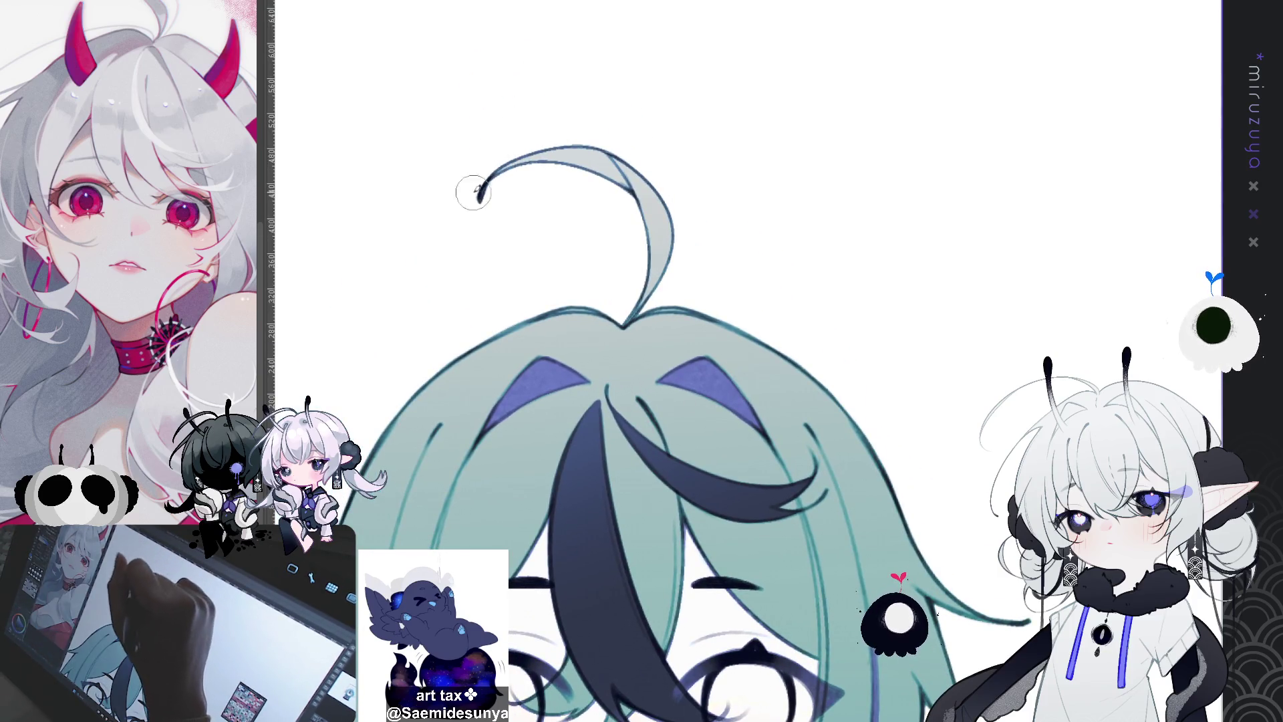
mouse_move(538, 152)
left_mouse_down()
mouse_move(601, 167)
mouse_move(621, 194)
mouse_move(607, 173)
left_mouse_up()
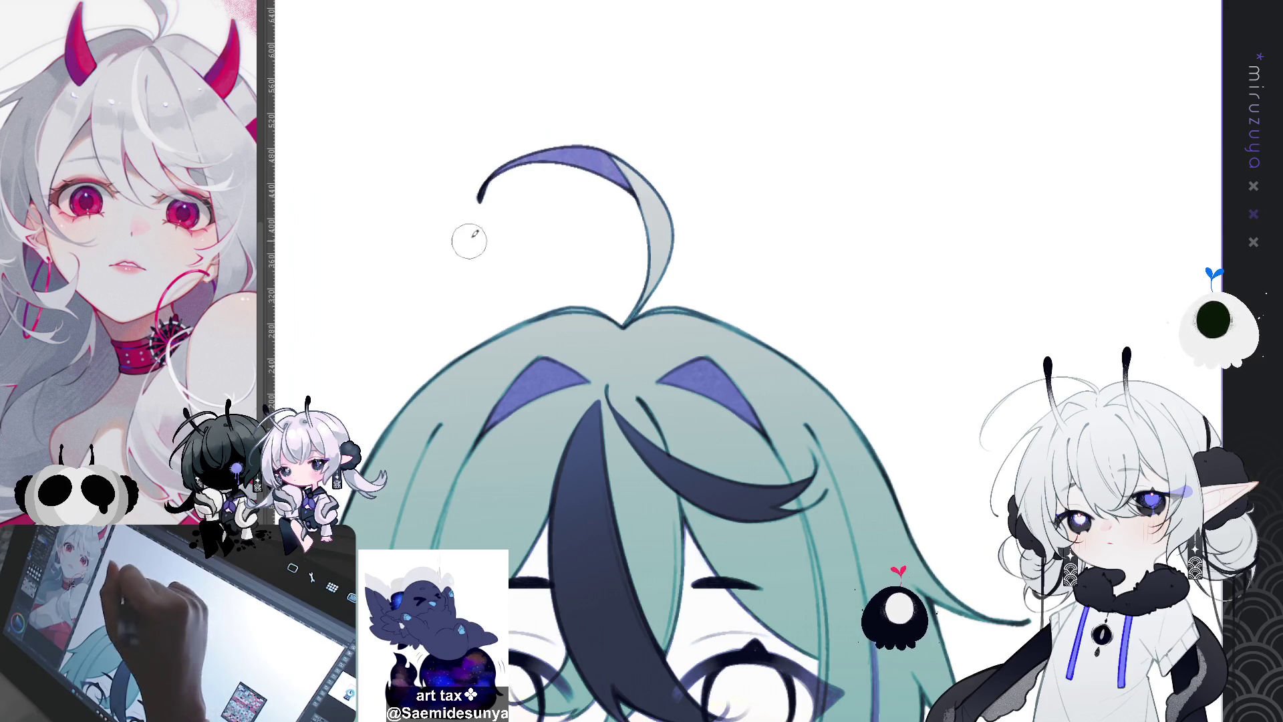
key("ctrl+0")
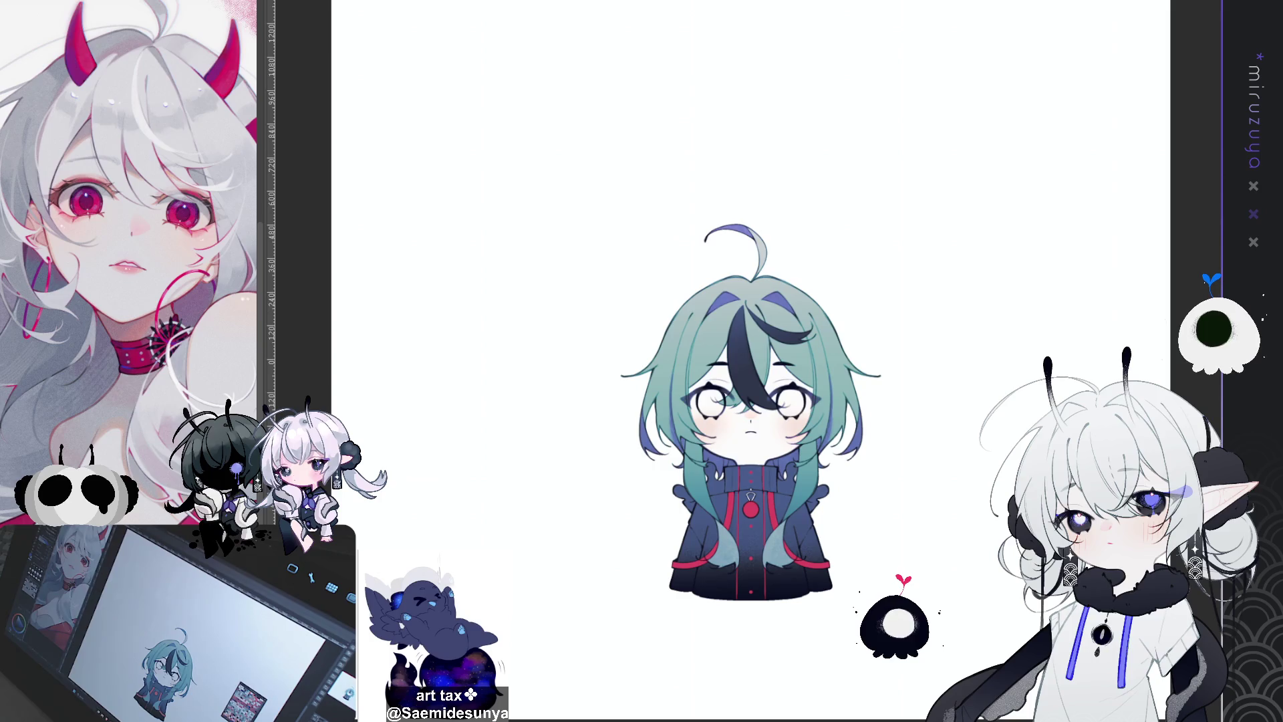
Lasso the head and shift its purple hair and ahoge accents to a cooler blue
key("ctrl+plus")
key("ctrl+plus")
key("ctrl+plus")
mouse_move(752, 511)
left_mouse_down()
mouse_move(615, 401)
mouse_move(621, 444)
left_mouse_up()
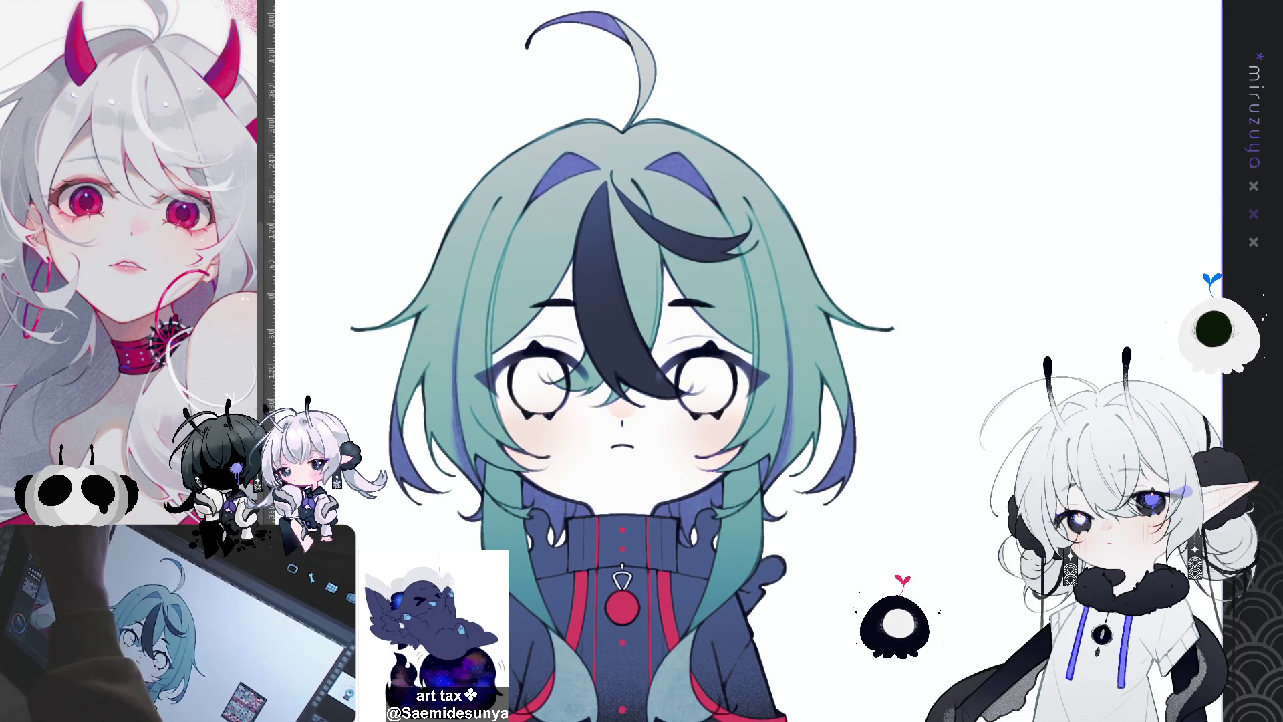
left_click_drag(880, 514, 885, 521)
mouse_move(658, 566)
left_mouse_down()
mouse_move(334, 468)
mouse_move(909, 254)
mouse_move(883, 525)
left_mouse_up()
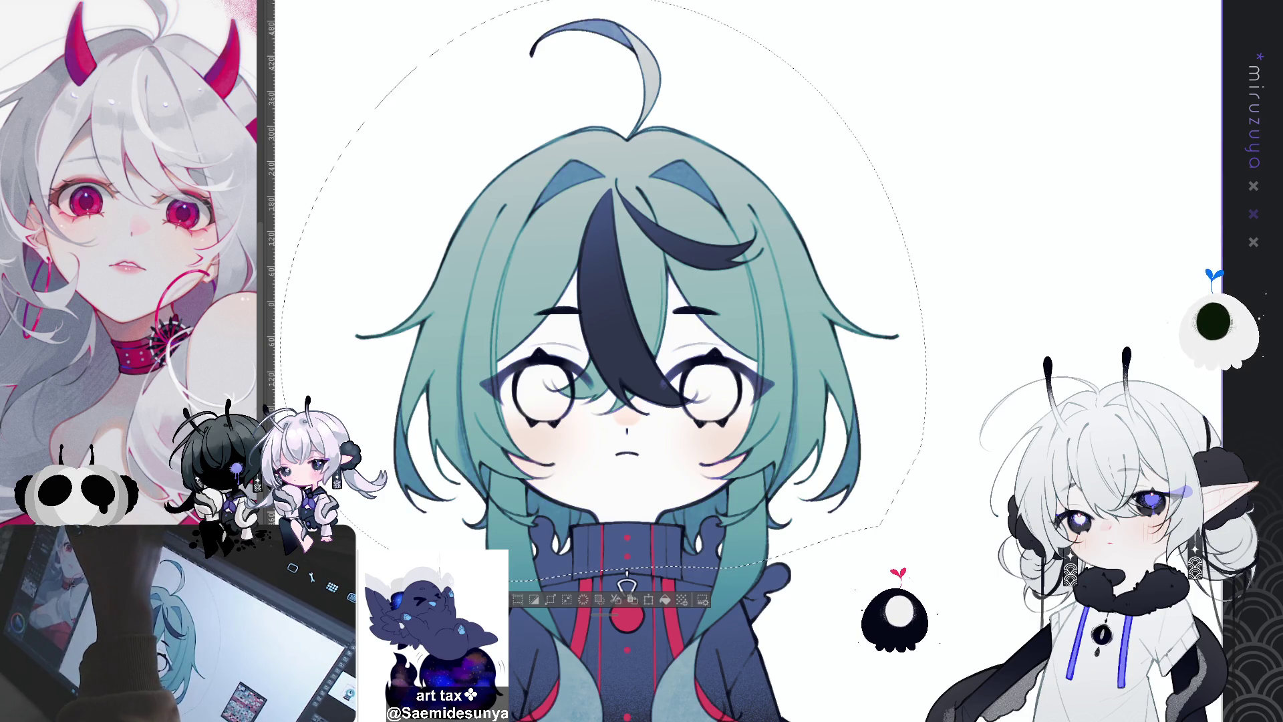
key("ctrl+d")
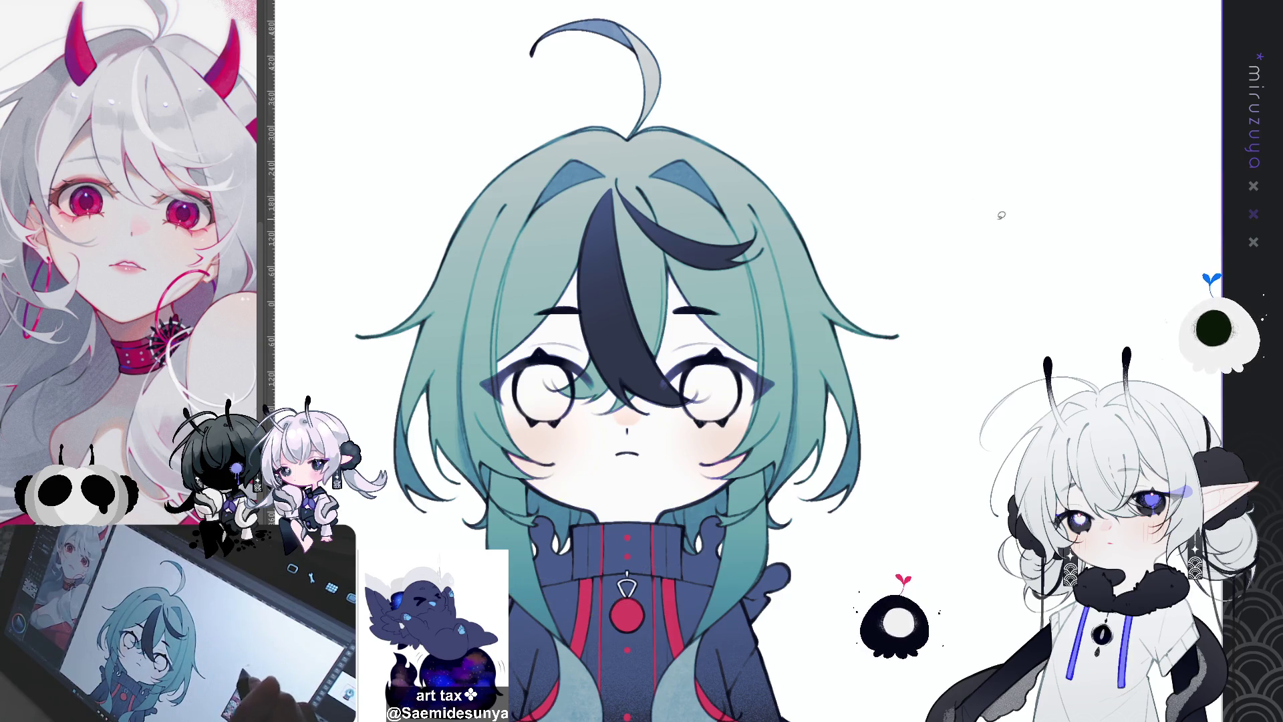
Zoom and tilt the canvas to check the recoloured face and collar, then reset upright
left_click_drag(935, 362, 922, 298)
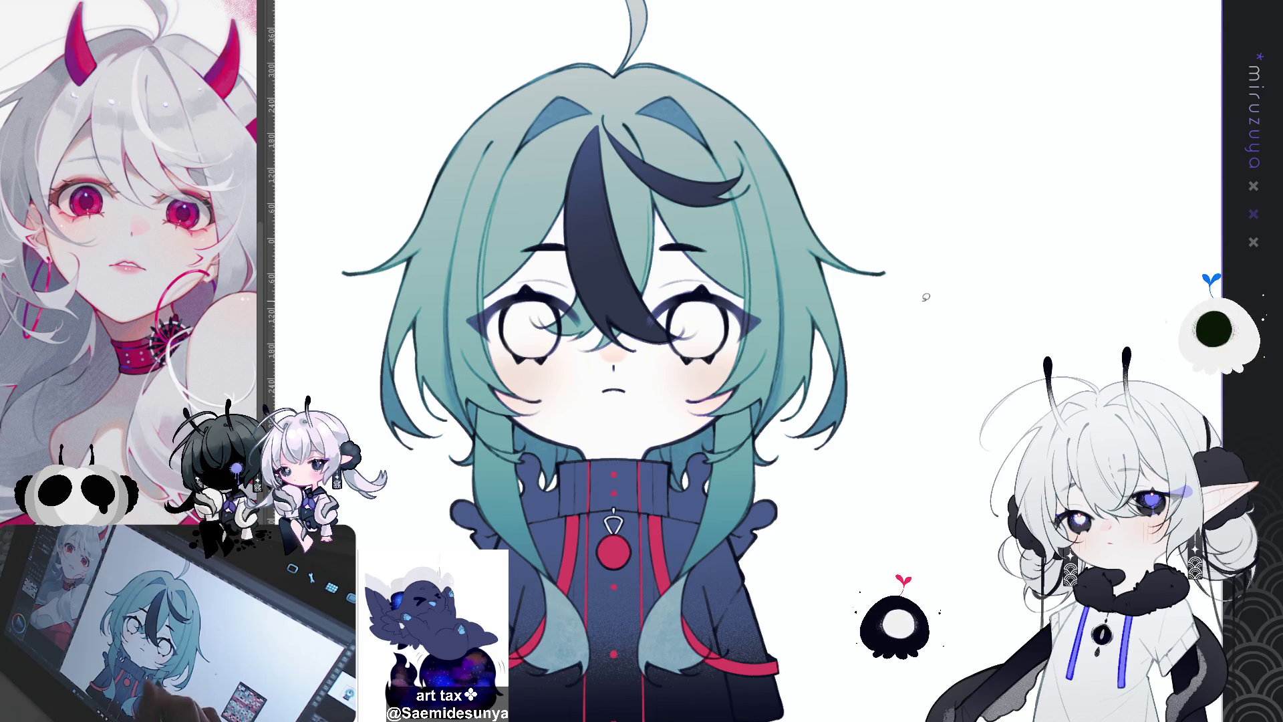
key("ctrl+plus")
key("ctrl+plus")
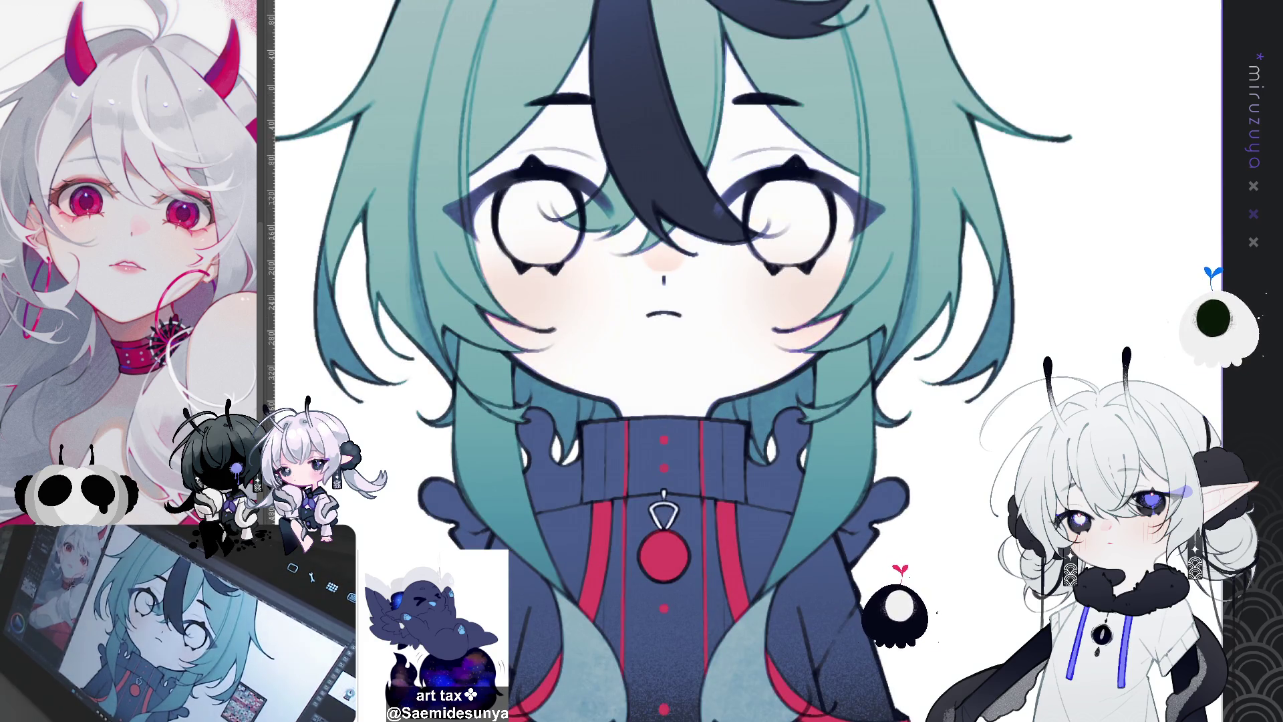
key("ctrl+1")
mouse_move(962, 493)
left_mouse_down()
mouse_move(869, 334)
mouse_move(1020, 135)
left_mouse_up()
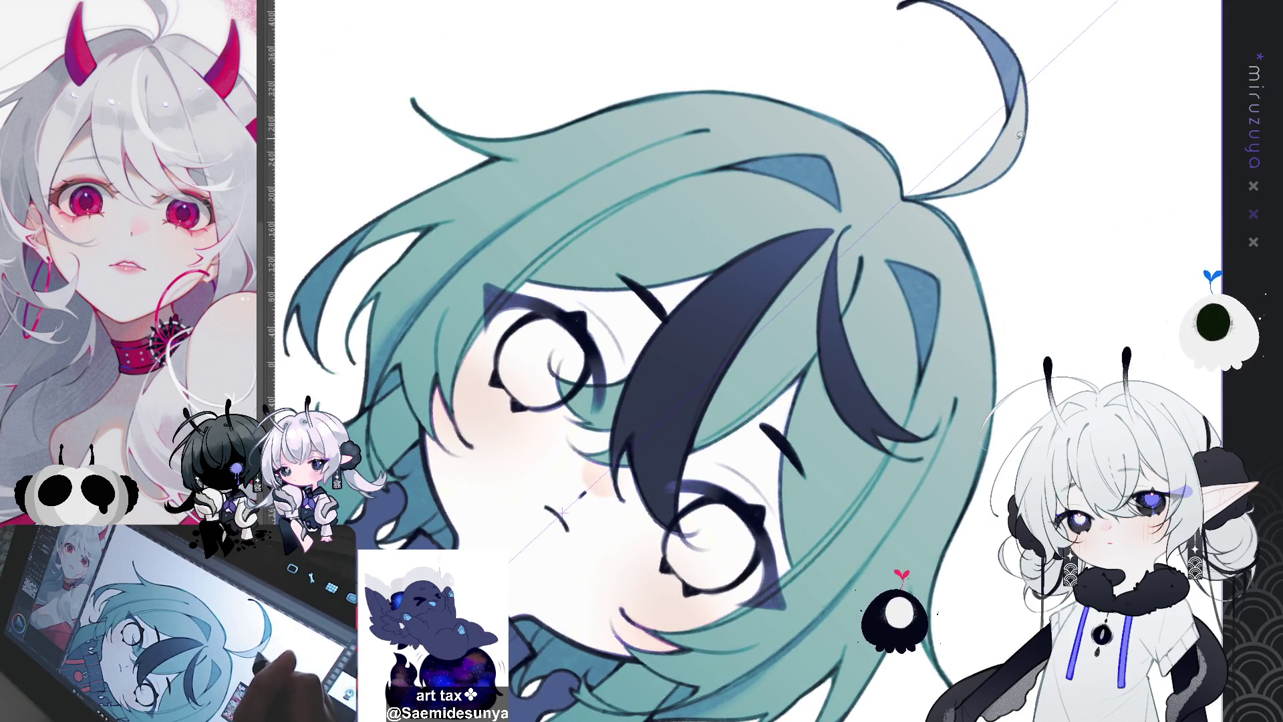
left_click_drag(564, 512, 648, 304)
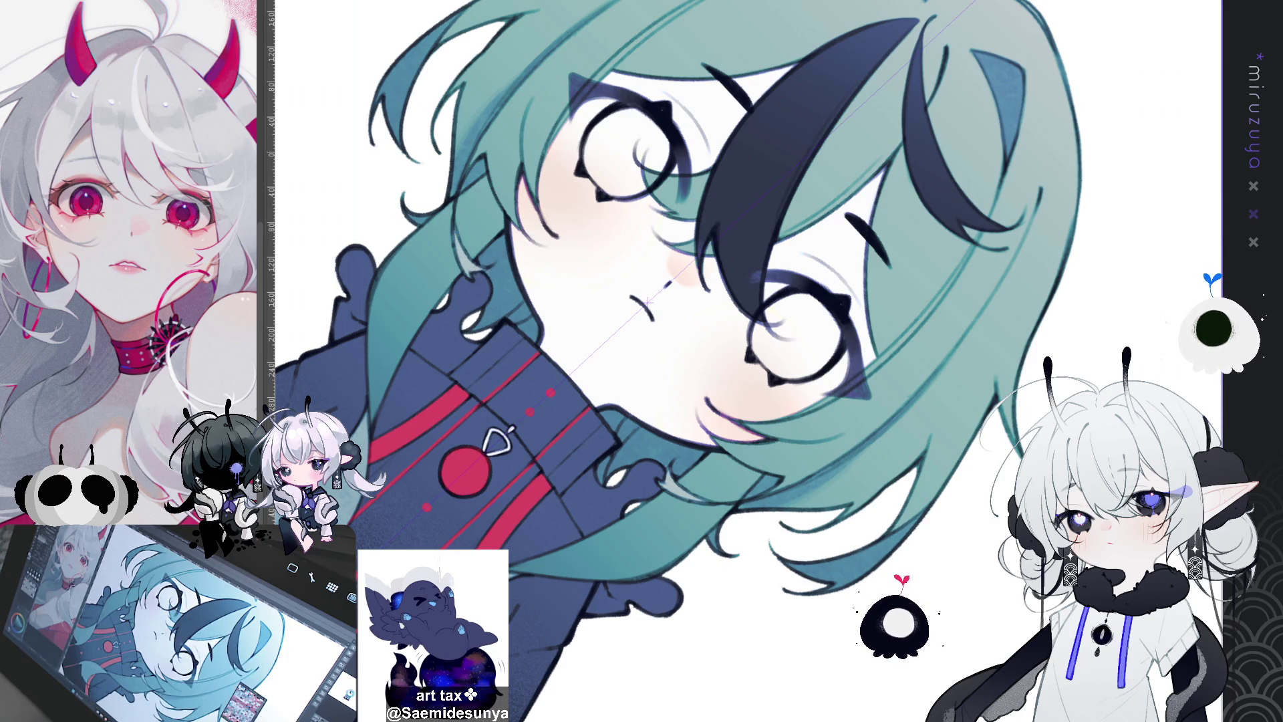
key("ctrl+0")
left_click_drag(682, 600, 602, 401)
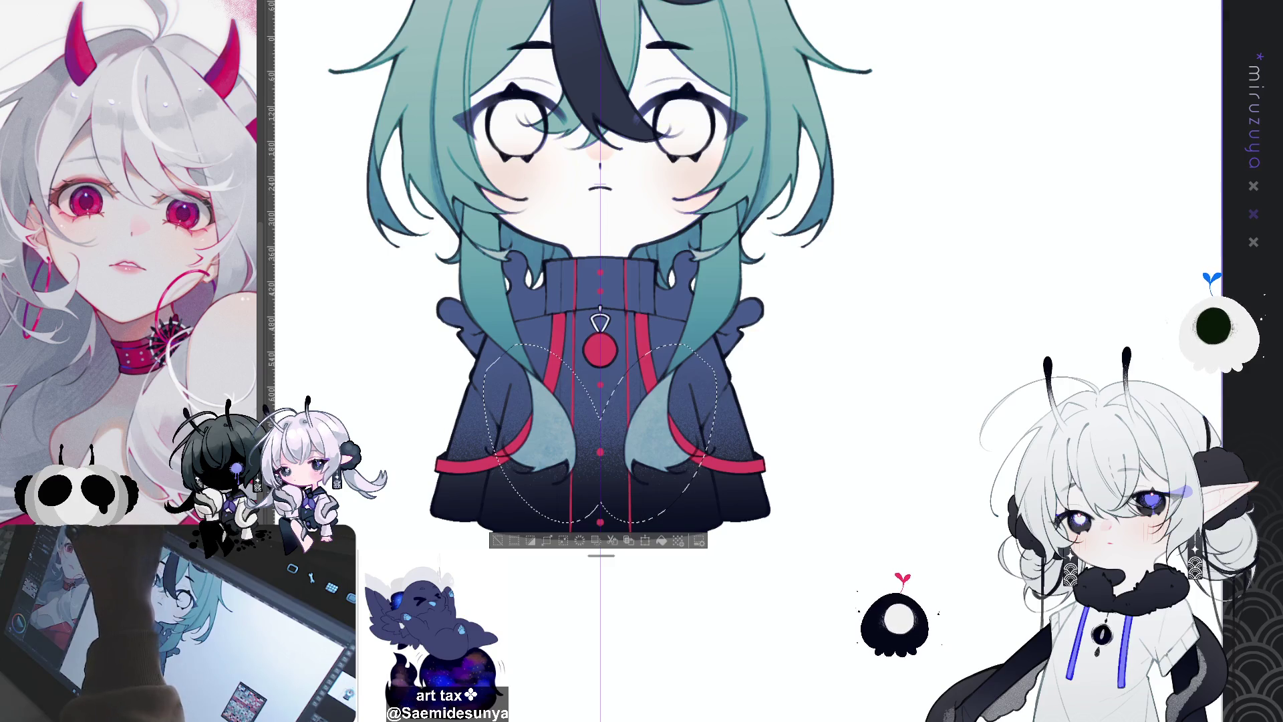
Undo the last change and deselect the lasso around the lower hair strands, then inspect the character
left_click_drag(865, 168, 883, 215)
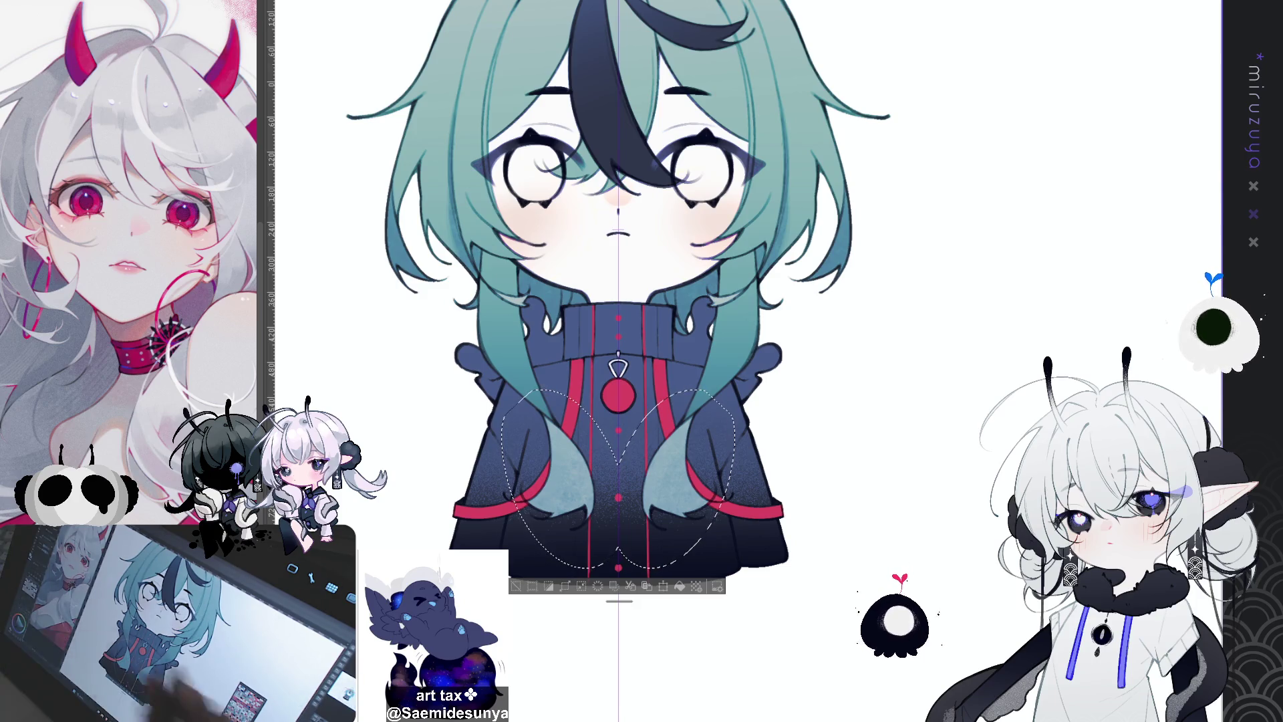
key("ctrl+z")
key("ctrl+d")
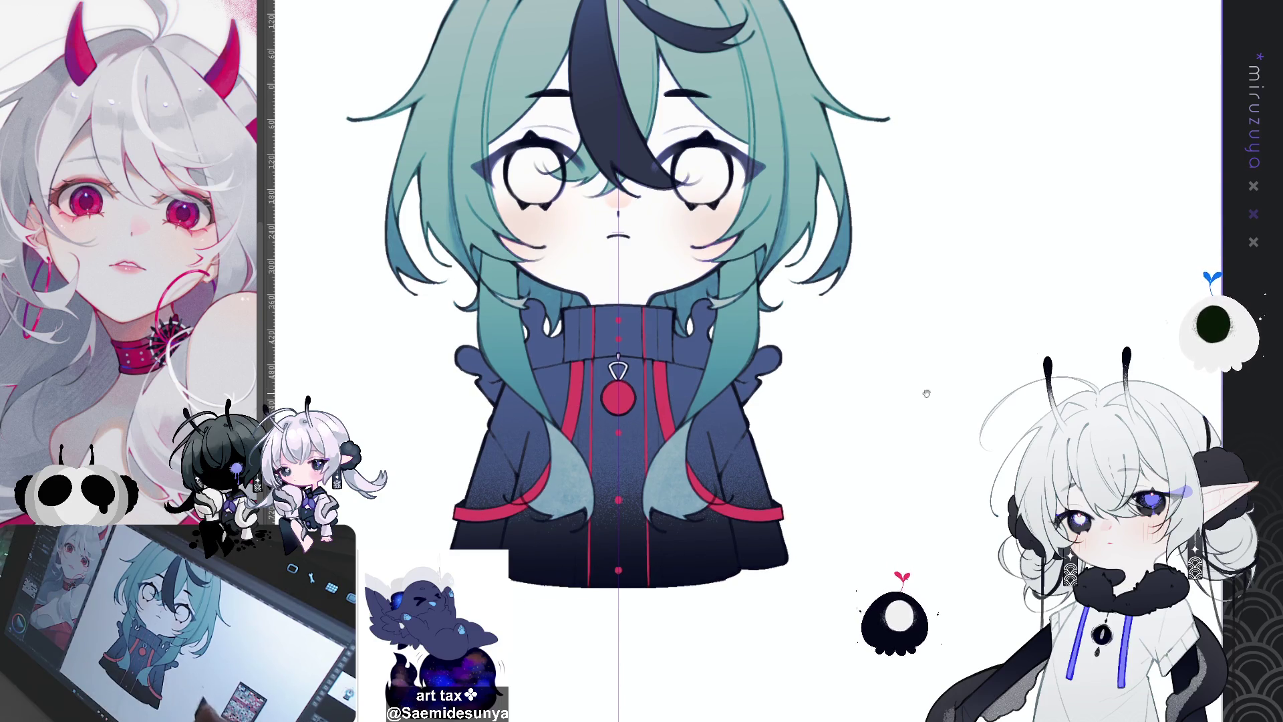
scroll(922, 389, "up", 4)
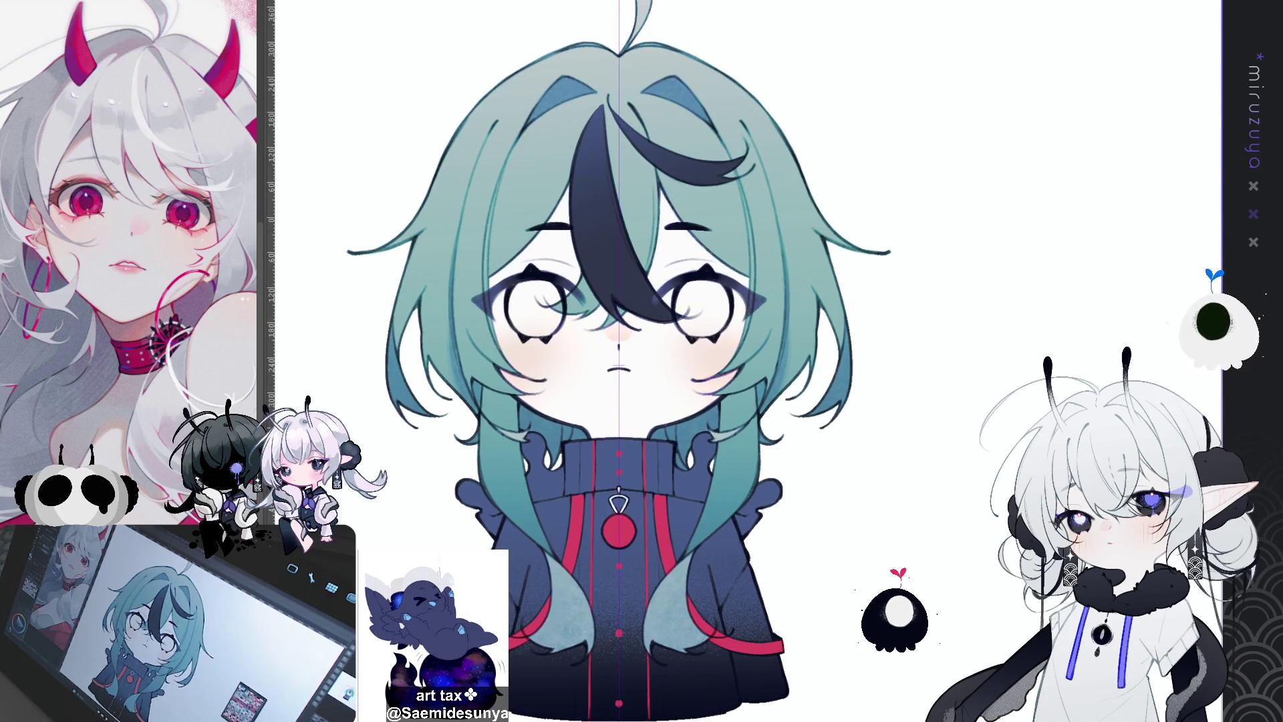
scroll(868, 568, "down", 3)
scroll(756, 467, "up", 3)
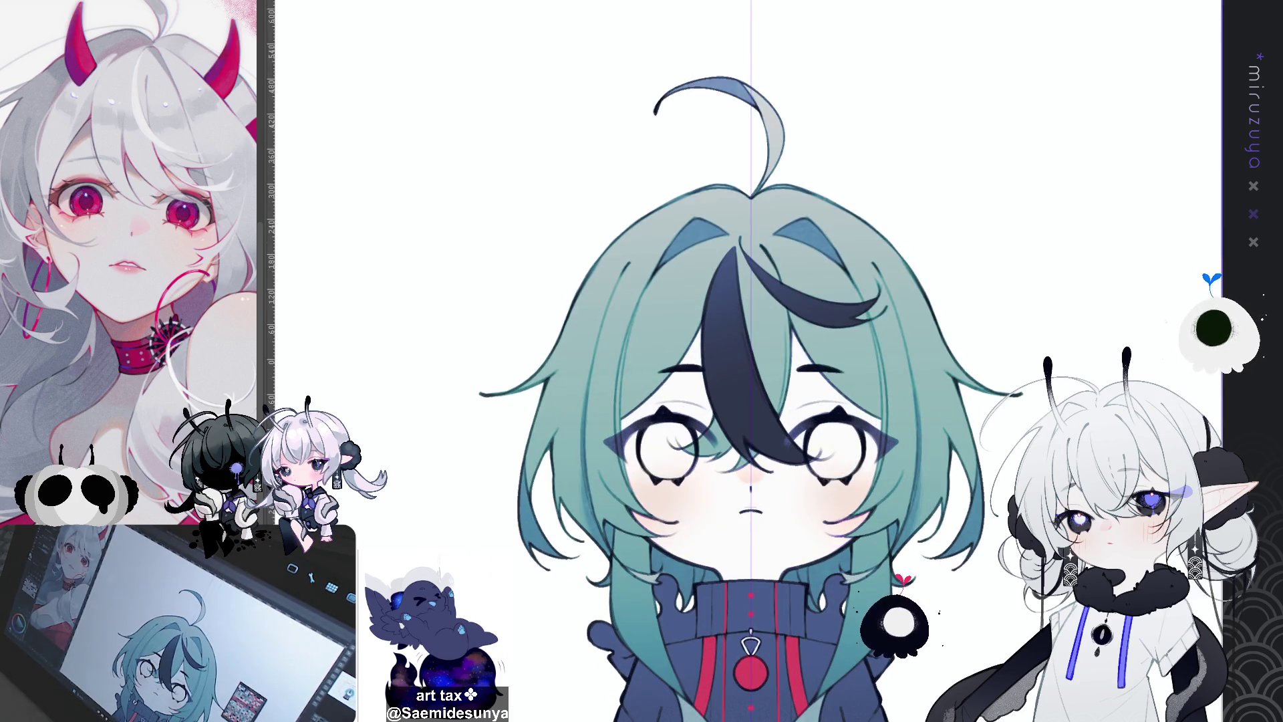
scroll(735, 361, "down", 3)
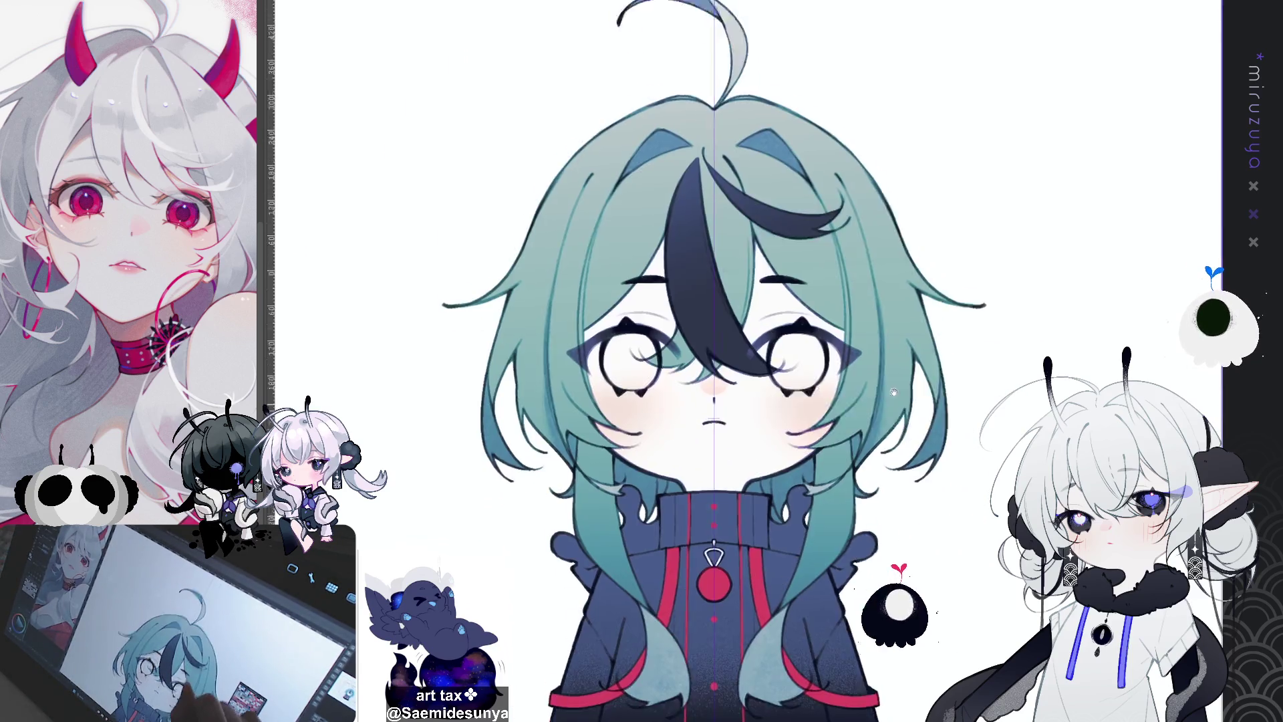
scroll(719, 361, "up", 1)
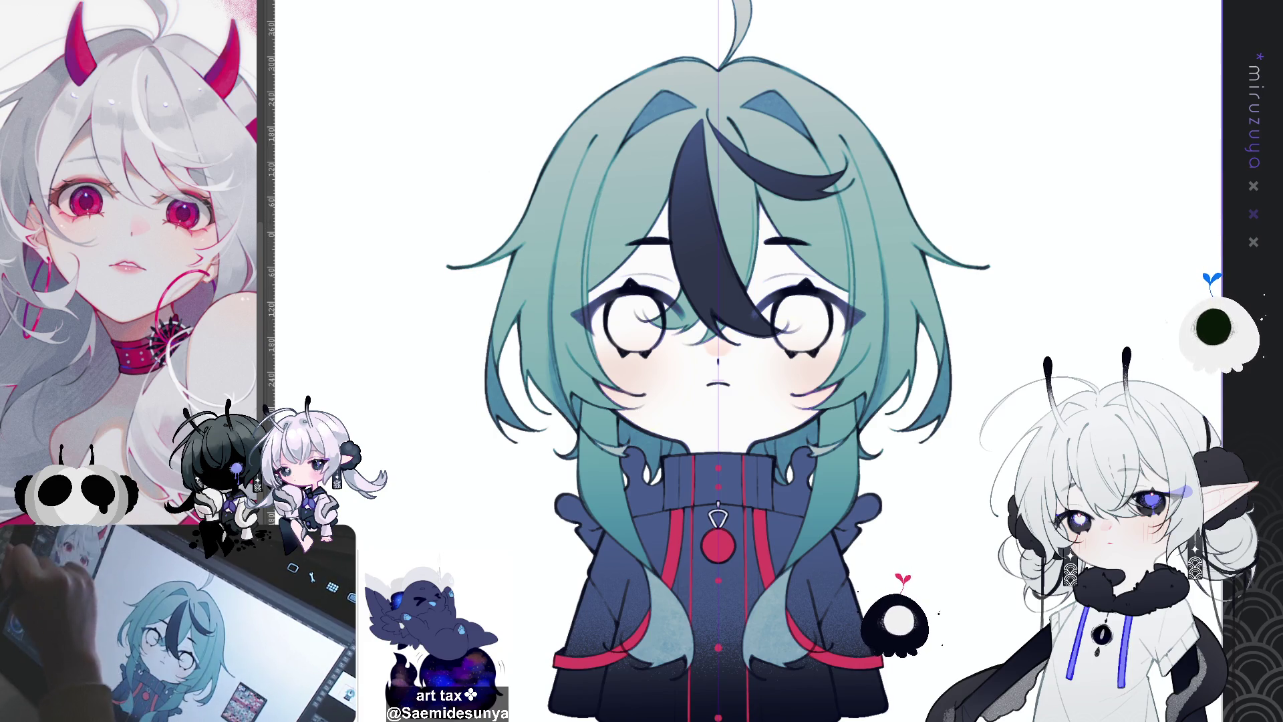
Draw a mirrored strand line on the hair and paint darker teal bands across the upper left and right hair
left_click_drag(602, 197, 584, 306)
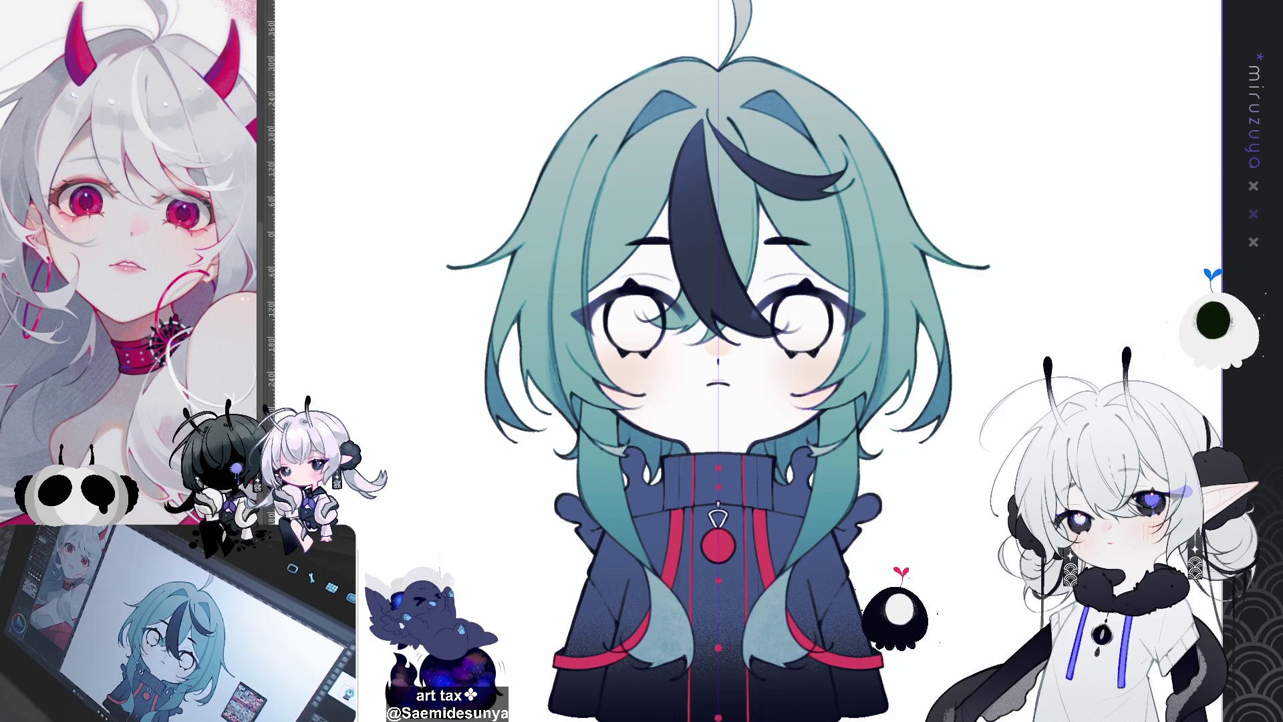
mouse_move(719, 361)
left_mouse_down()
mouse_move(618, 381)
mouse_move(611, 414)
left_mouse_up()
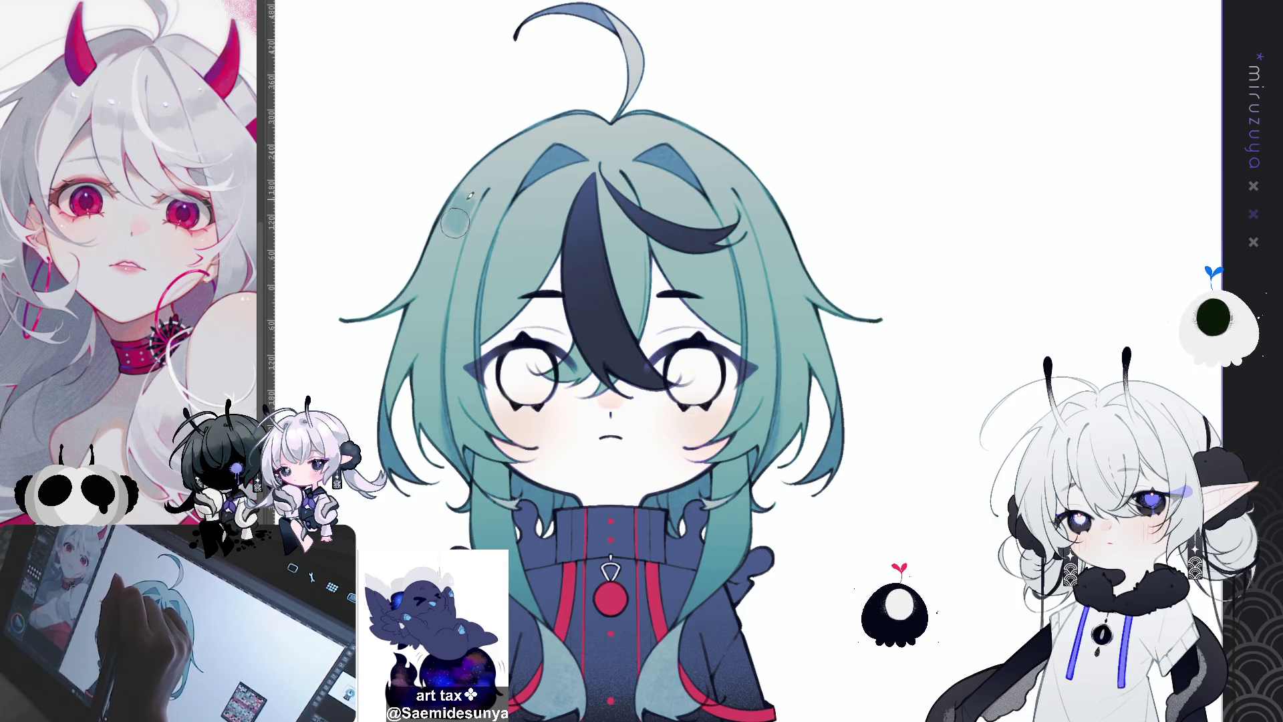
mouse_move(460, 239)
left_mouse_down()
mouse_move(511, 264)
mouse_move(618, 262)
mouse_move(647, 286)
left_mouse_up()
left_click_drag(692, 268, 782, 227)
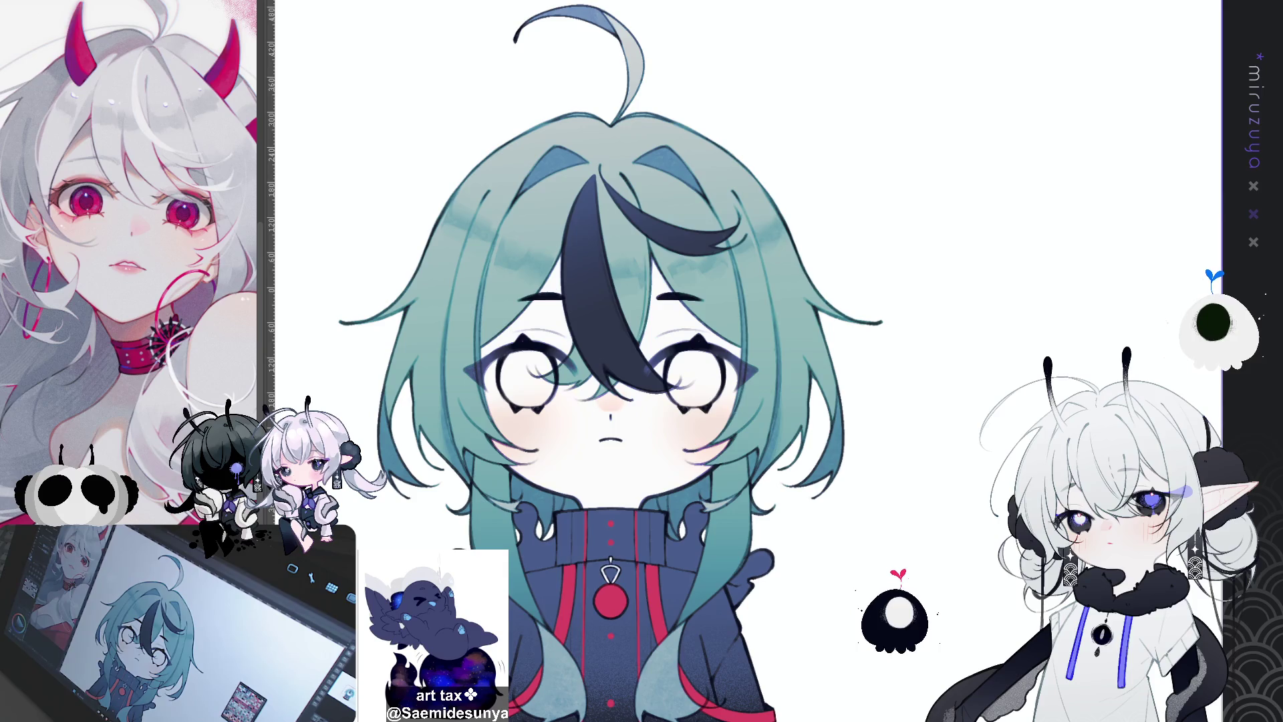
Erase the dark blue-green streaks from the bangs, then fill the selected hair tips with a lighter colour
left_click_drag(779, 241, 625, 284)
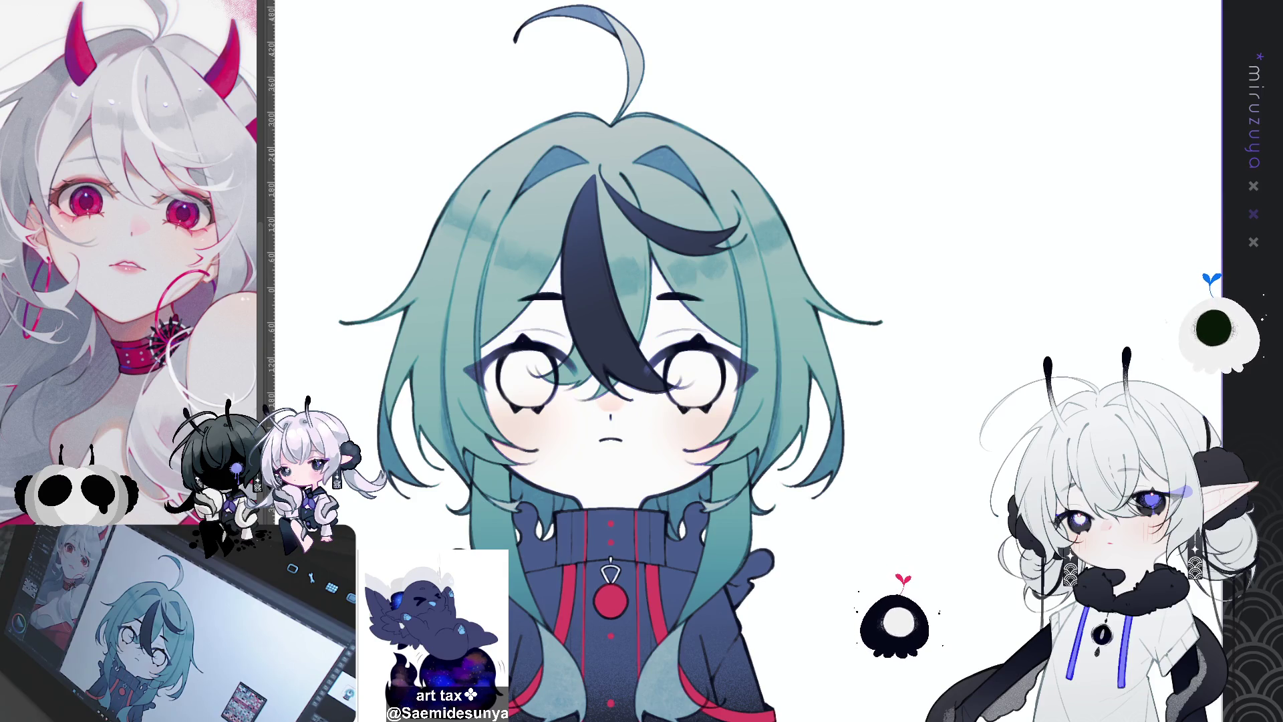
mouse_move(531, 277)
left_mouse_down()
mouse_move(452, 230)
mouse_move(475, 210)
left_mouse_up()
mouse_move(751, 247)
left_mouse_down()
mouse_move(681, 270)
mouse_move(507, 258)
mouse_move(448, 197)
left_mouse_up()
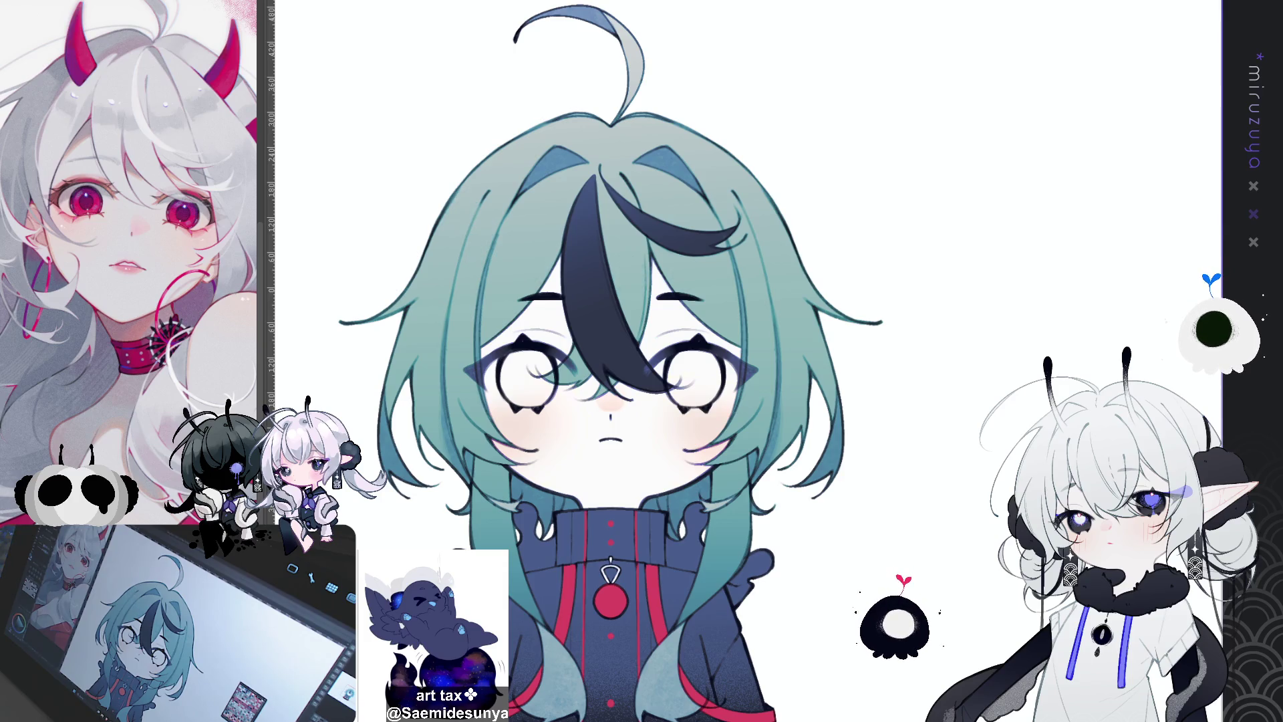
scroll(602, 360, "down", 2)
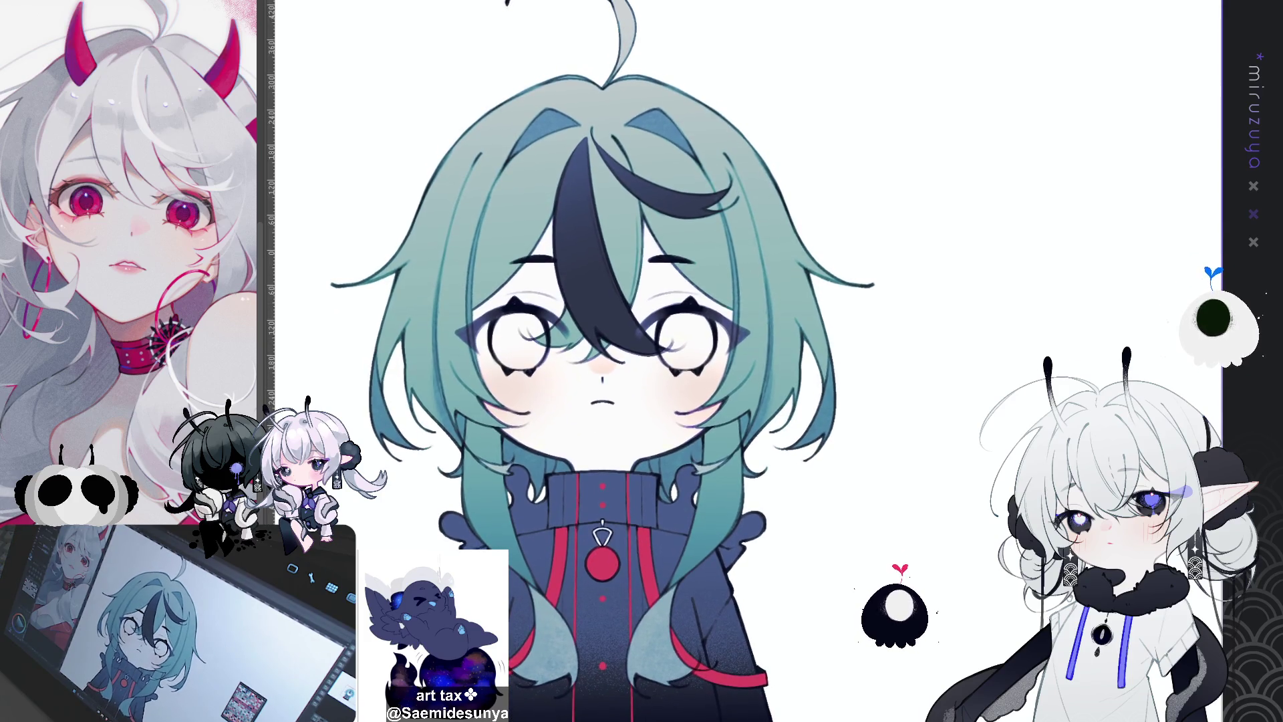
scroll(614, 361, "left", 1)
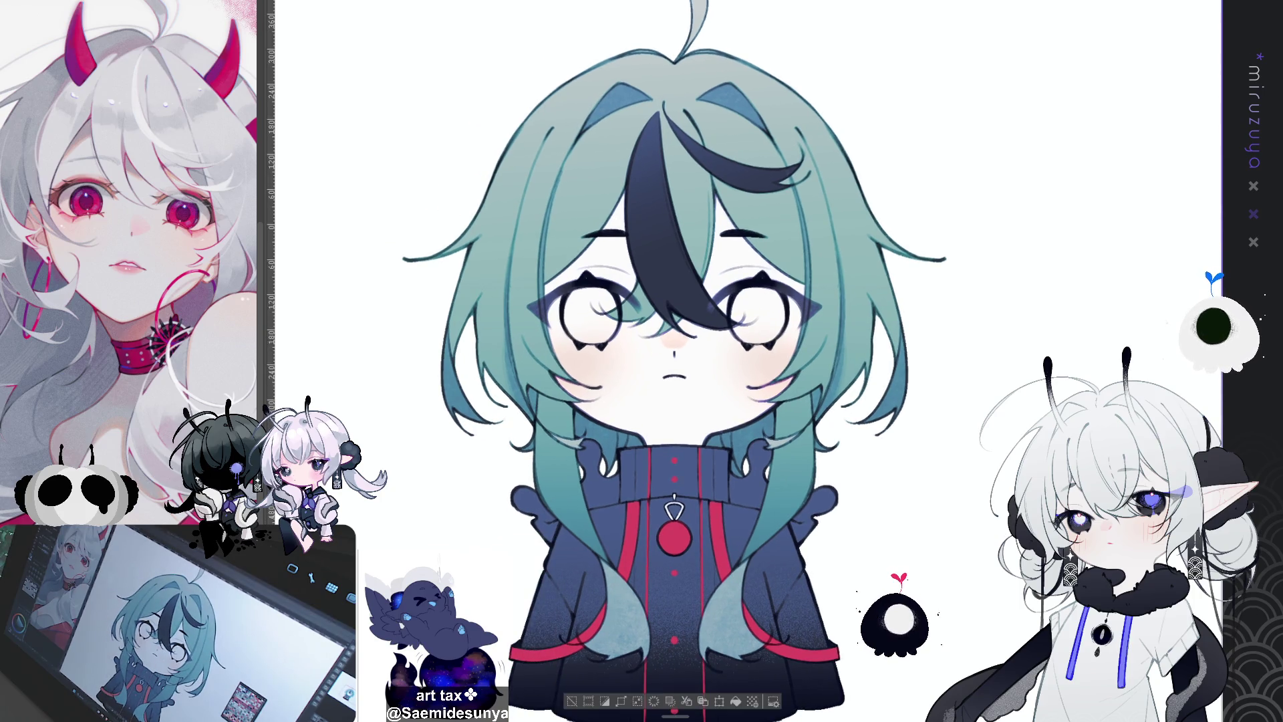
key("alt+BackSpace")
Deselect the hair tips, then zoom out and back in to review the whole chibi
key("ctrl+d")
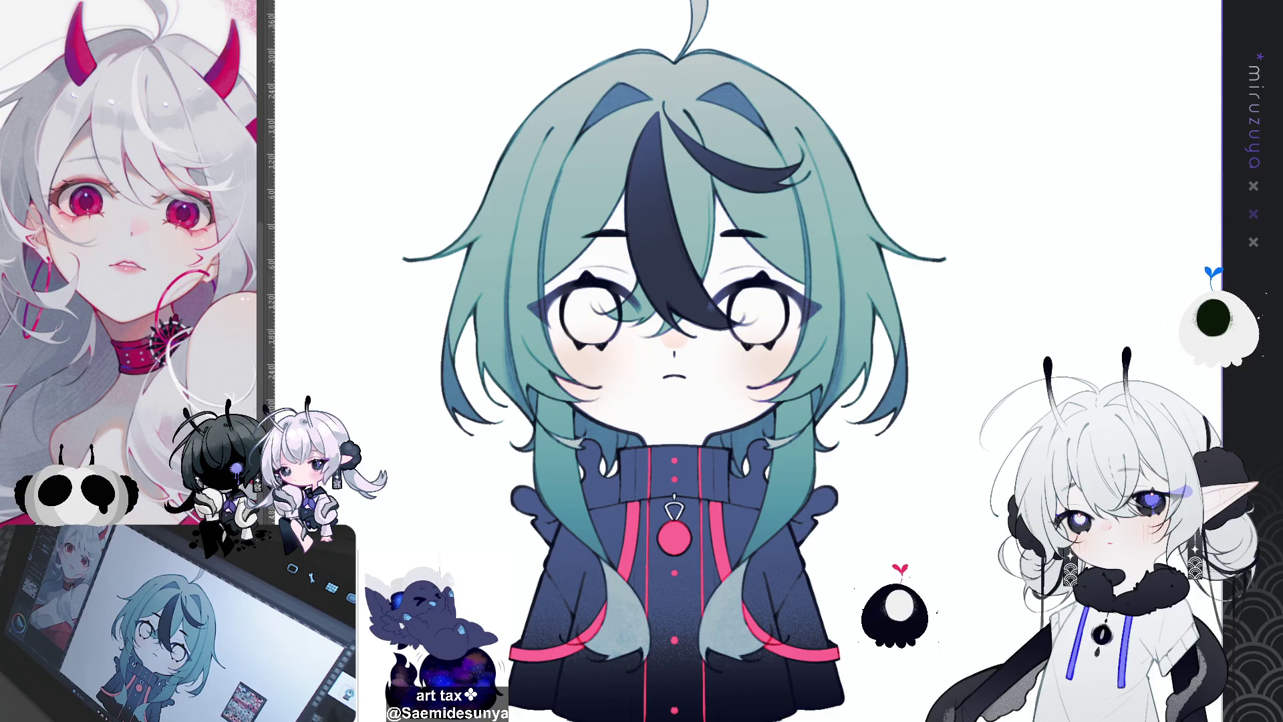
key("ctrl+minus")
key("ctrl+minus")
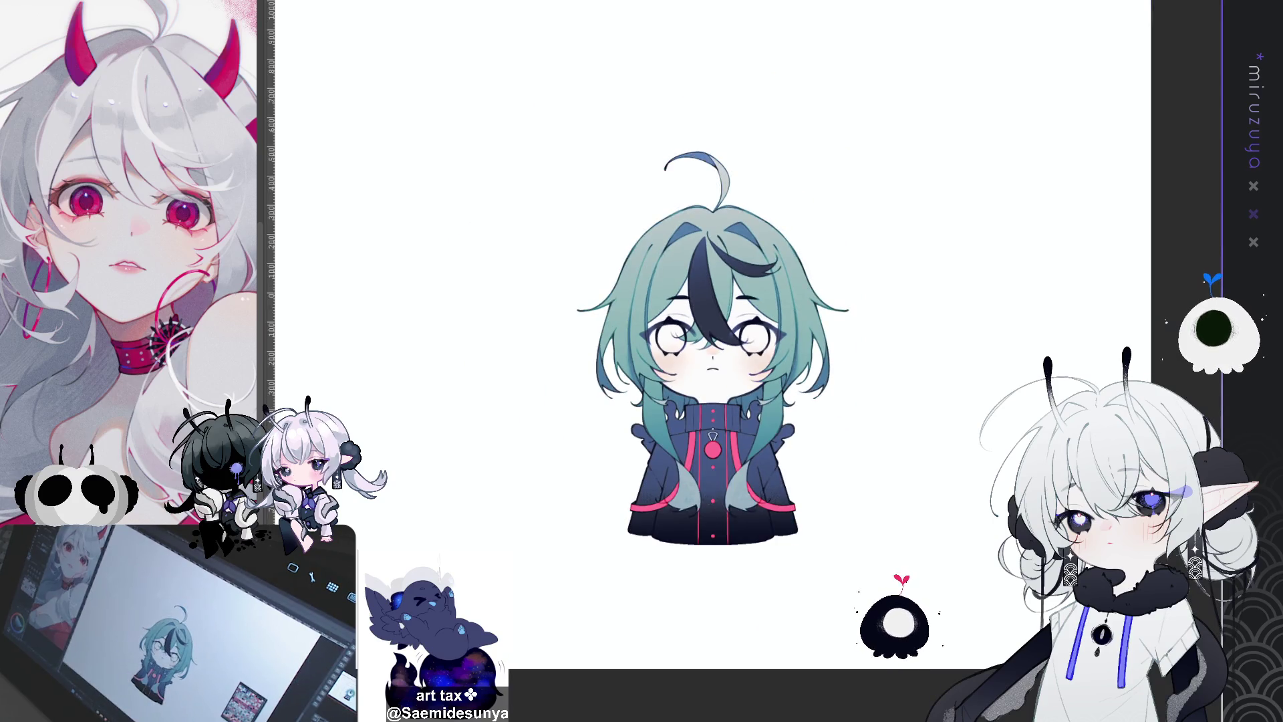
key("ctrl+plus")
key("ctrl+plus")
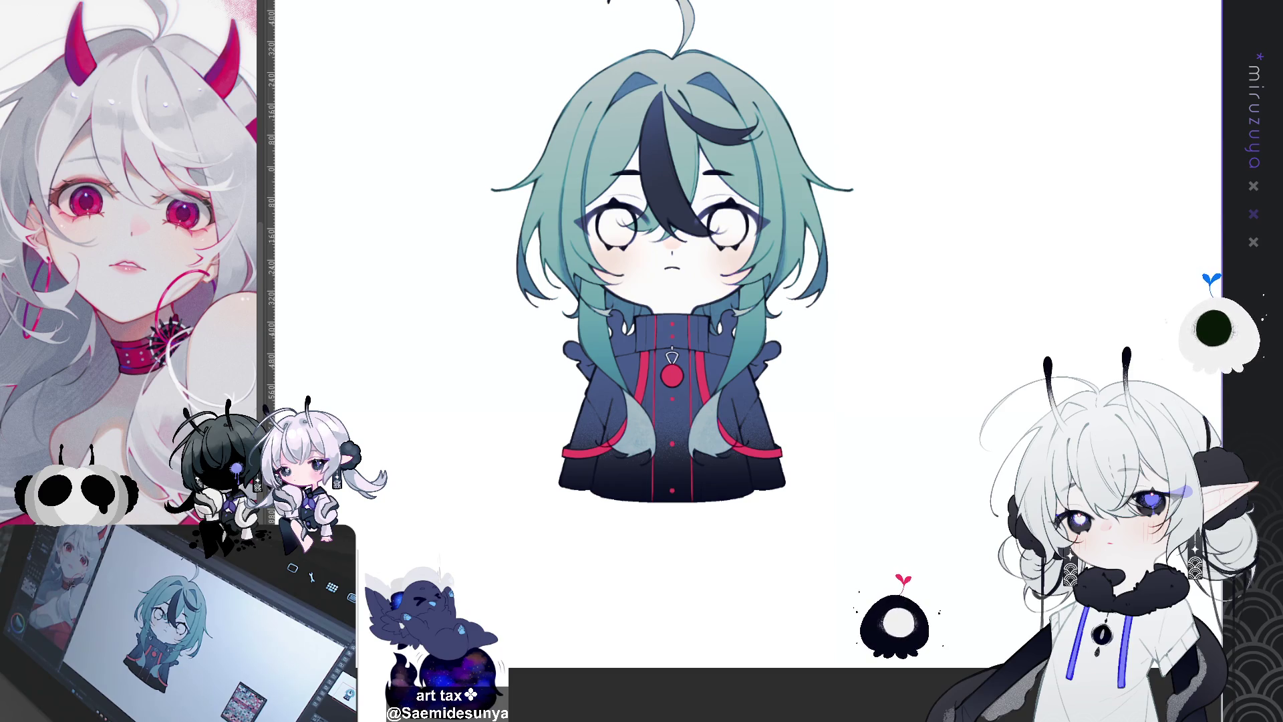
key("ctrl+plus")
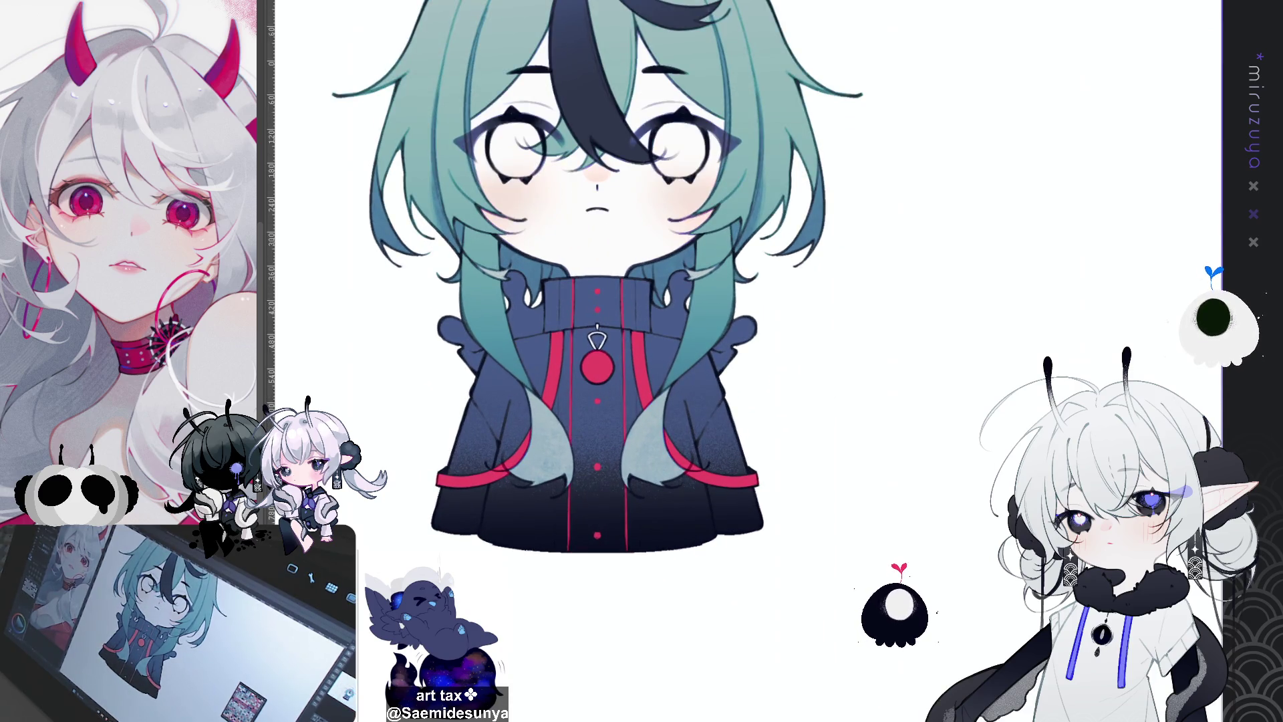